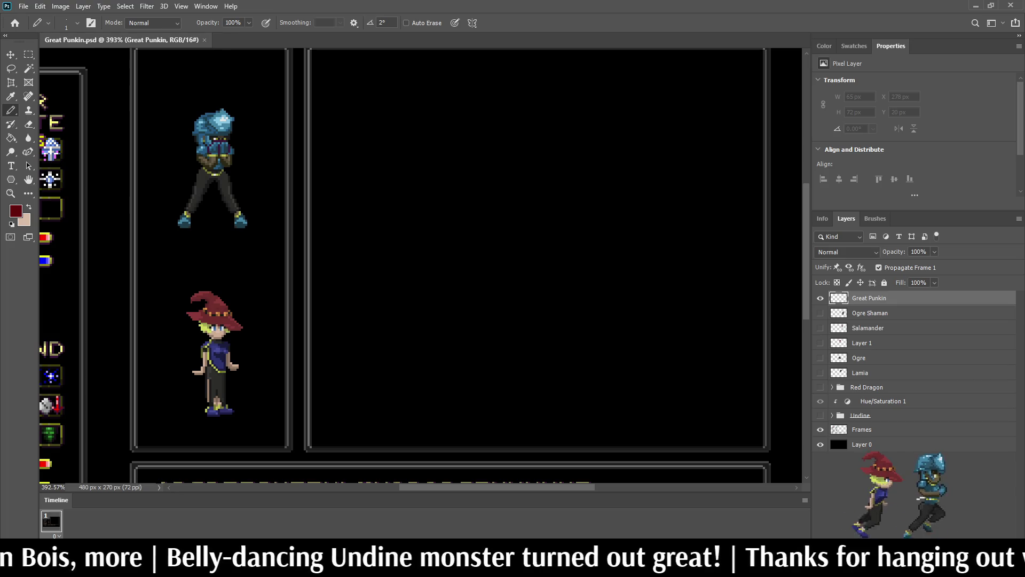
- Make the Salamander layer and Undine group visible, then save Great Punkin.psd
scroll(528, 208, down, 3)
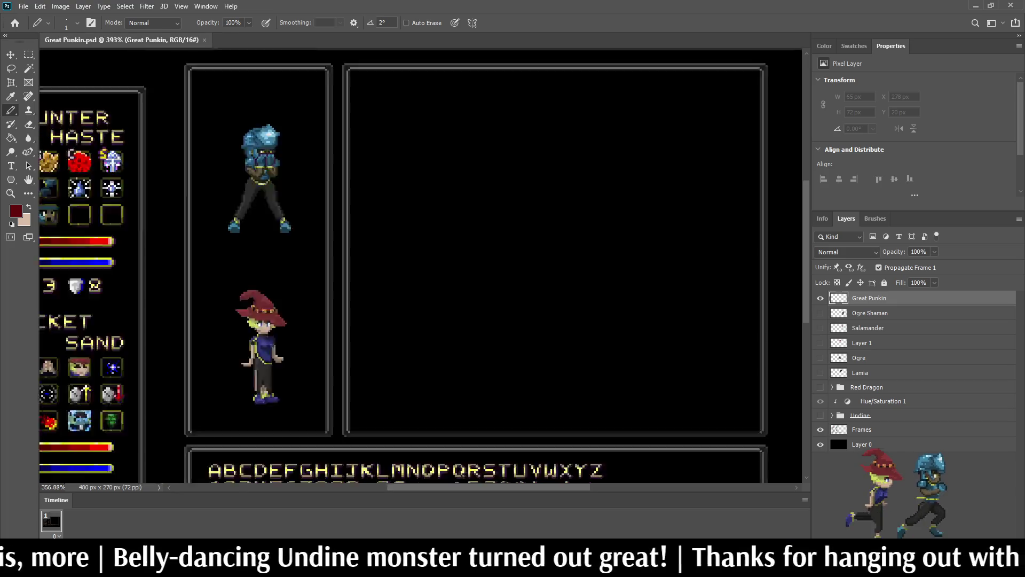
scroll(512, 208, up, 2)
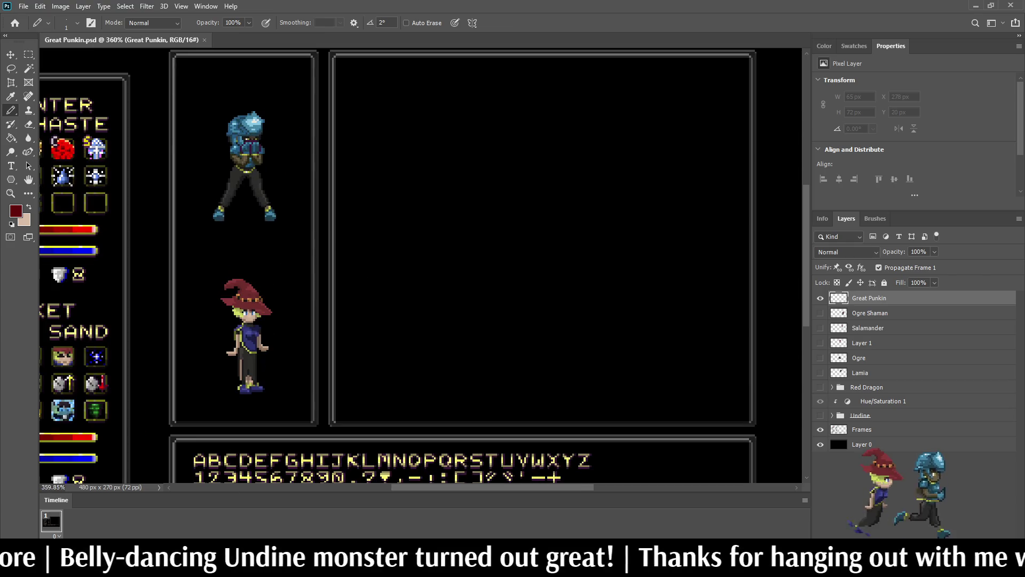
click(821, 327)
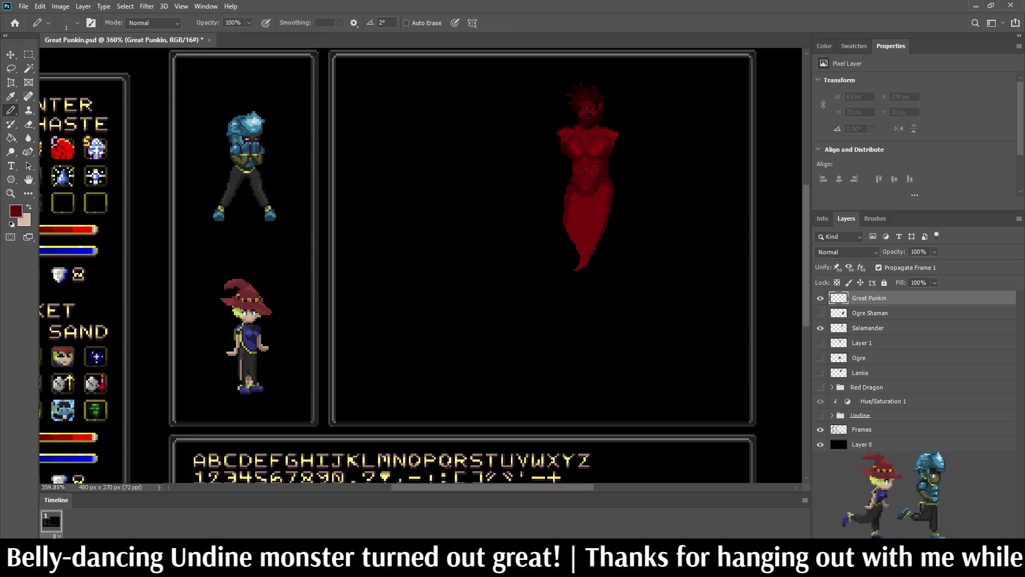
click(820, 415)
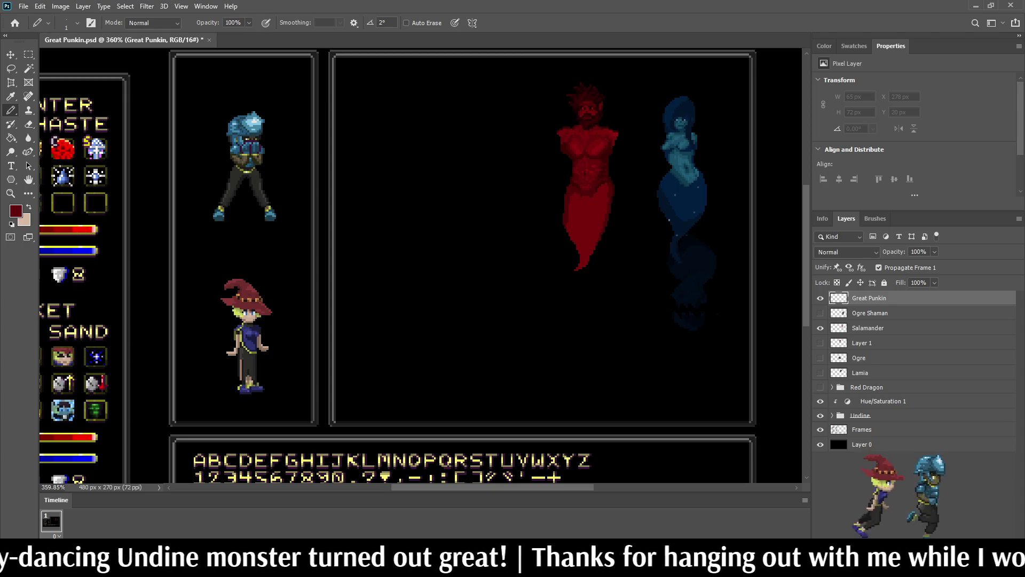
key(ctrl+s)
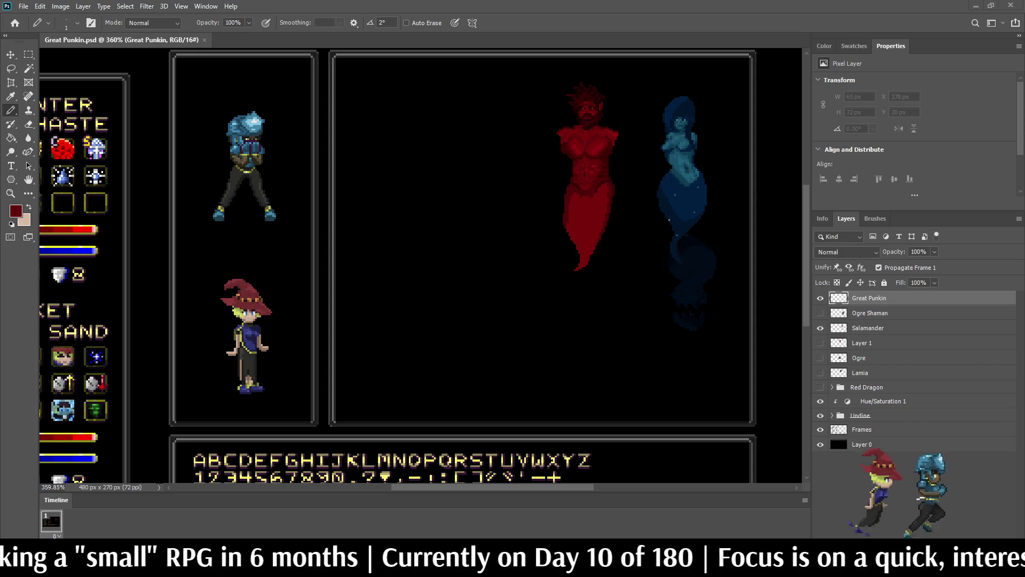
- Close the crowned pumpkin and Punkin Appear files, then start the pumpkin animation preview
scroll(421, 266, up, 4)
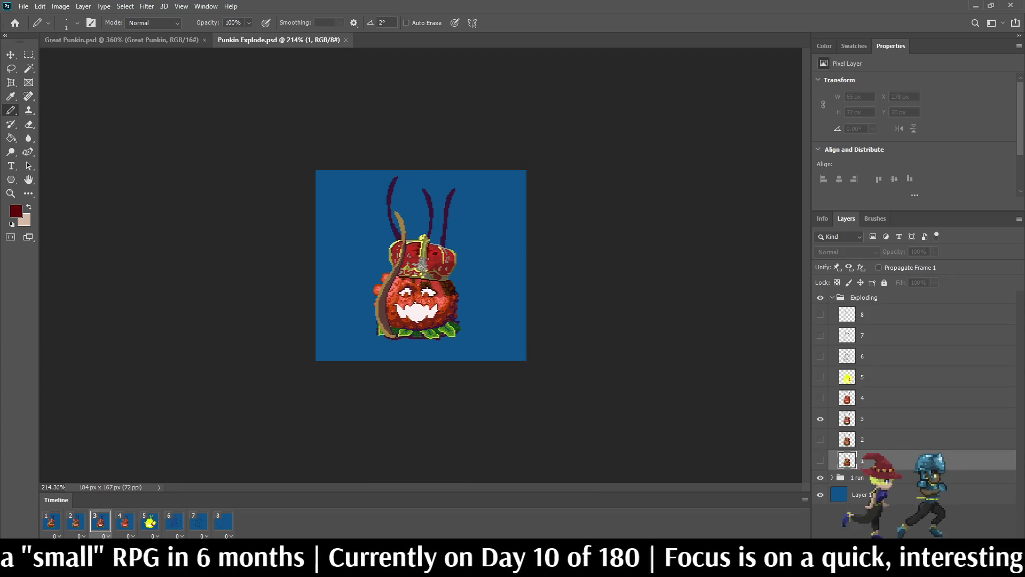
scroll(421, 266, up, 3)
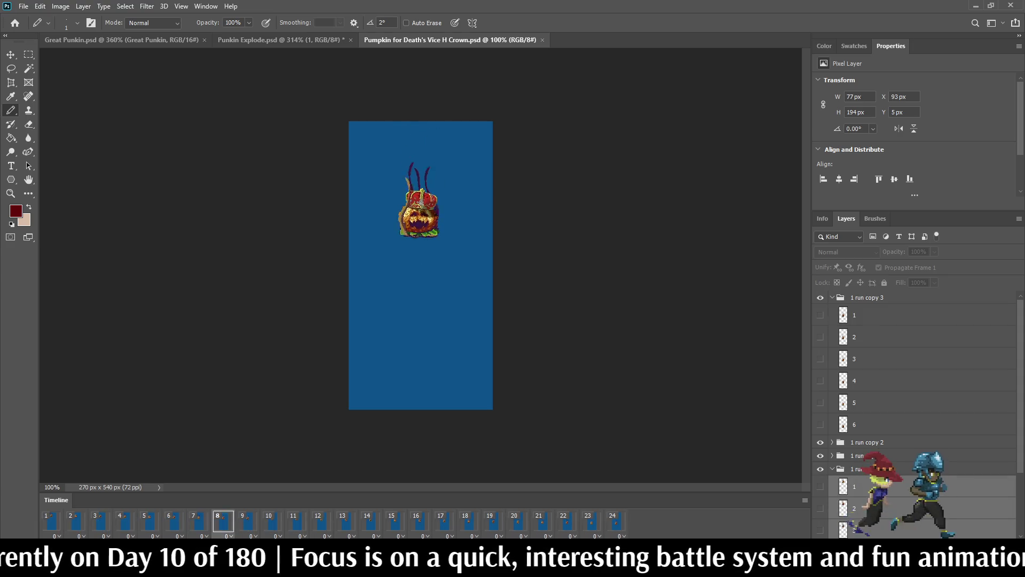
scroll(419, 171, up, 5)
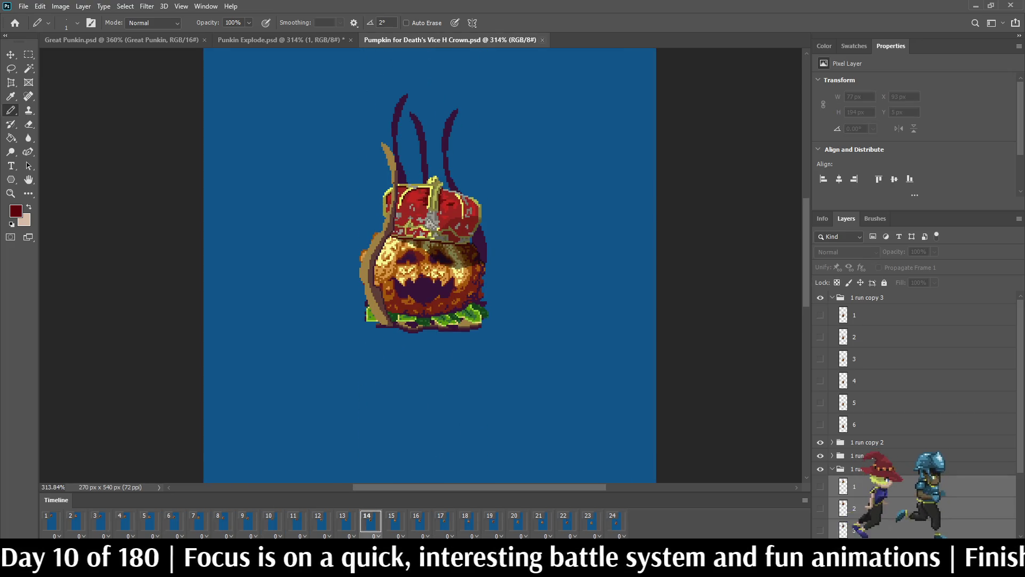
key(ctrl+w)
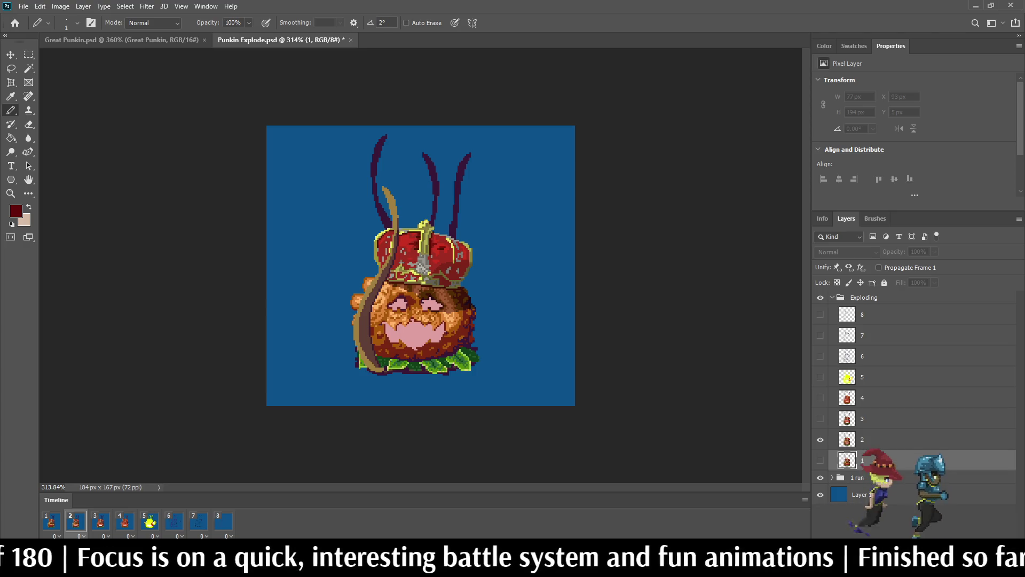
scroll(421, 265, up, 3)
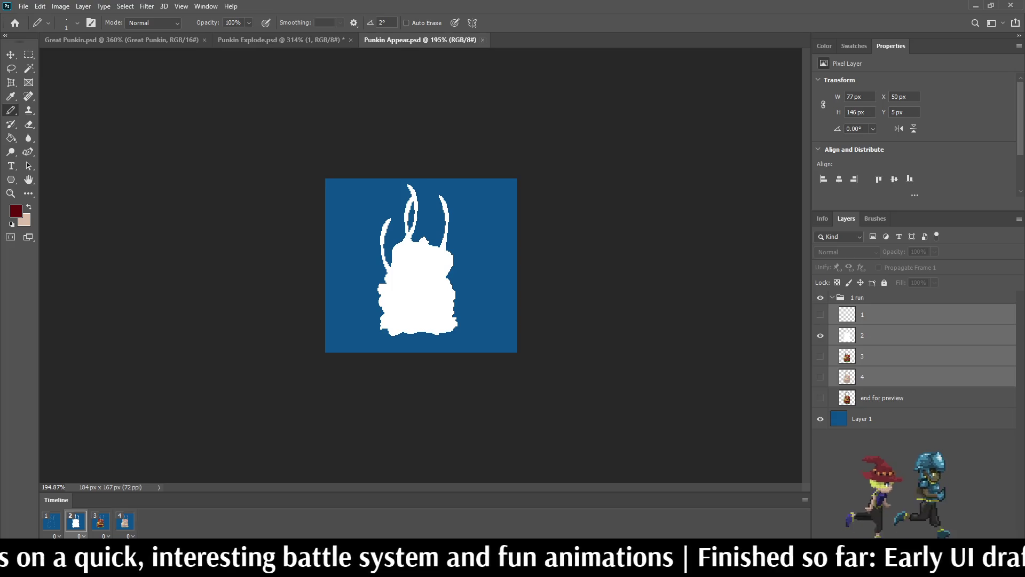
click(482, 40)
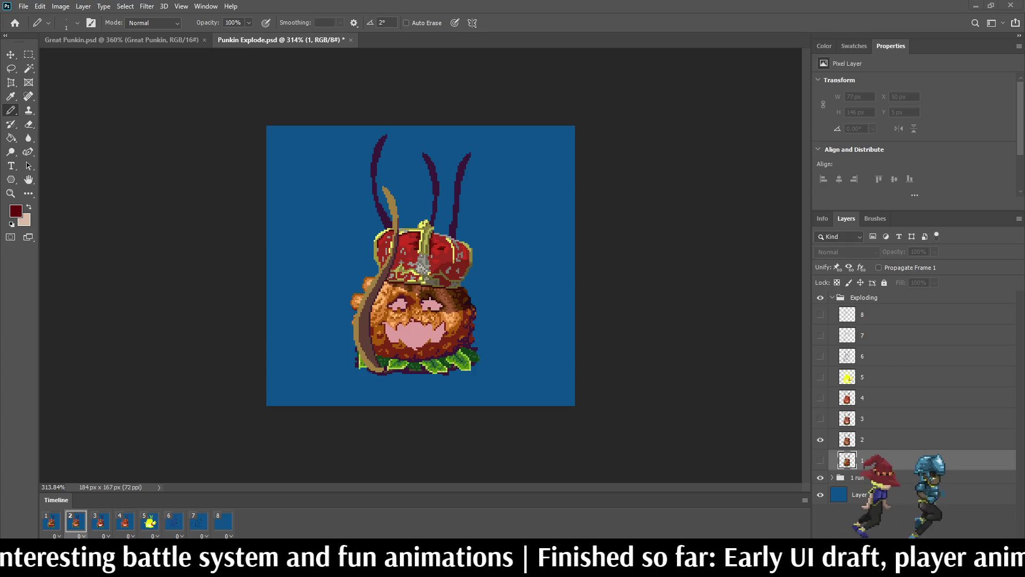
key(space)
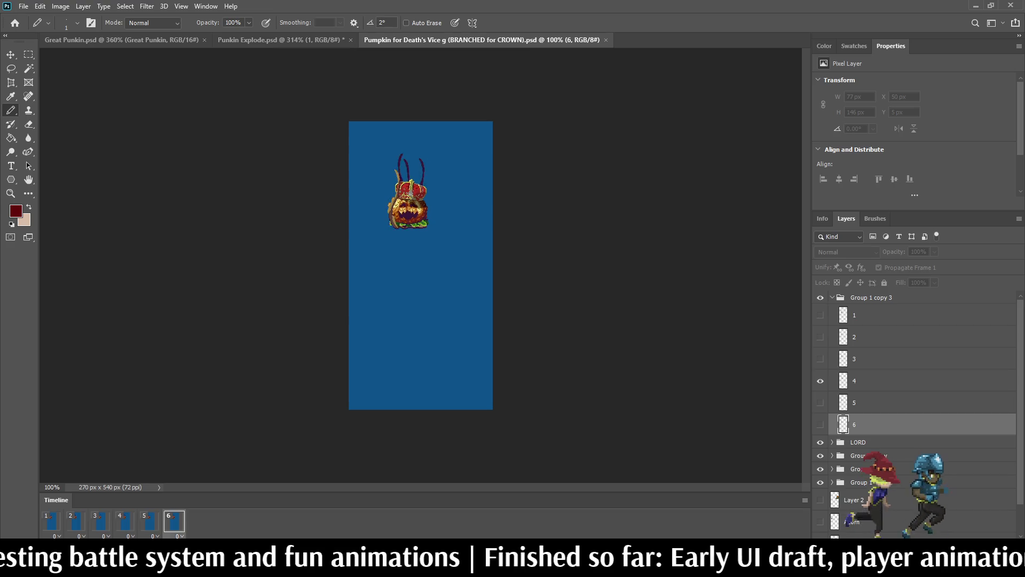
- Stop playback at the first frame, recheck the LORD group's visibility and expand it
scroll(421, 265, up, 4)
scroll(354, 88, up, 4)
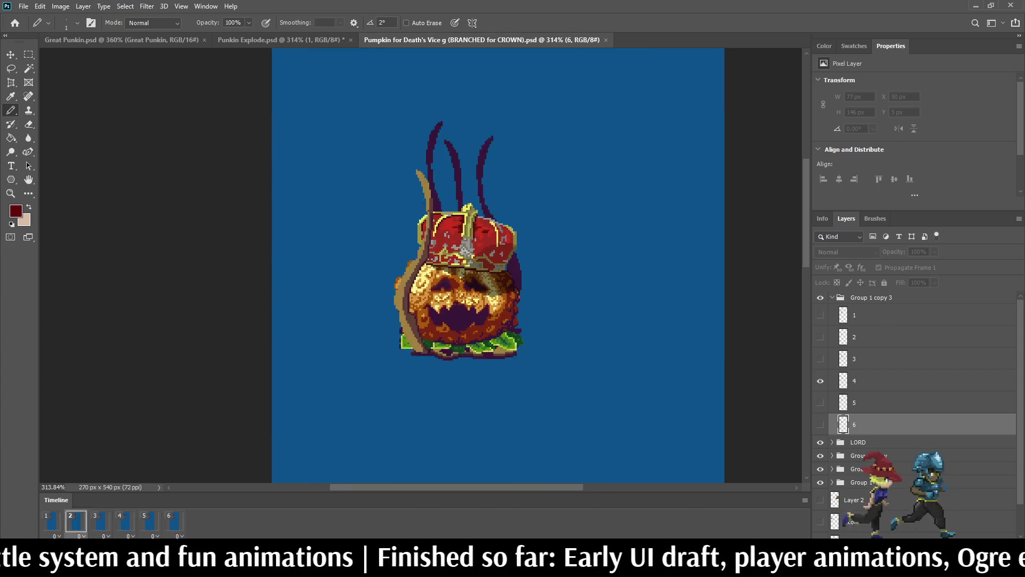
key(space)
click(52, 521)
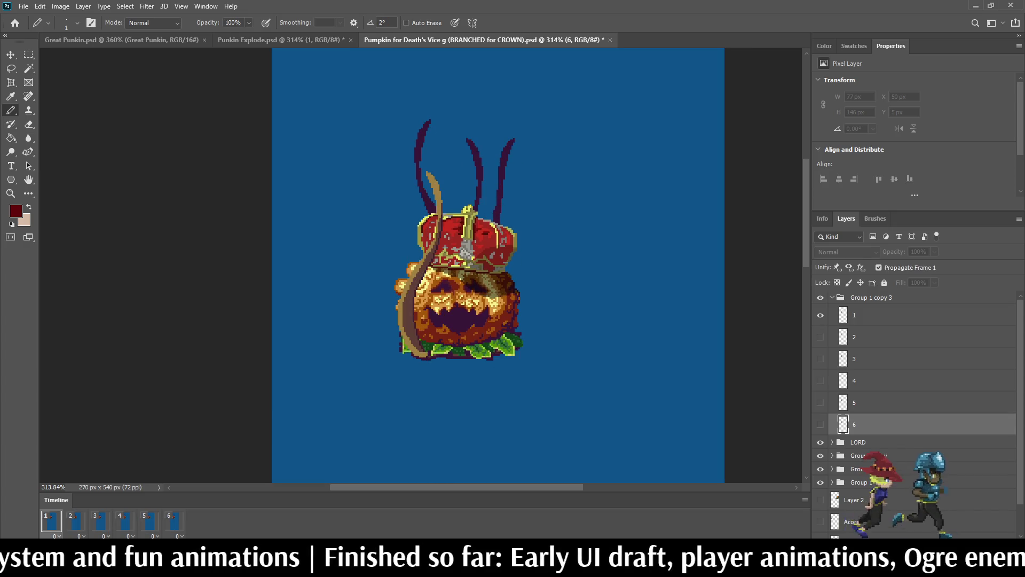
click(820, 442)
click(820, 442)
click(831, 442)
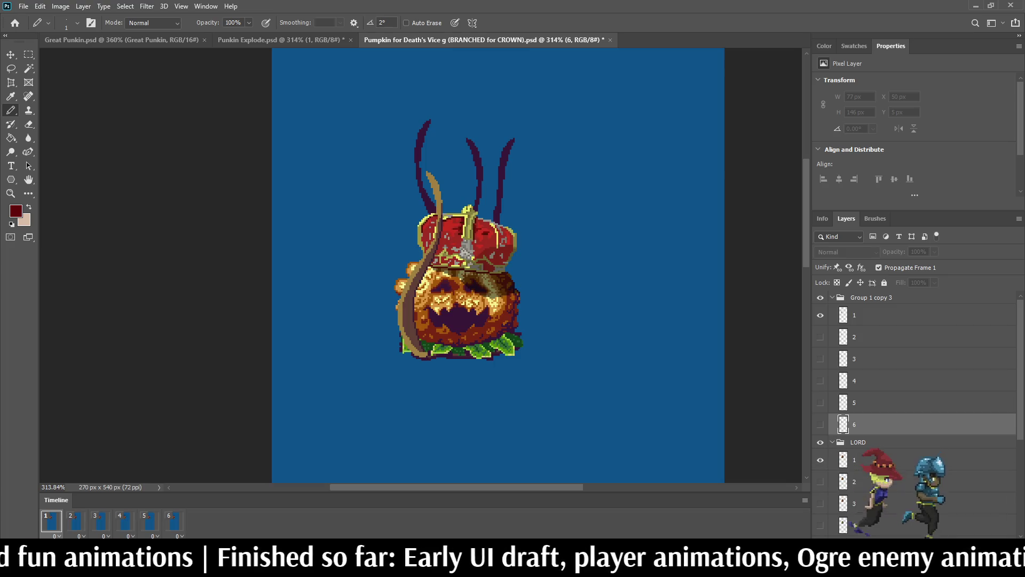
- Play the explosion animation once, stop it, and close Punkin Explode.psd
scroll(908, 401, down, 2)
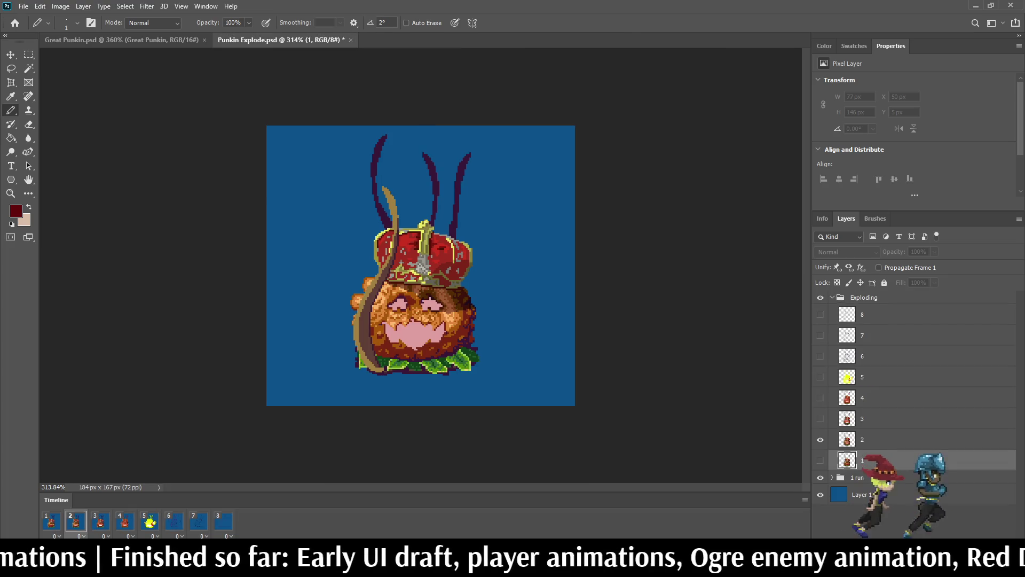
key(space)
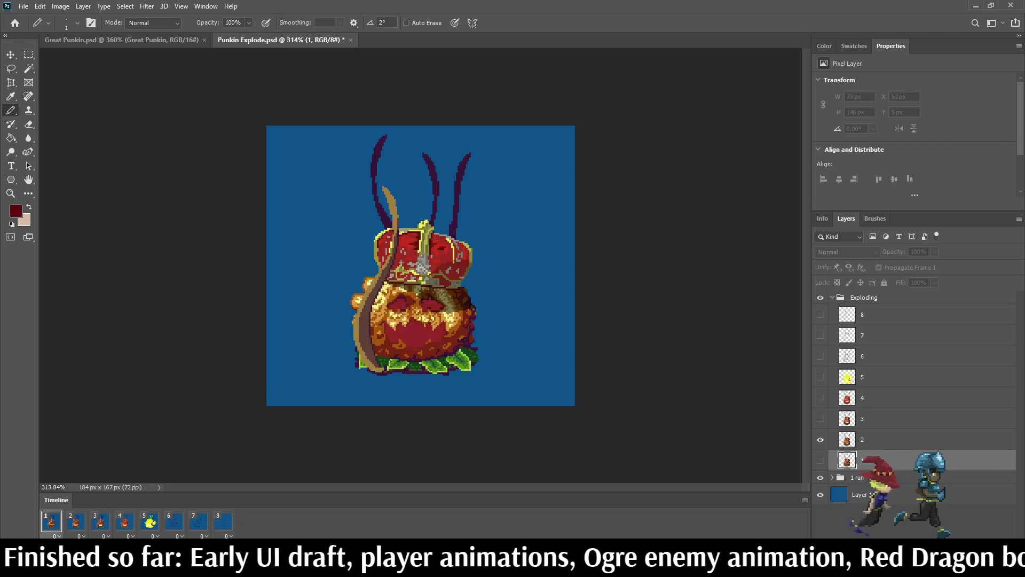
key(space)
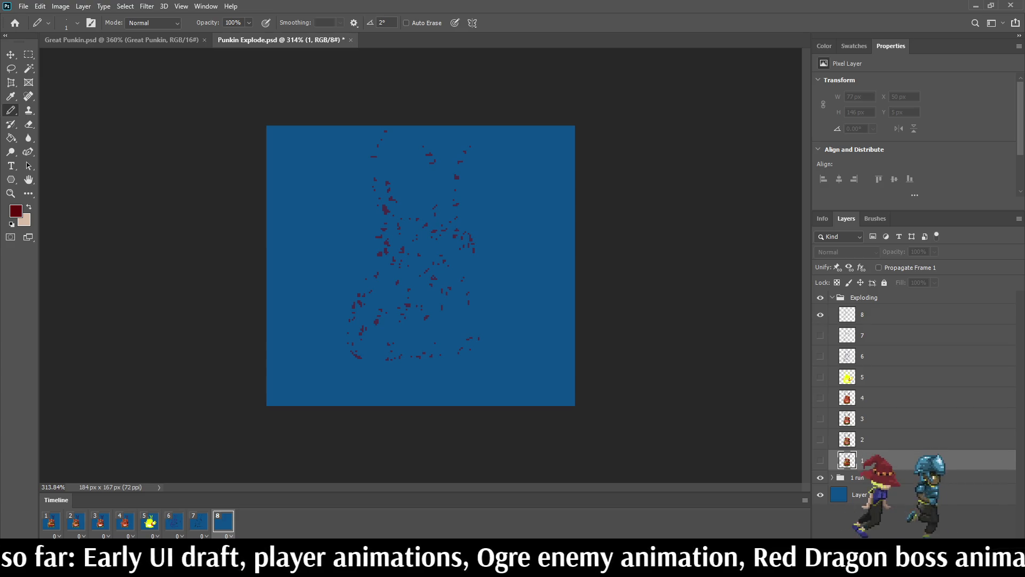
key(ctrl+w)
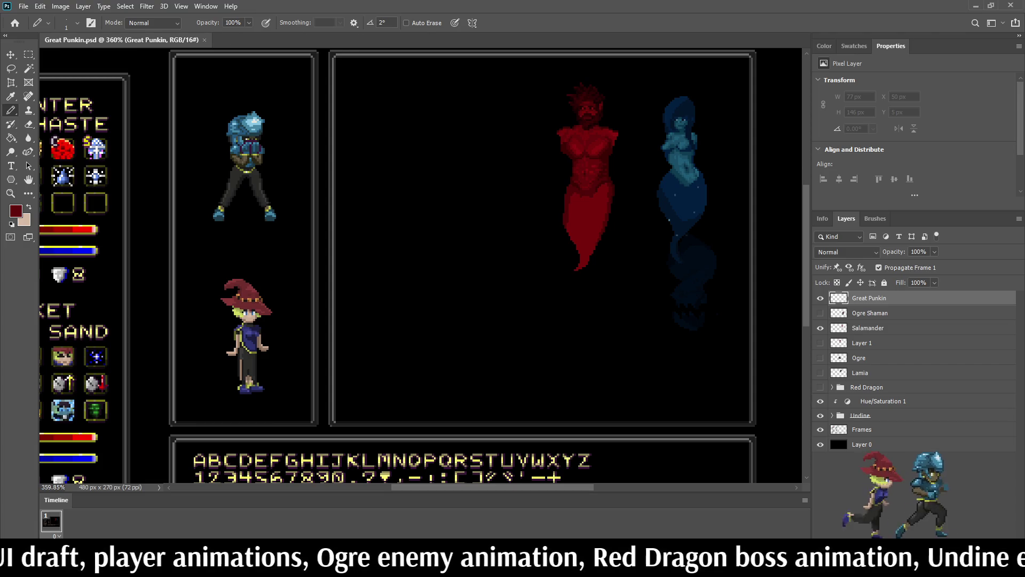
- Hide the Layer 17 copy question-mark placeholder and Layer 13 to reveal the pumpkin's face
scroll(428, 246, up, 3)
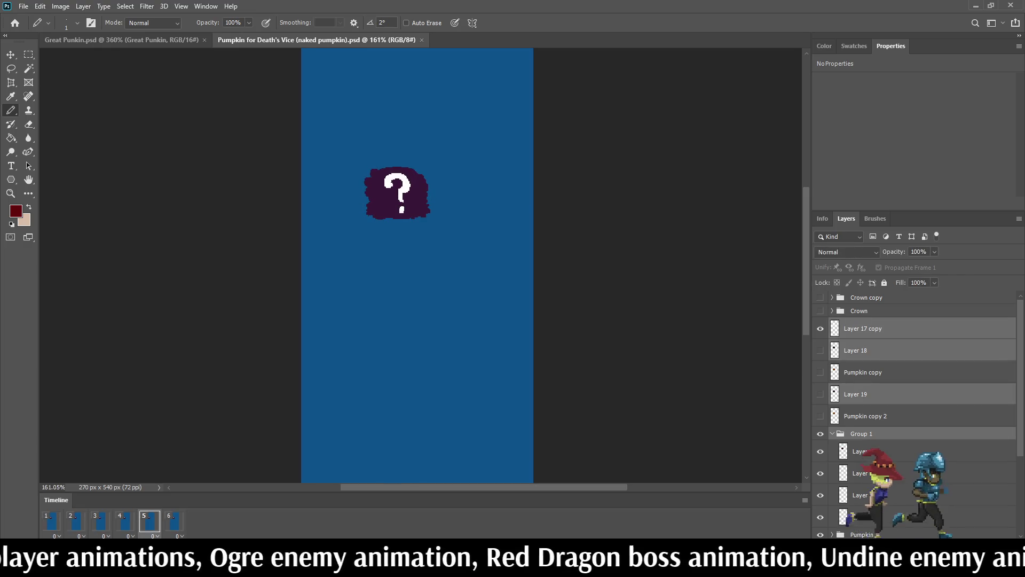
scroll(416, 213, up, 3)
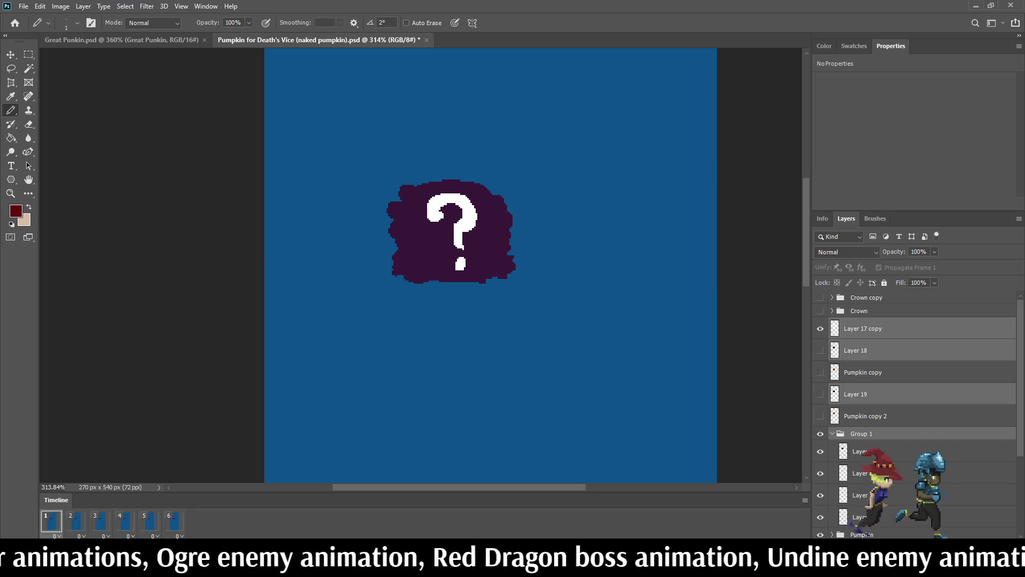
click(876, 329)
click(820, 328)
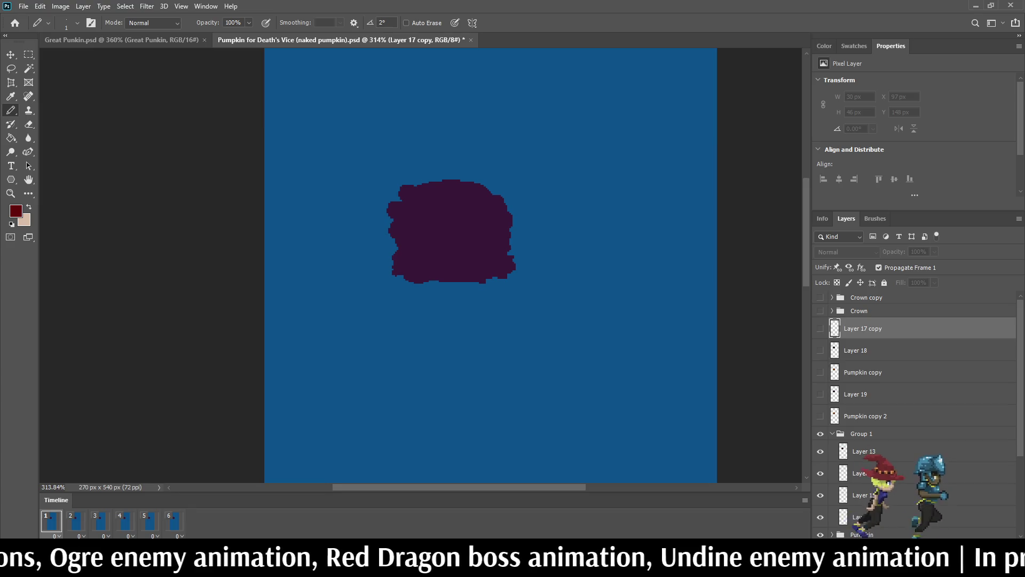
scroll(915, 400, down, 5)
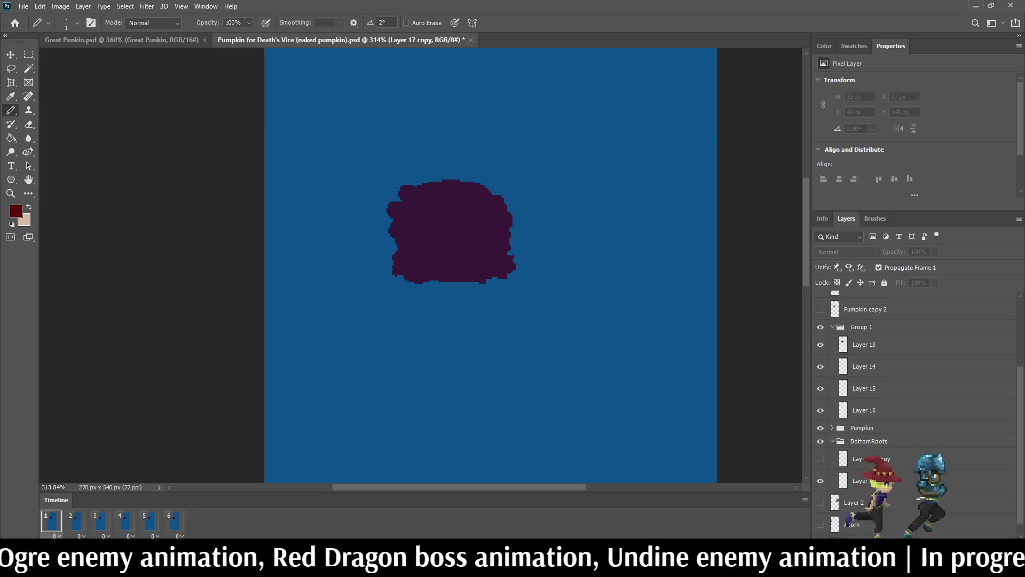
scroll(916, 400, up, 3)
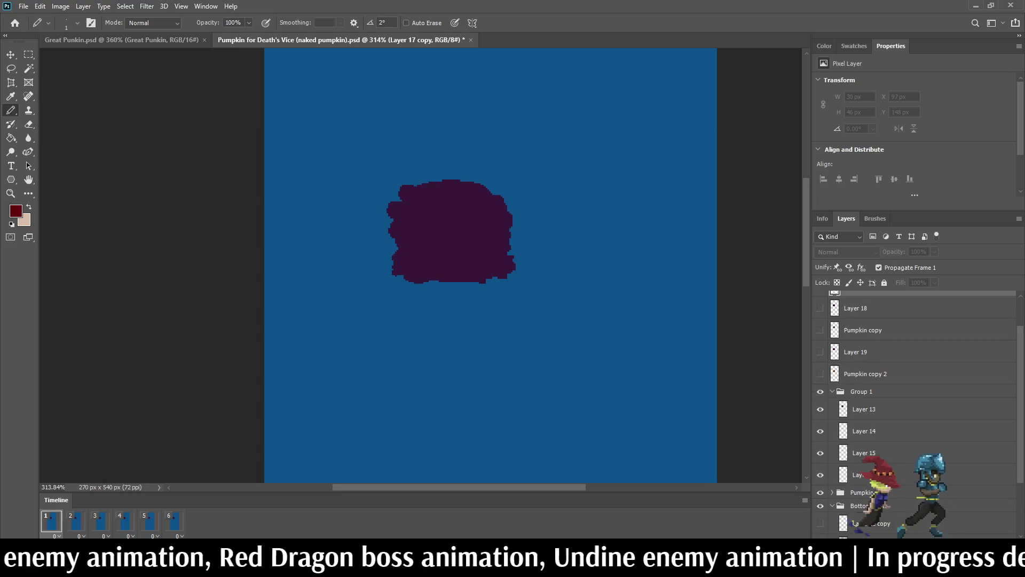
click(820, 409)
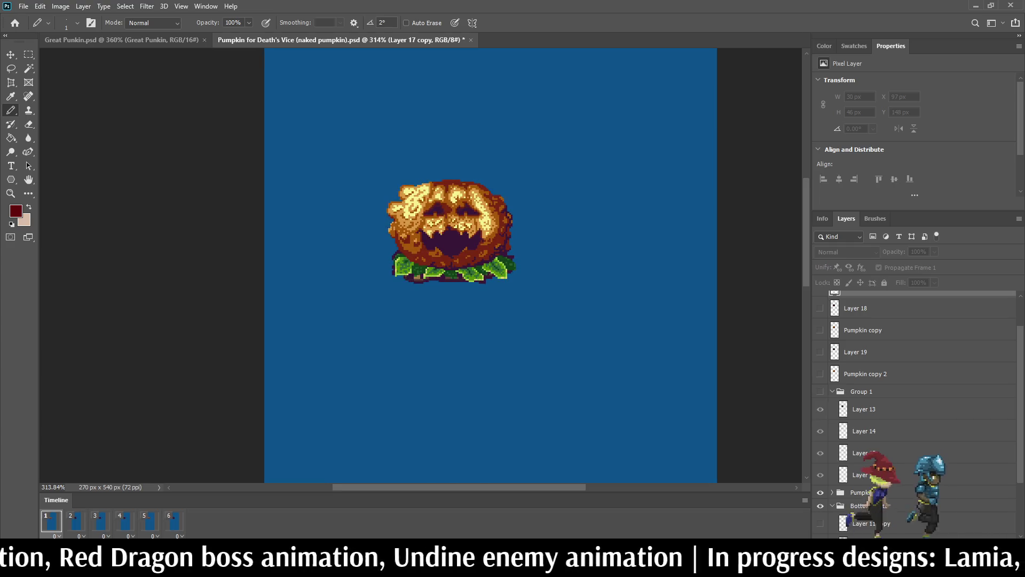
click(881, 391)
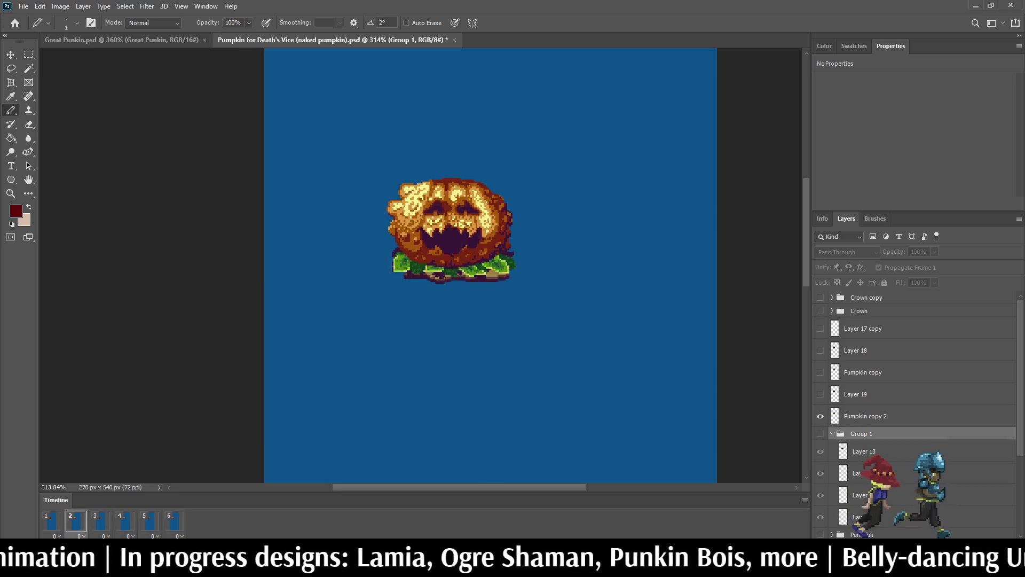
scroll(534, 240, down, 3)
scroll(533, 240, up, 2)
scroll(474, 307, up, 3)
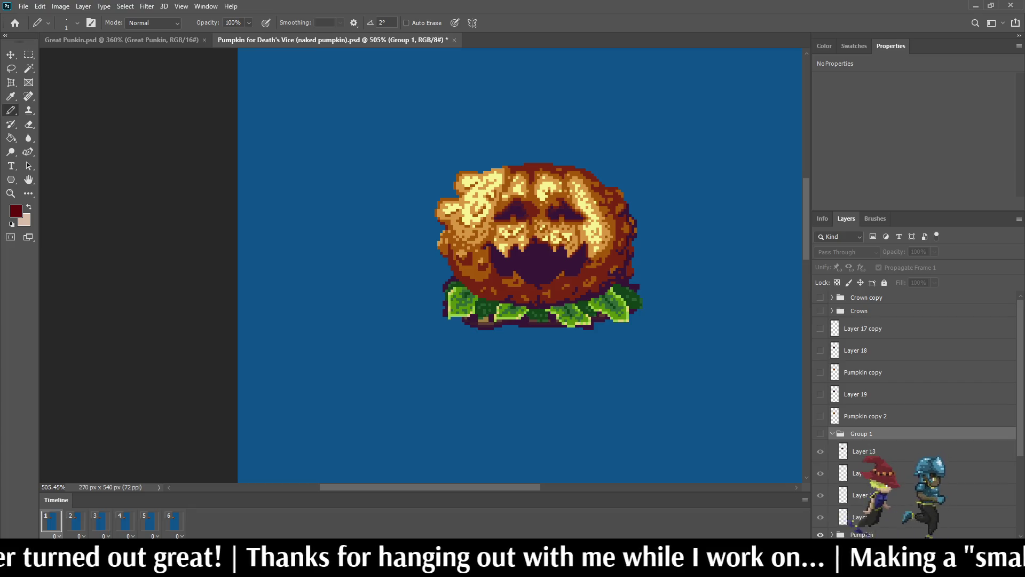
scroll(916, 390, down, 5)
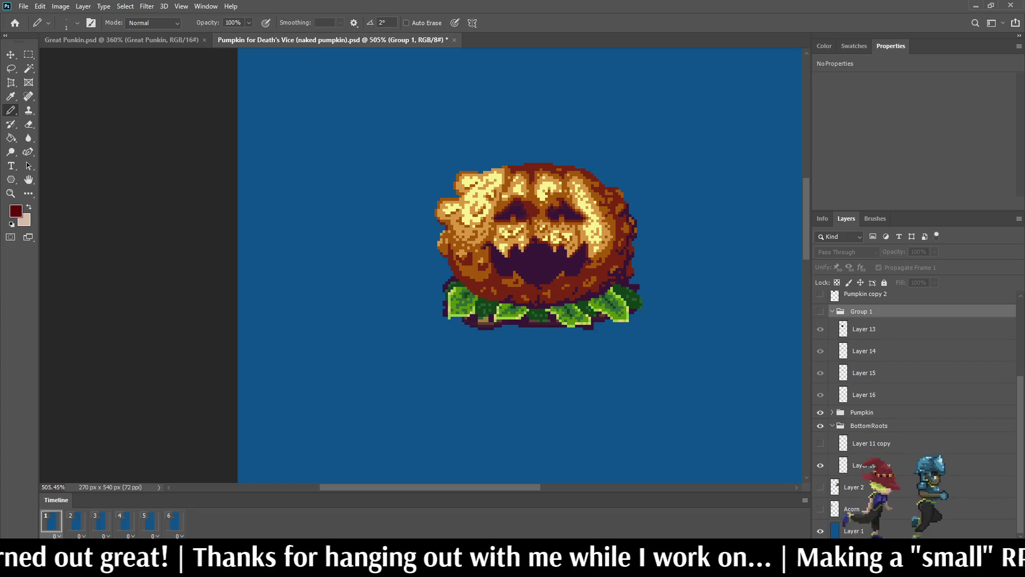
- Expand the Pumpkin group and copy the Pumpkin Lord layer into Great Punkin.psd
click(832, 412)
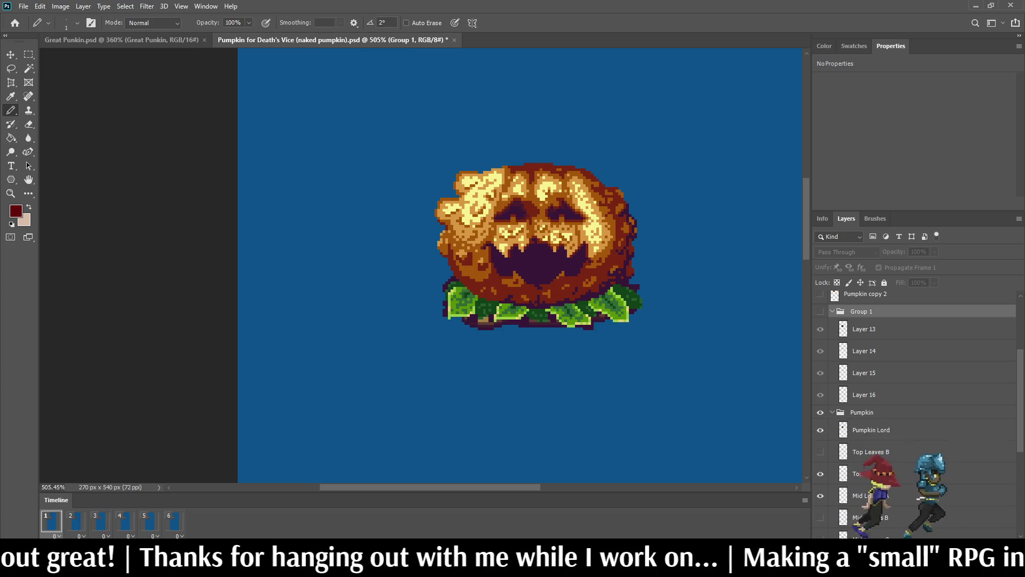
click(870, 430)
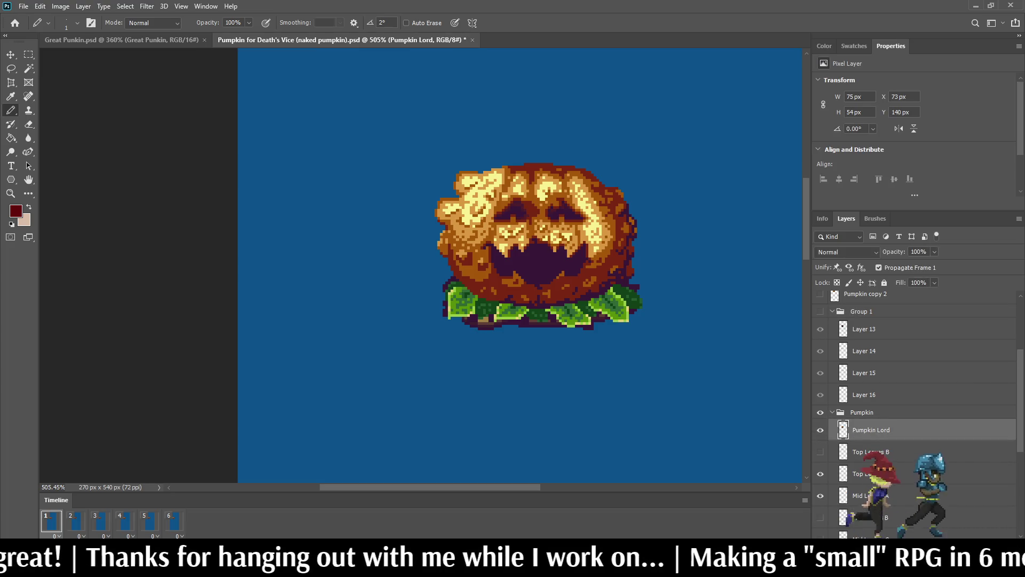
click(878, 267)
click(820, 429)
click(820, 430)
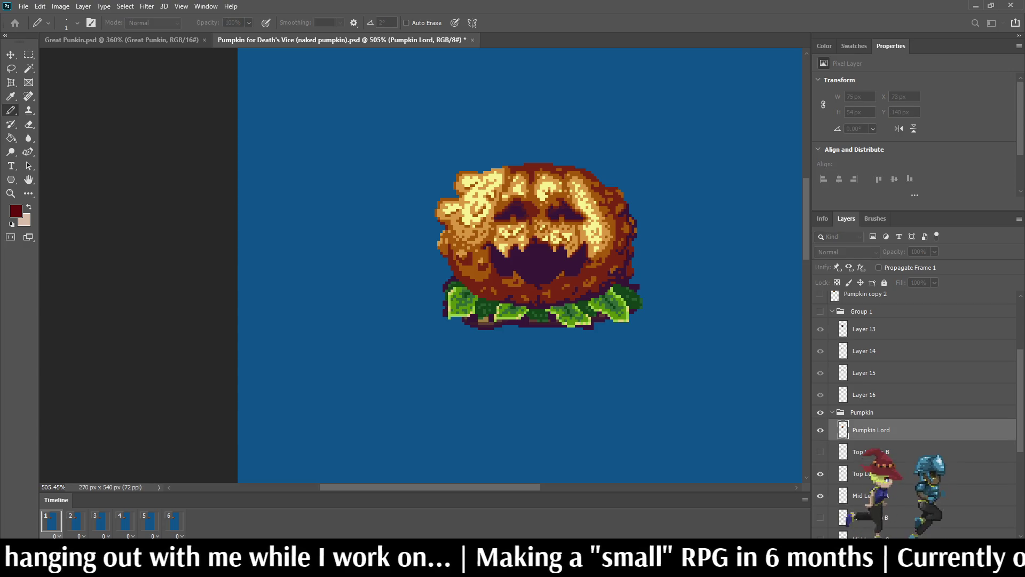
key(Return)
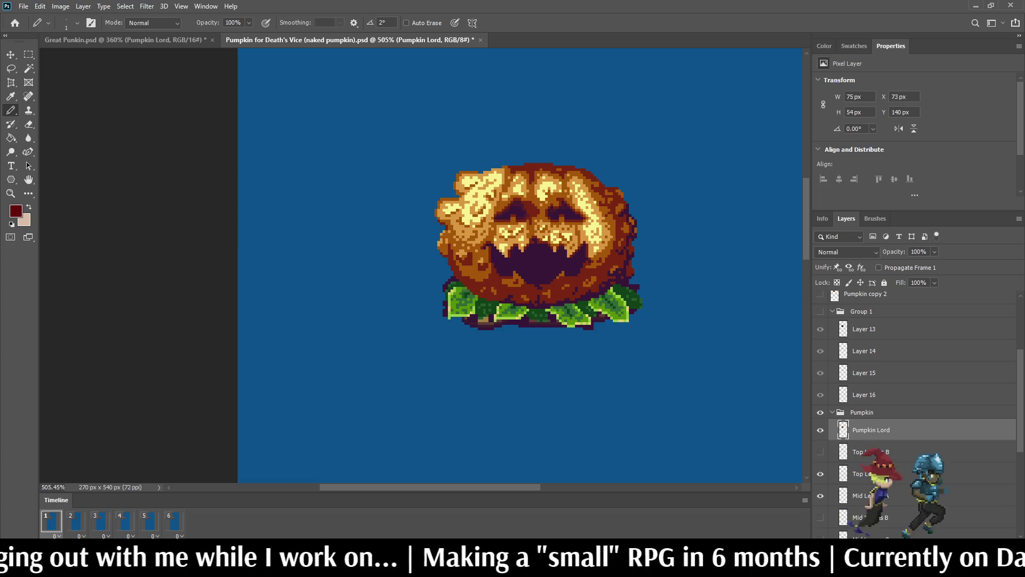
- Select the Top, Mid and Back Leaves A layers, then close the naked-pumpkin source document
click(865, 473)
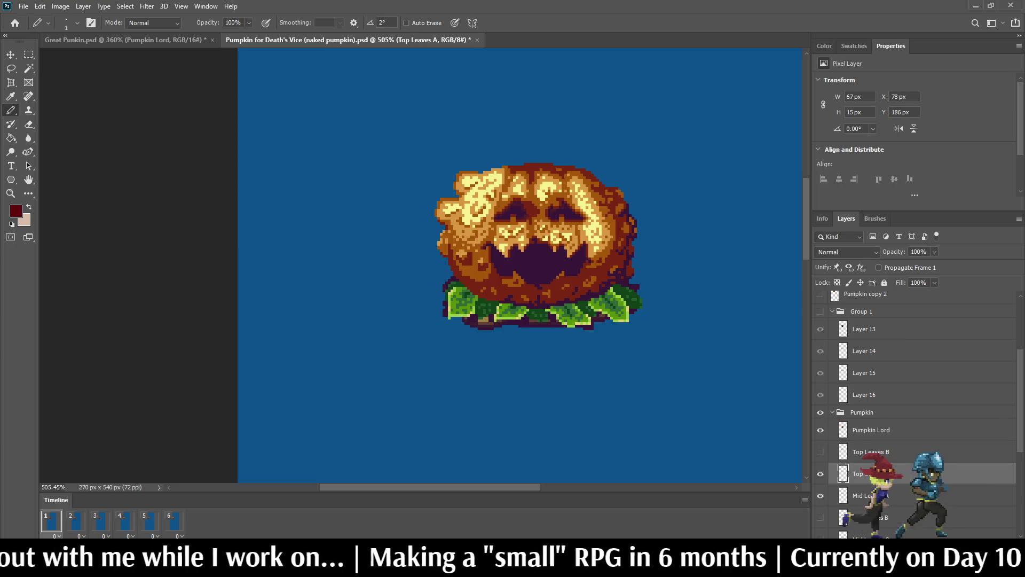
ctrl+click(867, 496)
scroll(913, 416, down, 5)
ctrl+click(867, 454)
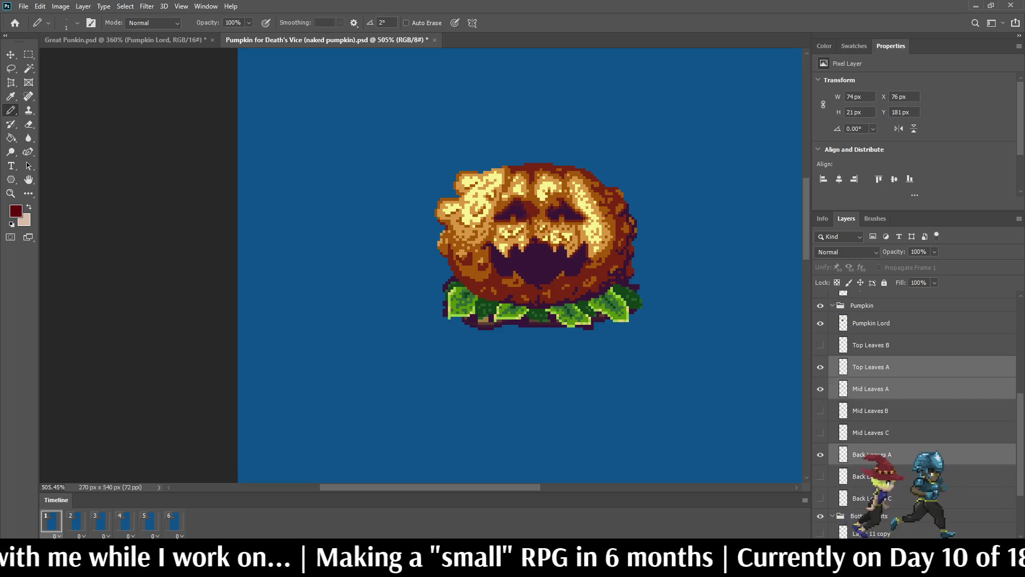
scroll(913, 417, down, 2)
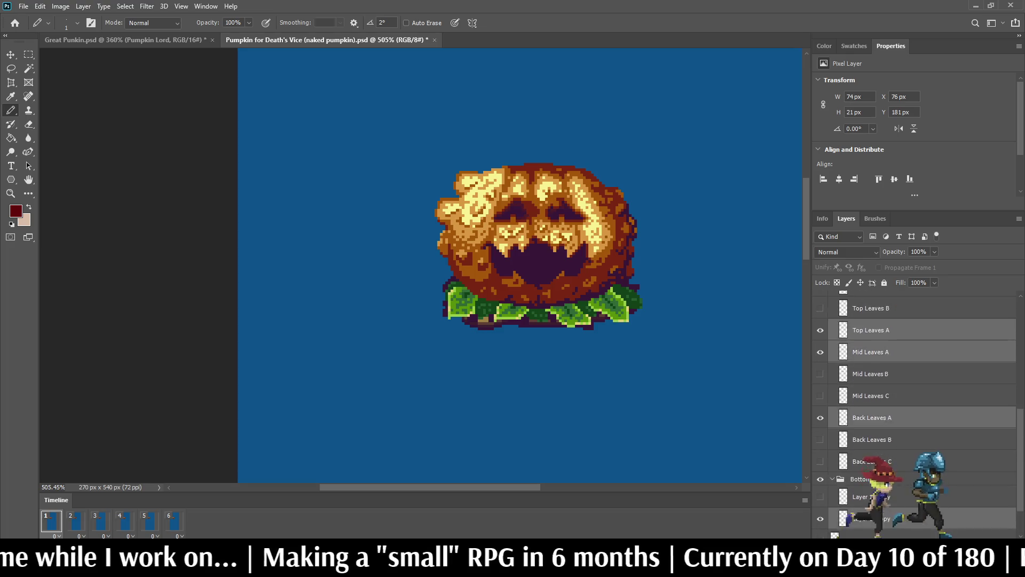
scroll(912, 374, up, 2)
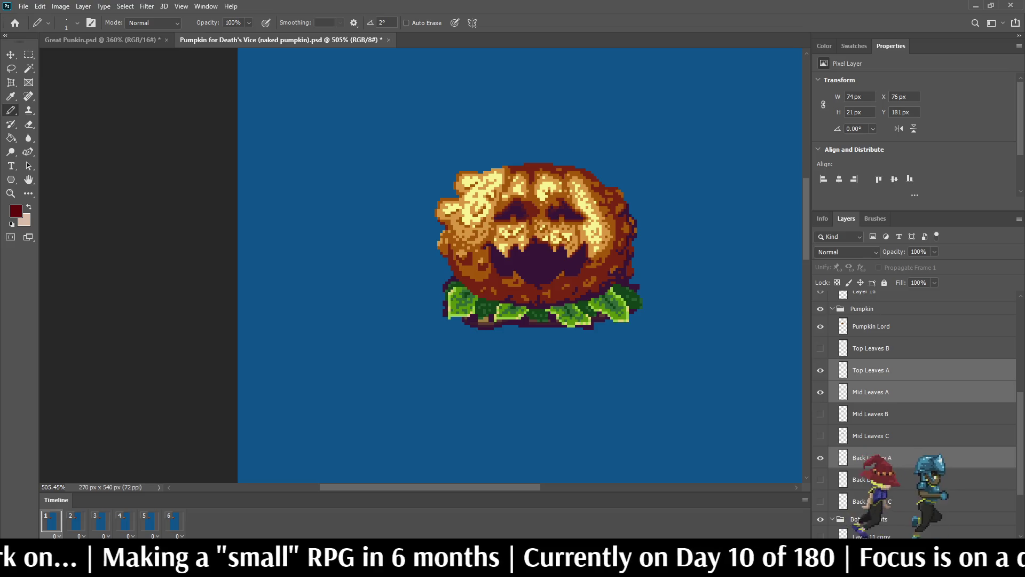
key(ctrl+w)
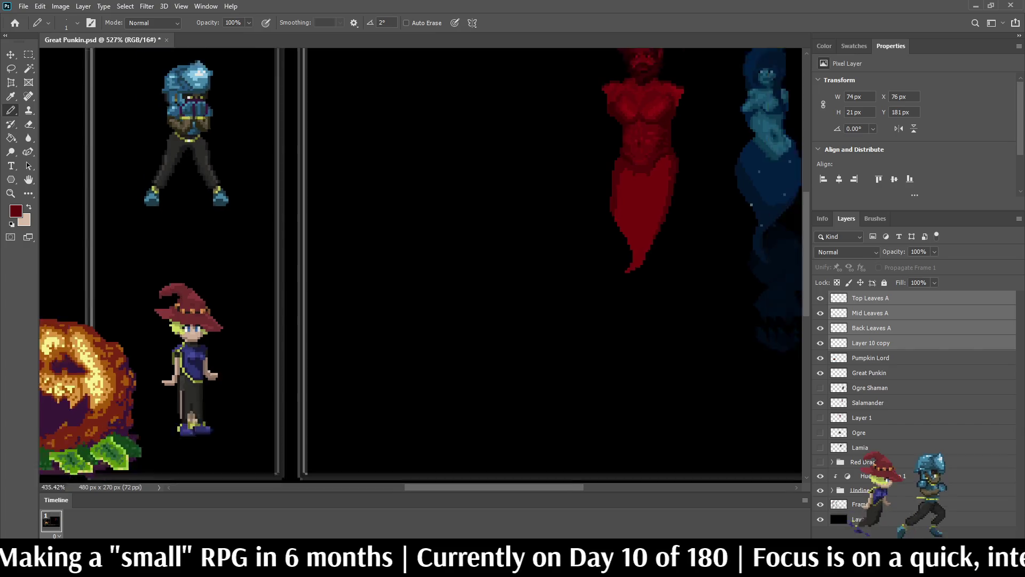
- Add Pumpkin Lord to the leaf selection and move the whole pumpkin below the ghosts
scroll(422, 267, down, 3)
key(ctrl+t)
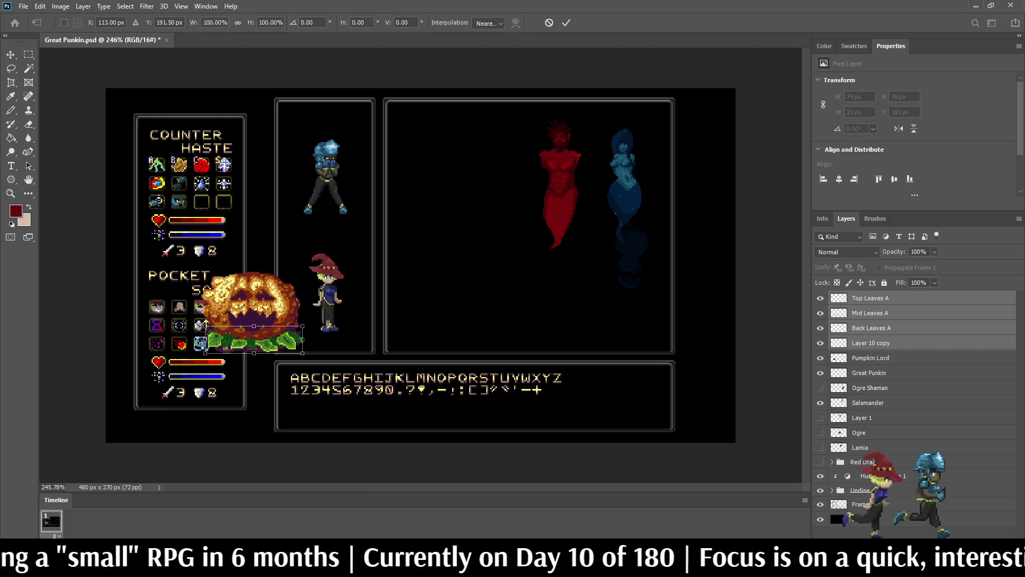
mouse_move(203, 322)
mouse_down()
mouse_move(229, 293)
mouse_move(263, 286)
mouse_up()
key(Escape)
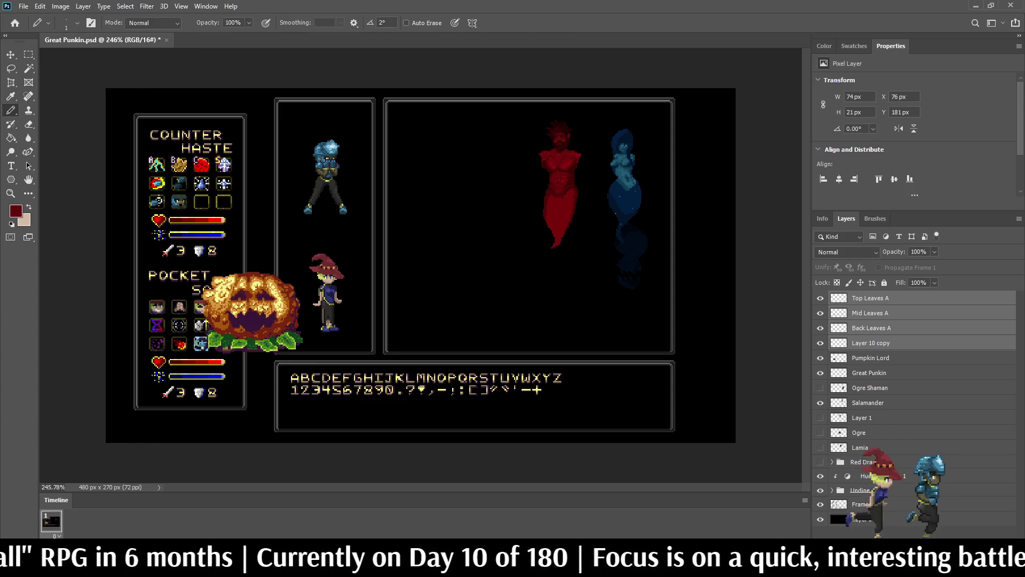
shift+click(870, 357)
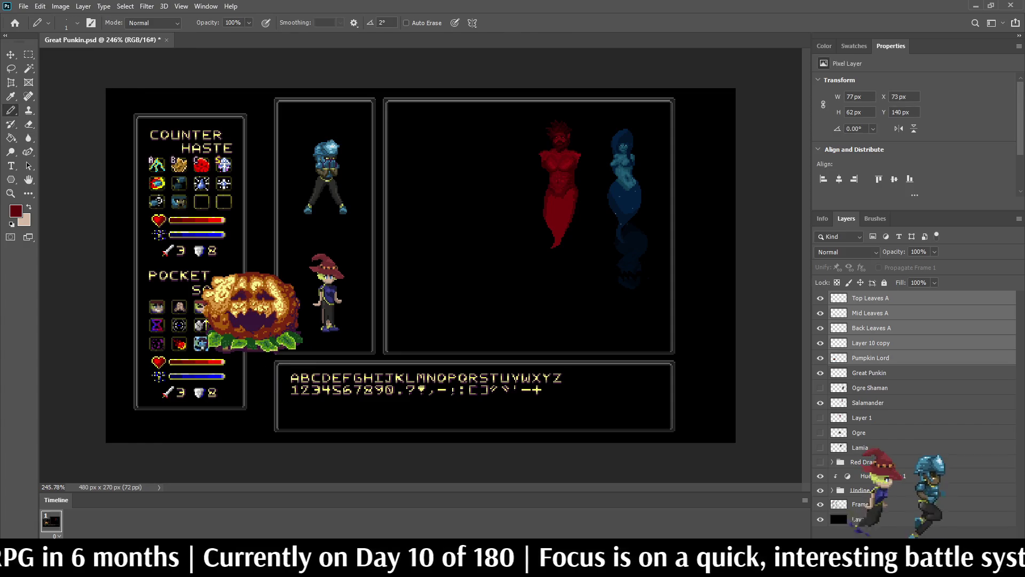
key(ctrl+t)
mouse_move(239, 328)
mouse_down()
mouse_move(507, 340)
mouse_move(545, 315)
mouse_up()
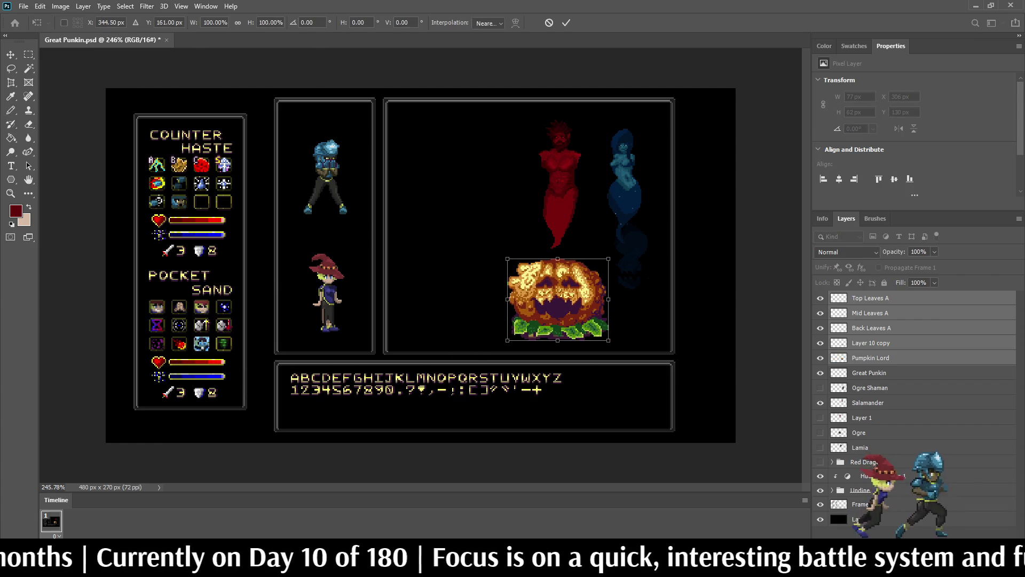
key(Return)
- Switch back to the pencil tool and adjust the view around the placed pumpkin
key(b)
scroll(529, 273, up, 5)
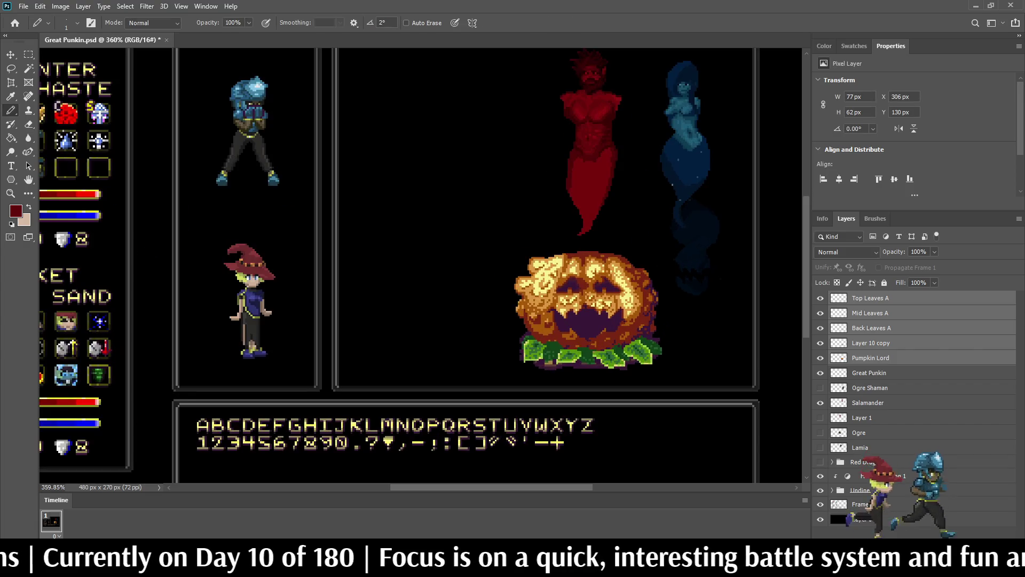
scroll(659, 236, down, 3)
scroll(660, 237, up, 5)
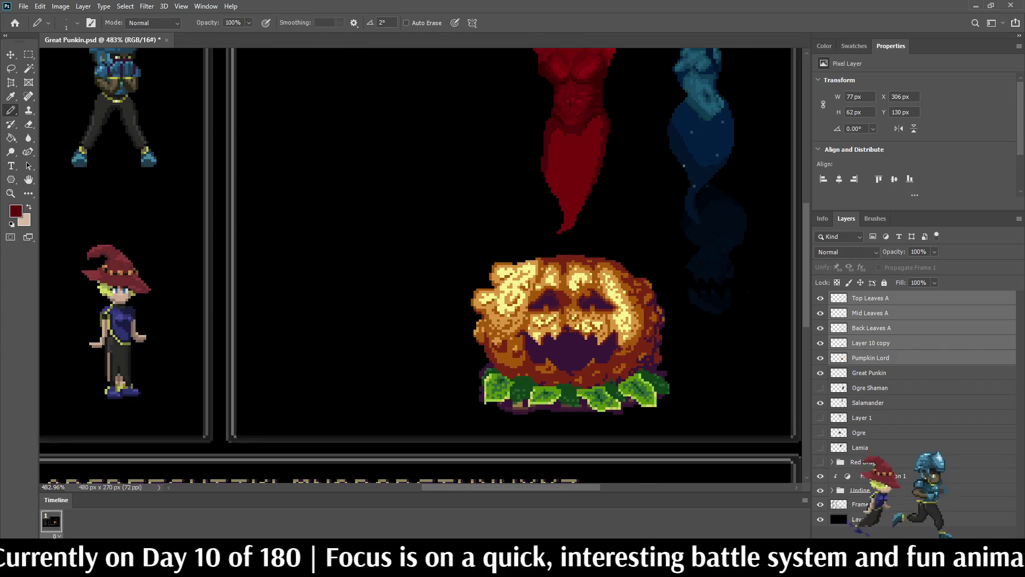
scroll(664, 358, up, 1)
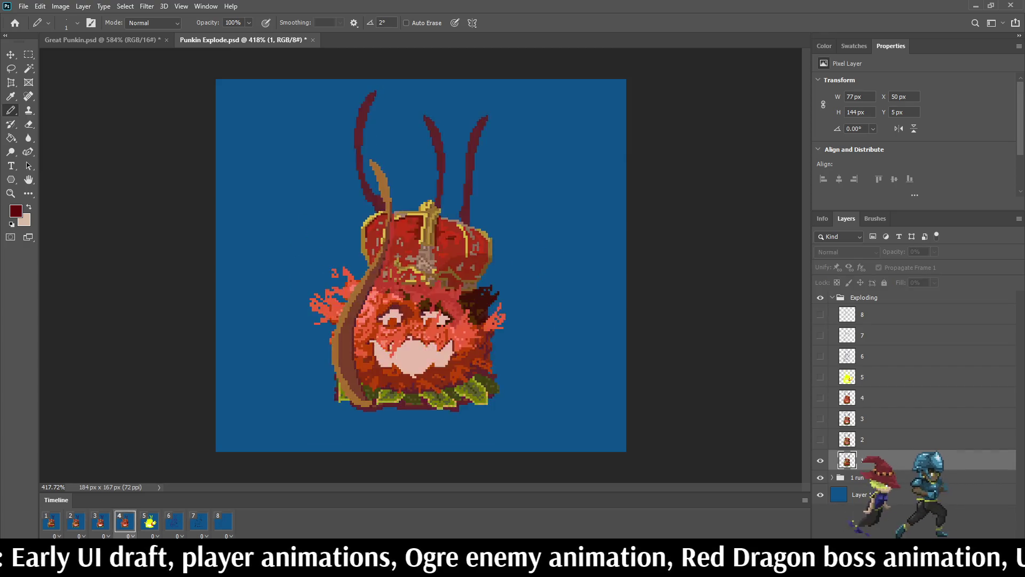
- Stop the explosion playback and close Punkin Explode.psd
key(space)
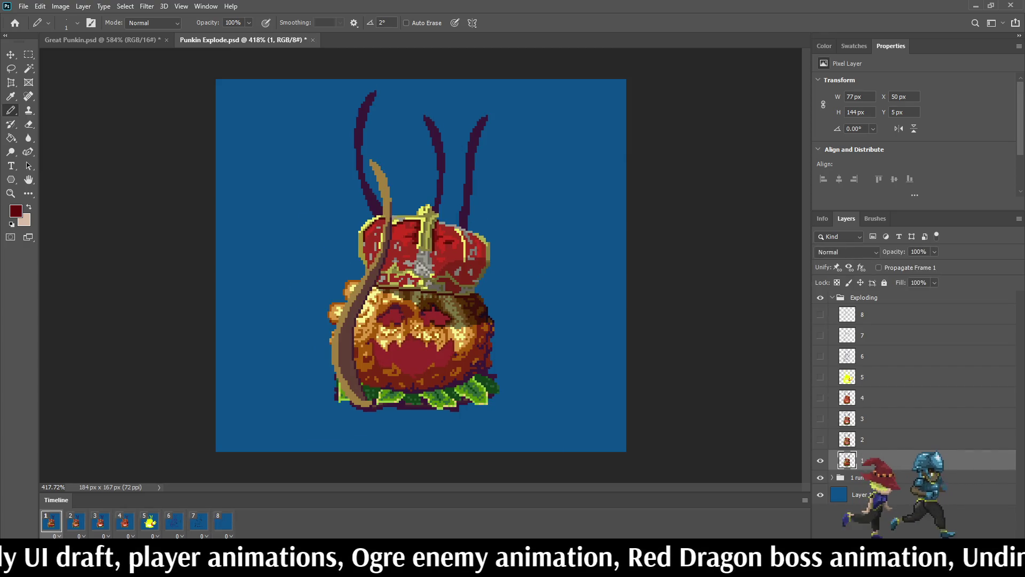
key(ctrl+w)
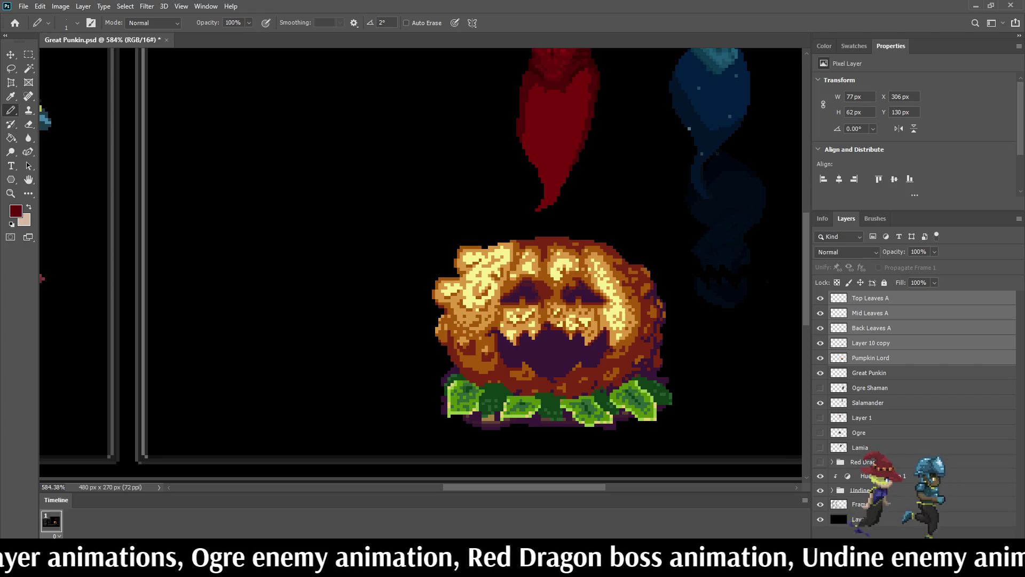
- Check the Top, Mid, Back Leaves A and Layer 10 copy layers, then merge them
click(820, 298)
click(820, 298)
click(820, 312)
click(820, 313)
click(820, 327)
click(820, 328)
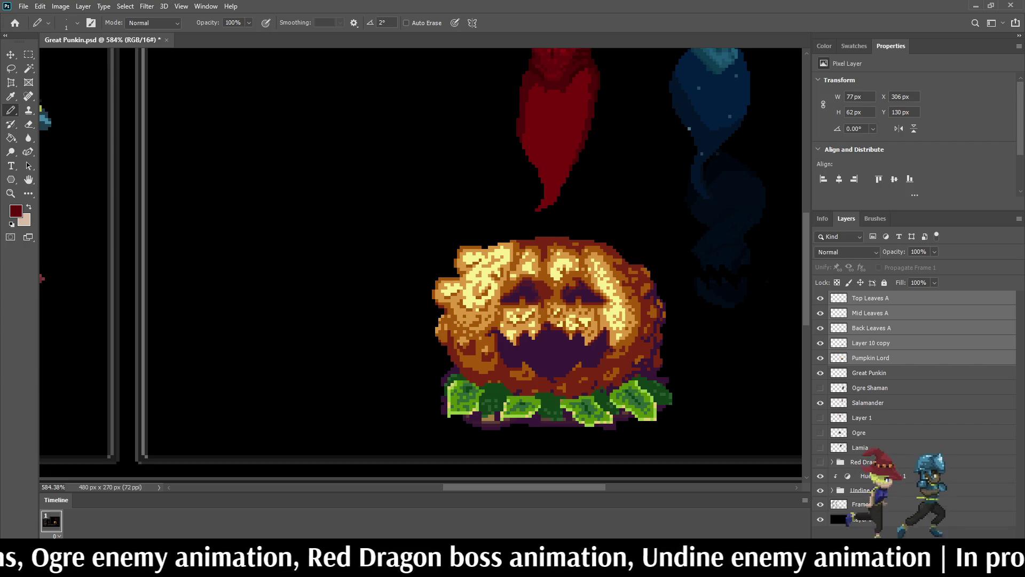
click(820, 343)
click(820, 342)
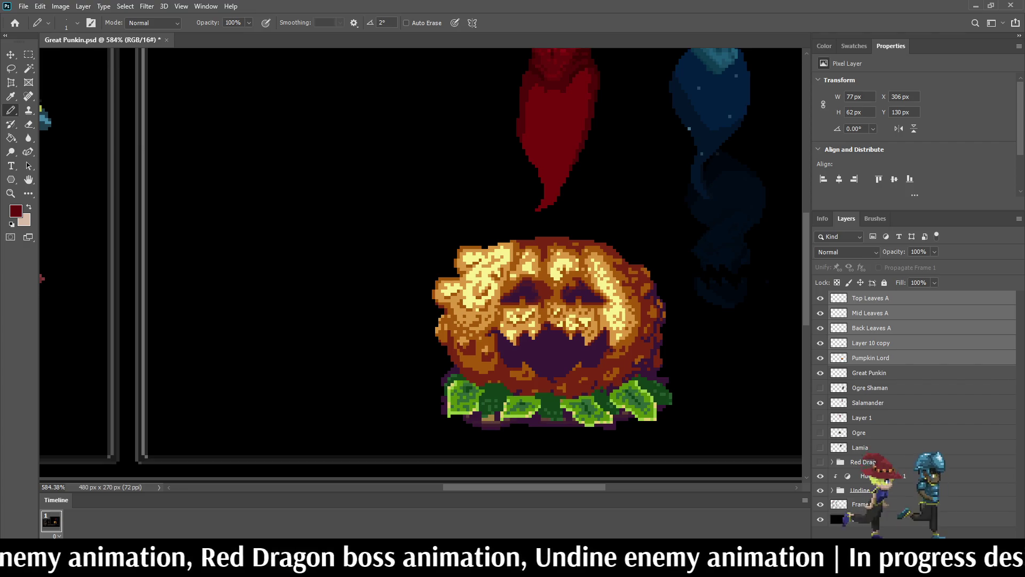
key(ctrl+e)
- View the mockup at 100%, then fit the whole mockup in the window
scroll(544, 320, down, 4)
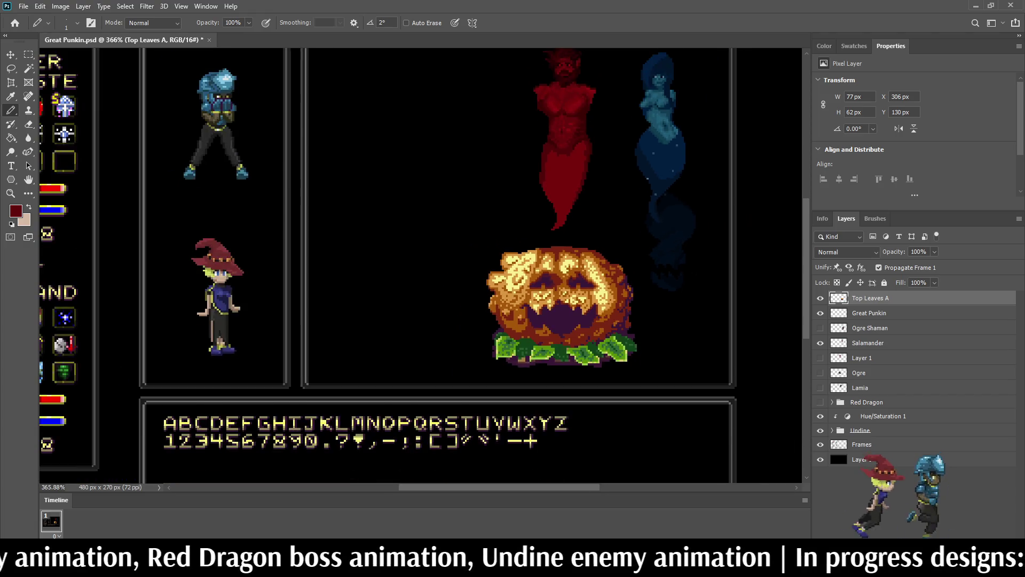
scroll(544, 320, up, 4)
scroll(643, 293, up, 2)
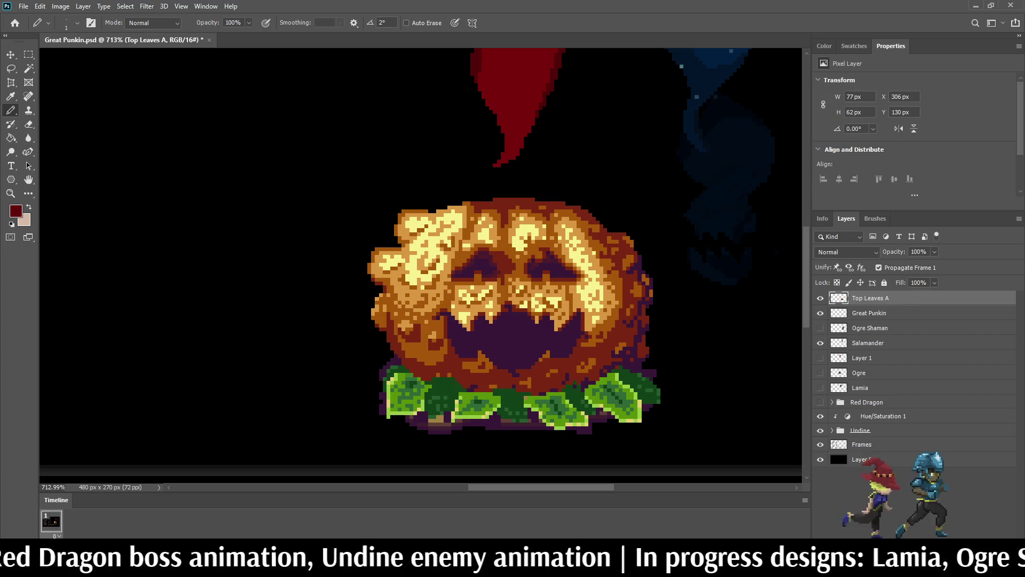
key(ctrl+1)
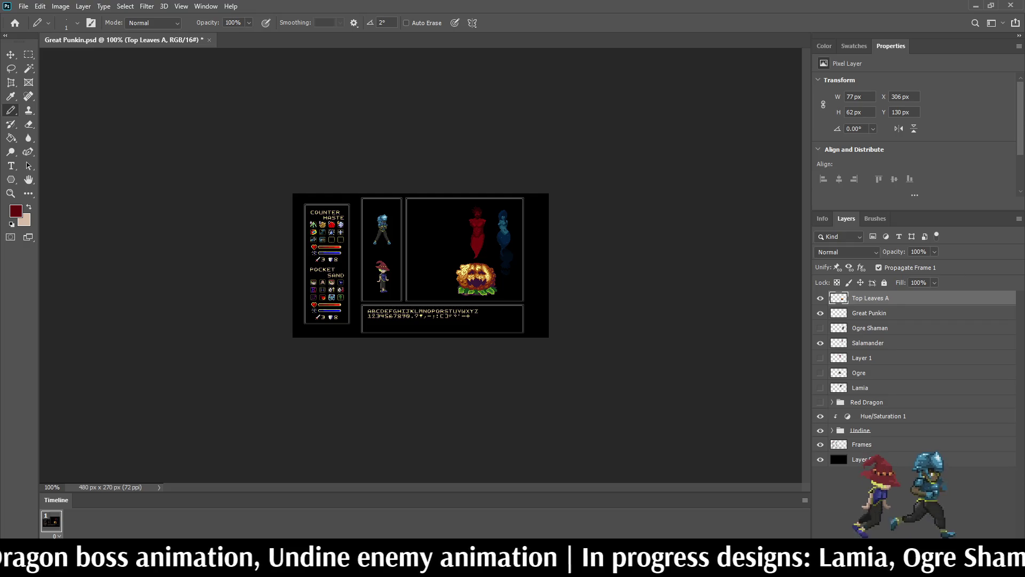
key(ctrl+0)
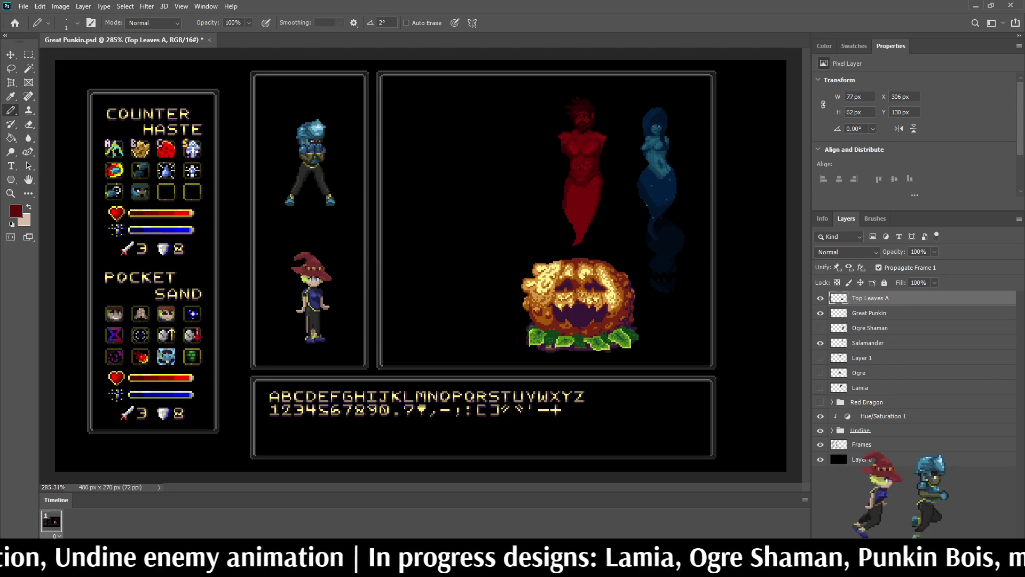
scroll(420, 266, down, 2)
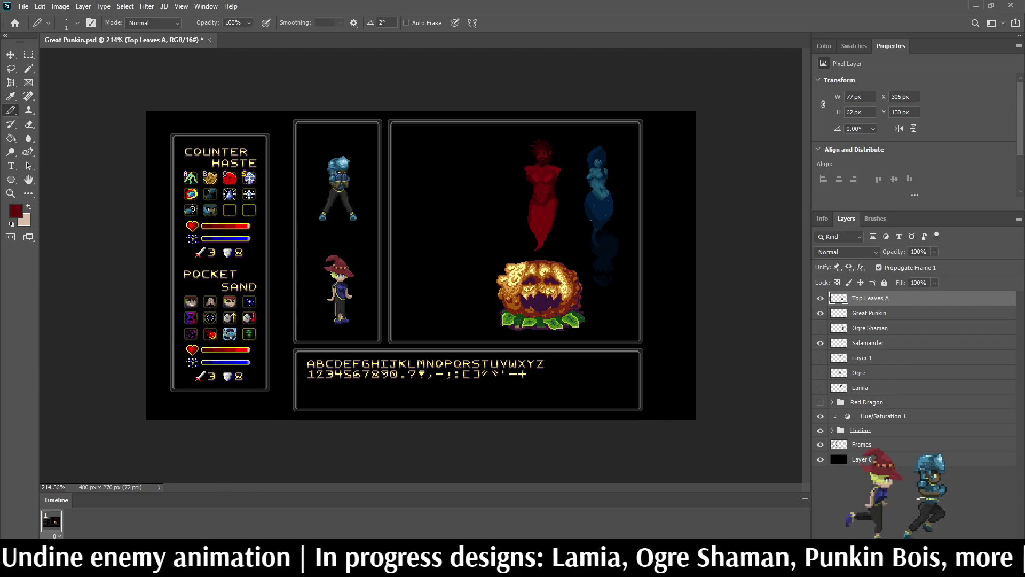
click(926, 251)
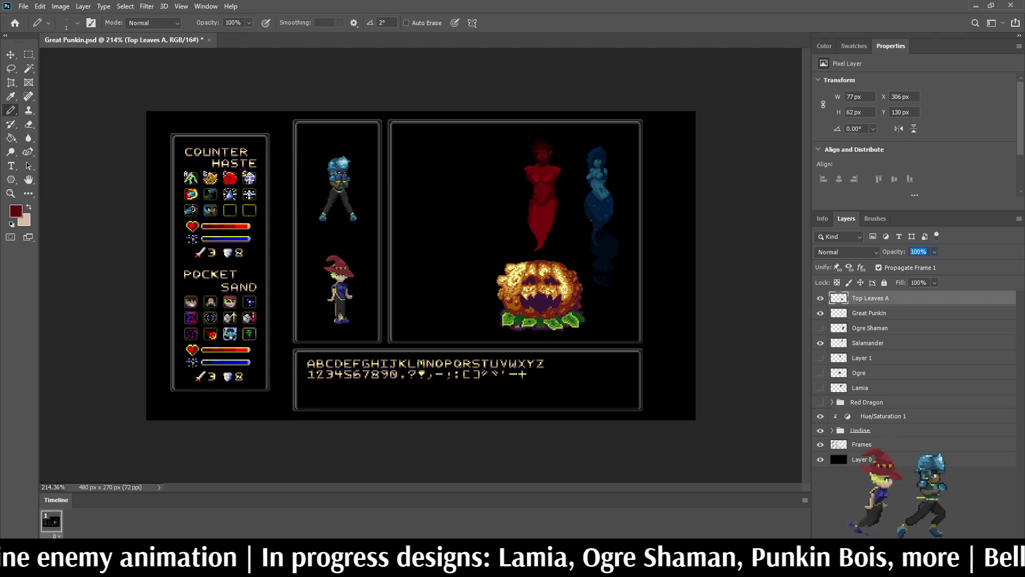
- Try 50% and 75% opacity on the merged pumpkin layer, settle on 85%, then deselect
text(50)
key(Return)
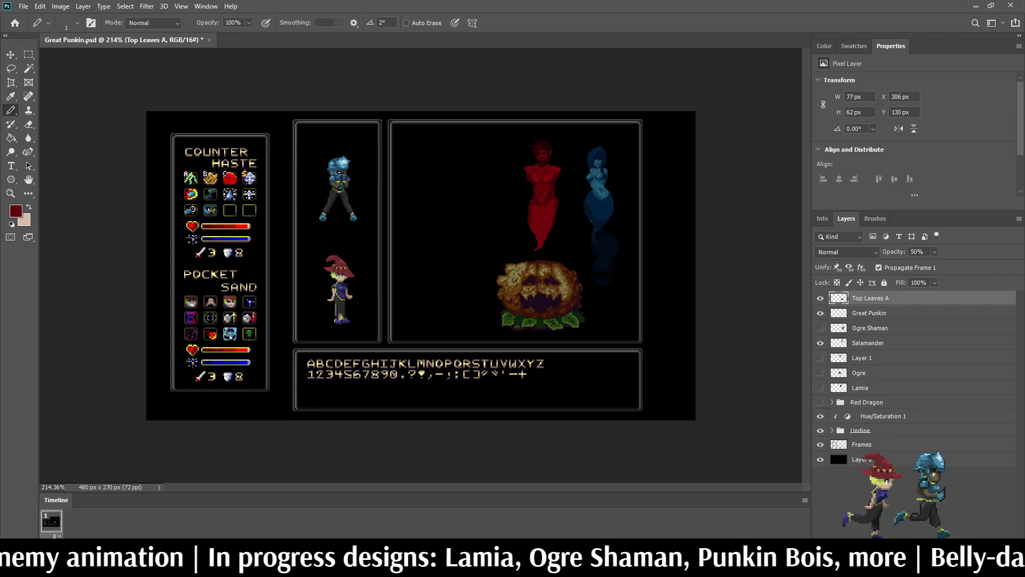
click(917, 252)
text(75)
key(Return)
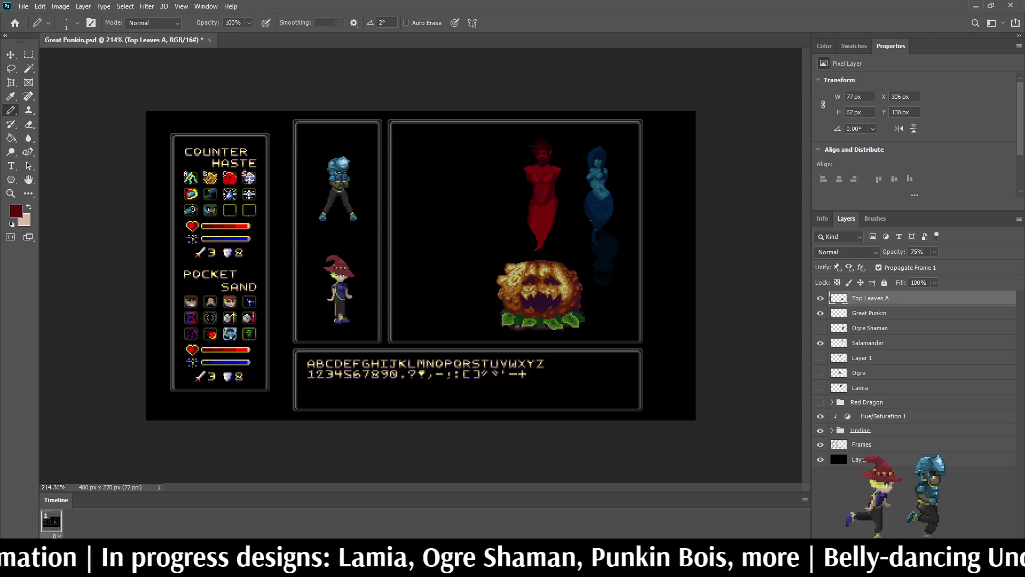
click(917, 251)
text(85)
key(Return)
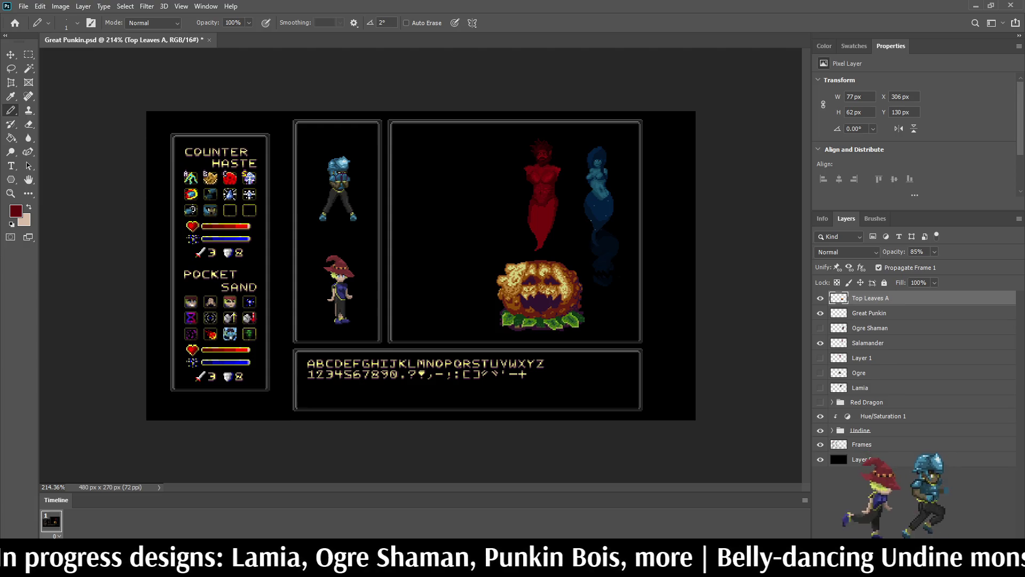
click(961, 480)
scroll(522, 272, up, 5)
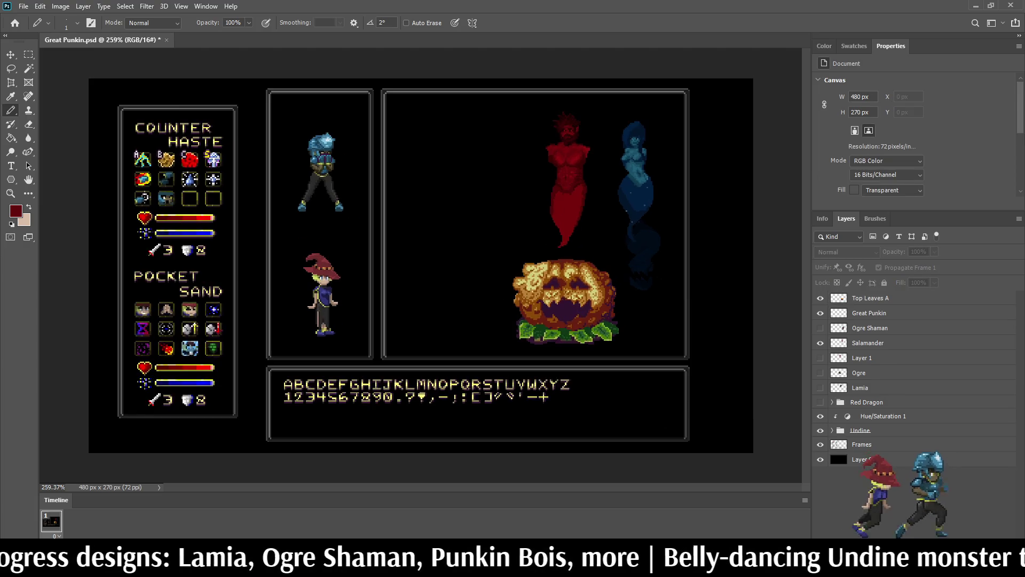
scroll(522, 272, down, 4)
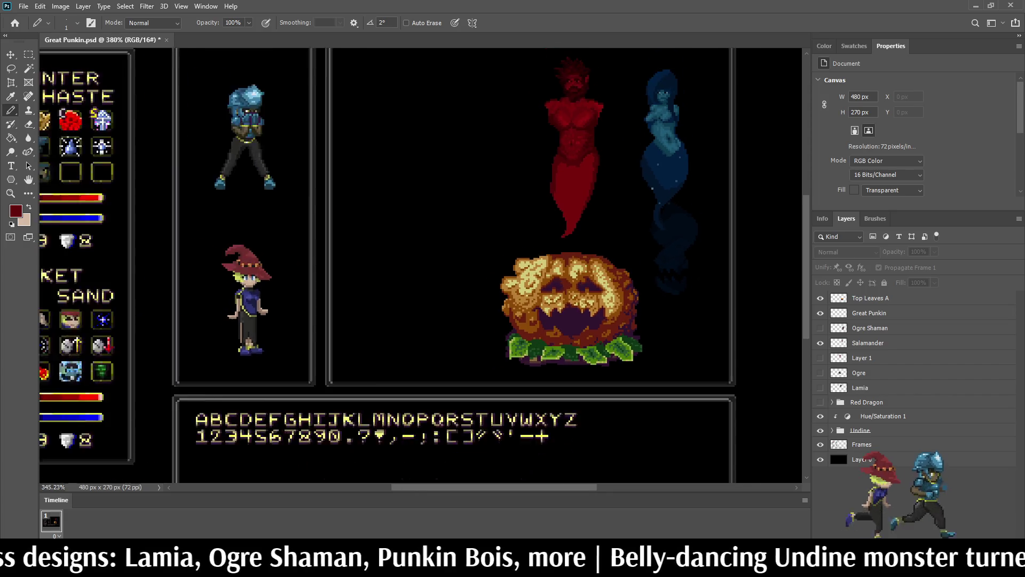
scroll(486, 236, up, 1)
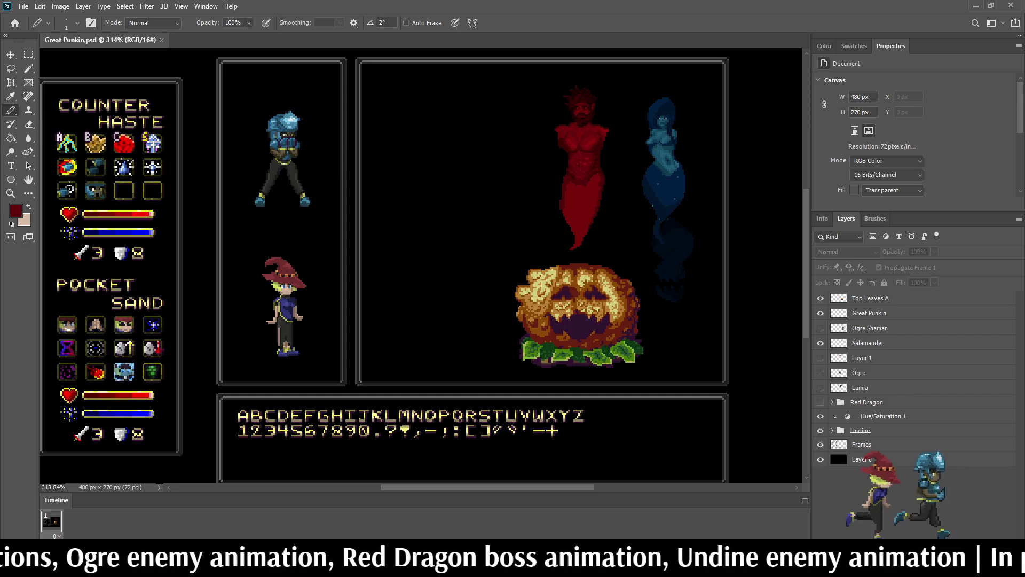
- Scroll around the battle mockup to inspect the Great Punkin boss and its leaves
scroll(610, 314, up, 5)
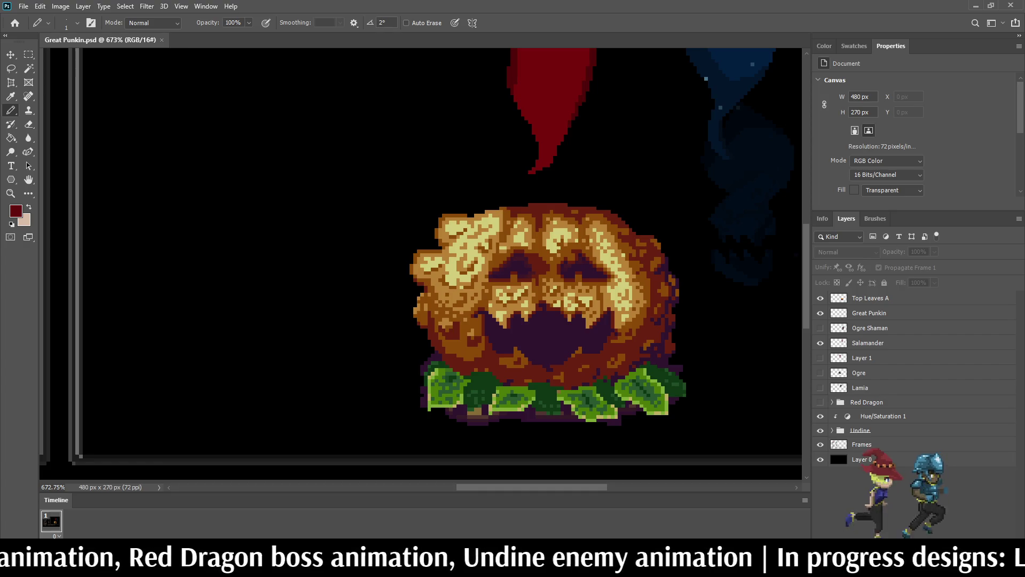
scroll(579, 297, down, 5)
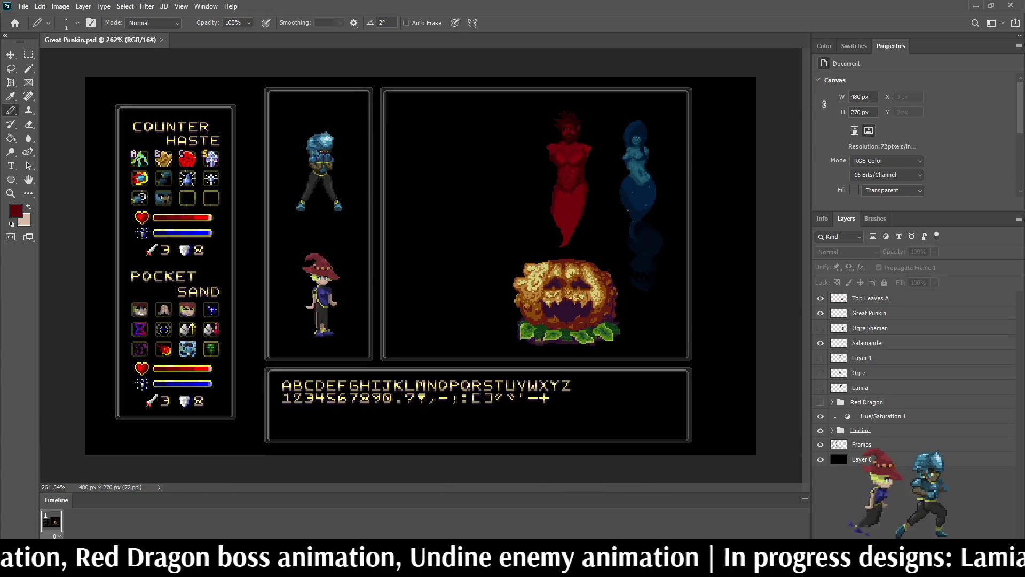
scroll(537, 197, up, 3)
scroll(651, 270, up, 1)
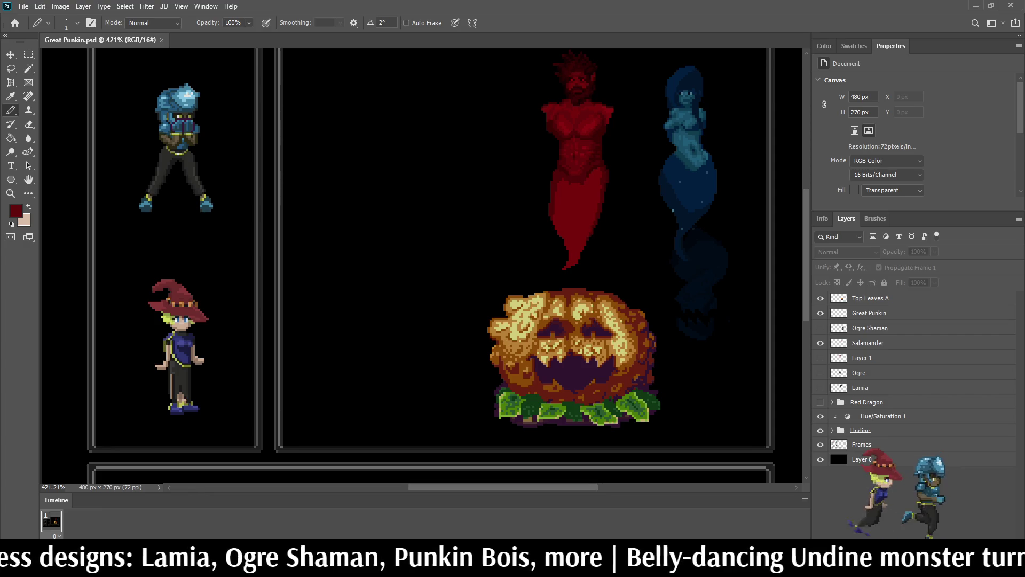
- Set the Top Leaves A layer's opacity to 75%
click(869, 313)
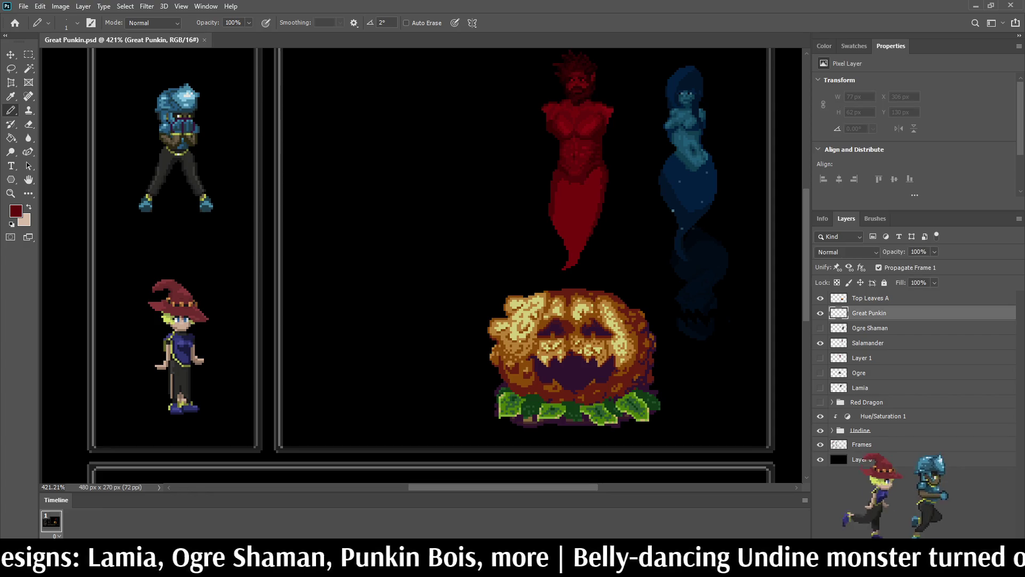
click(869, 298)
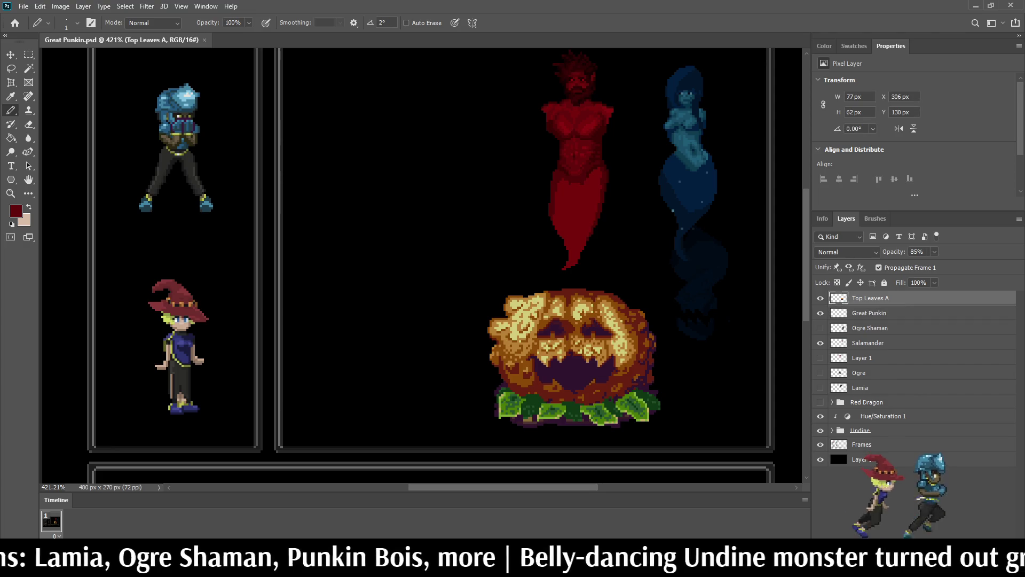
click(917, 251)
text(75)
key(Return)
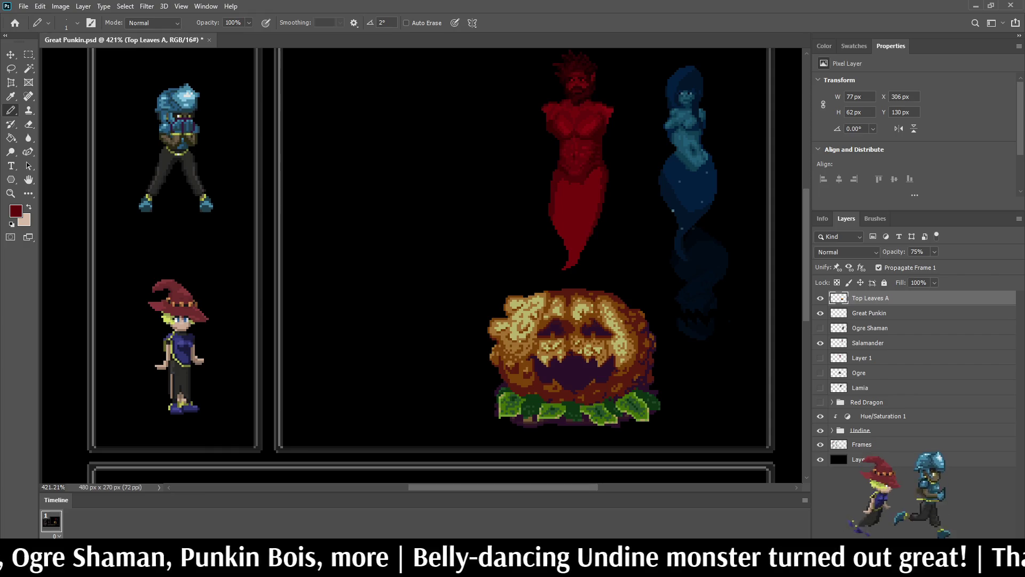
scroll(420, 265, down, 5)
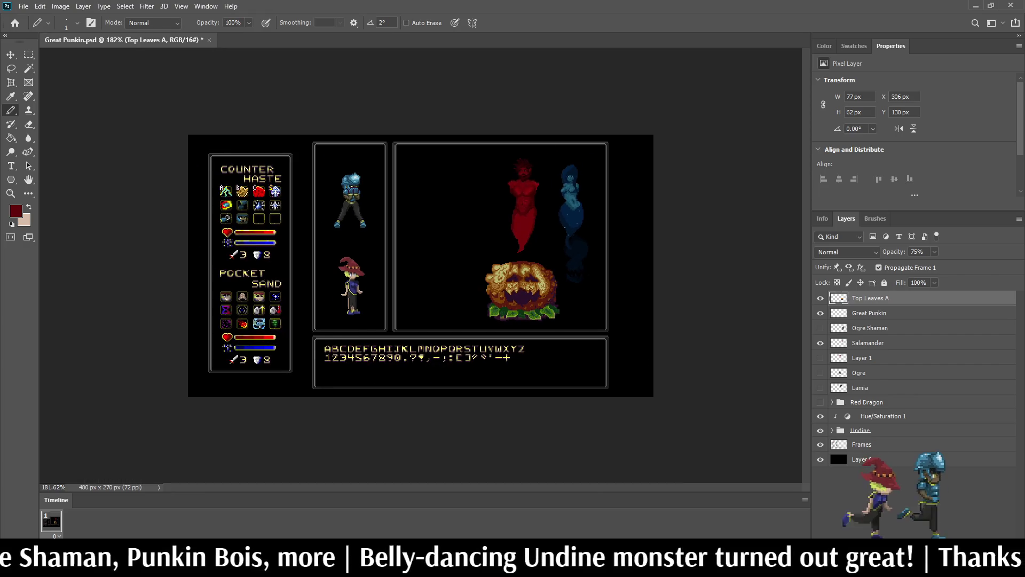
scroll(421, 265, up, 3)
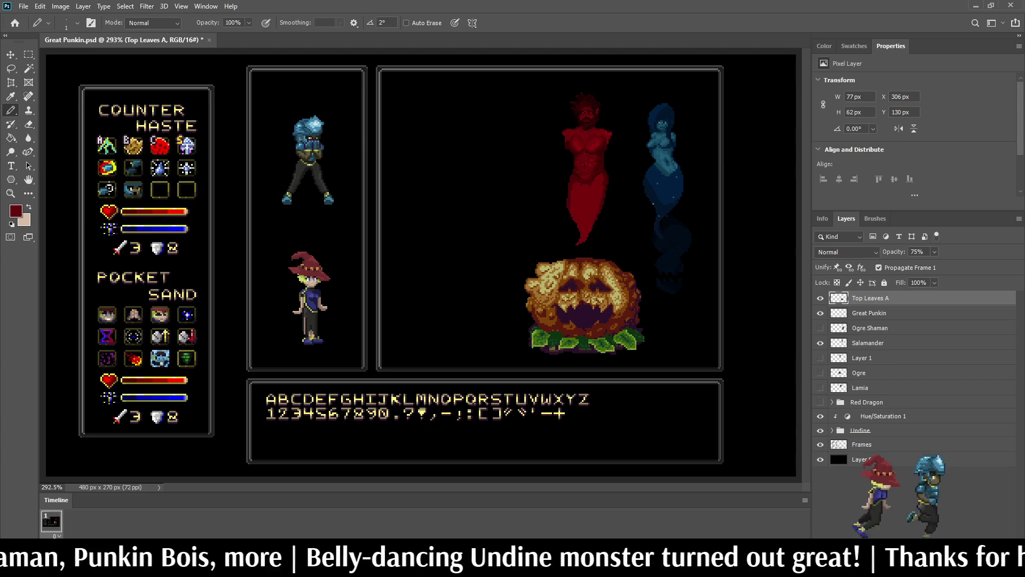
- Reselect Great Punkin, sample the pumpkin's brown, and raise the layer above Top Leaves A
key(alt+bracketleft)
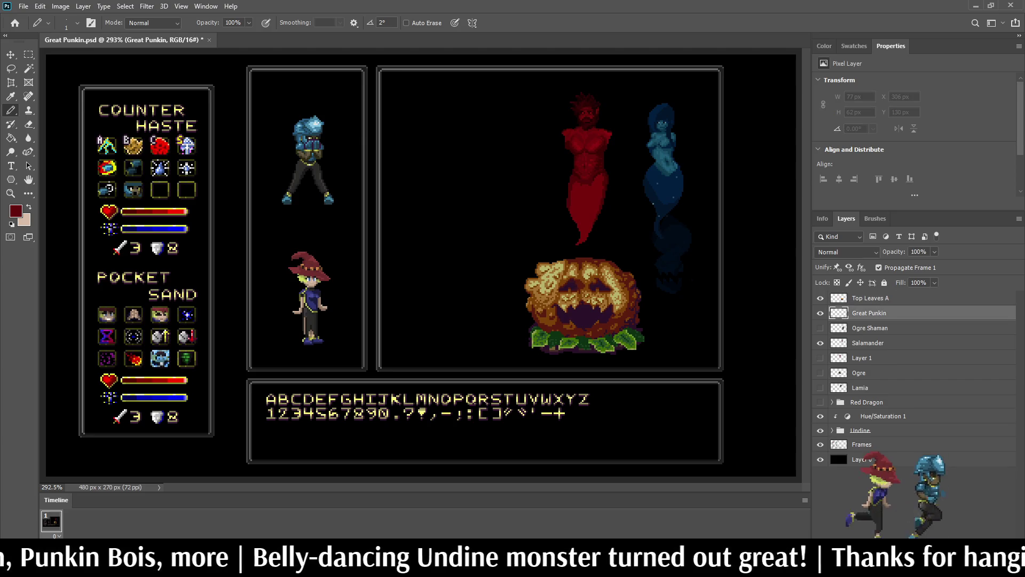
scroll(600, 305, up, 5)
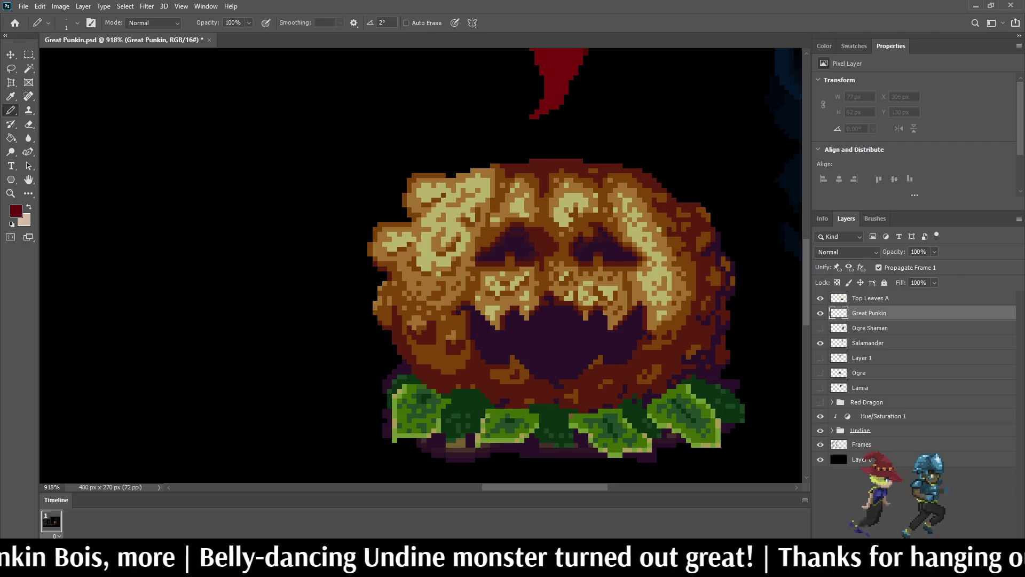
key(i)
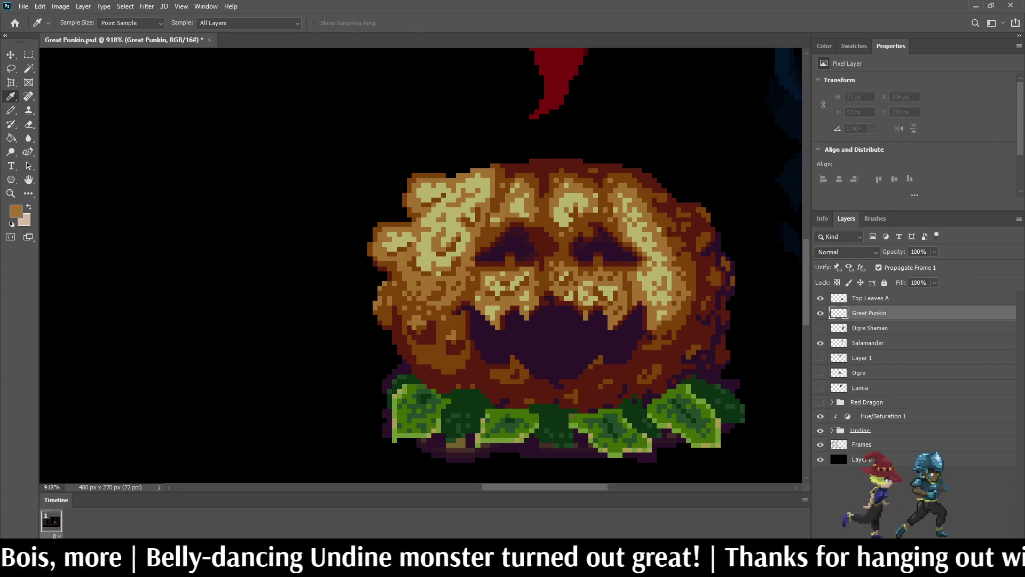
key(b)
scroll(634, 327, down, 5)
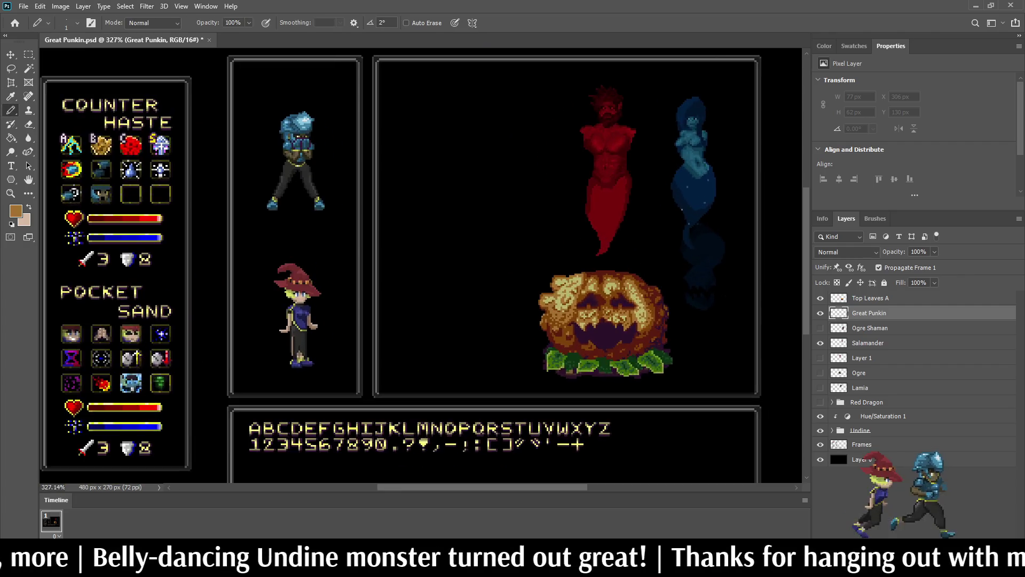
scroll(436, 140, up, 3)
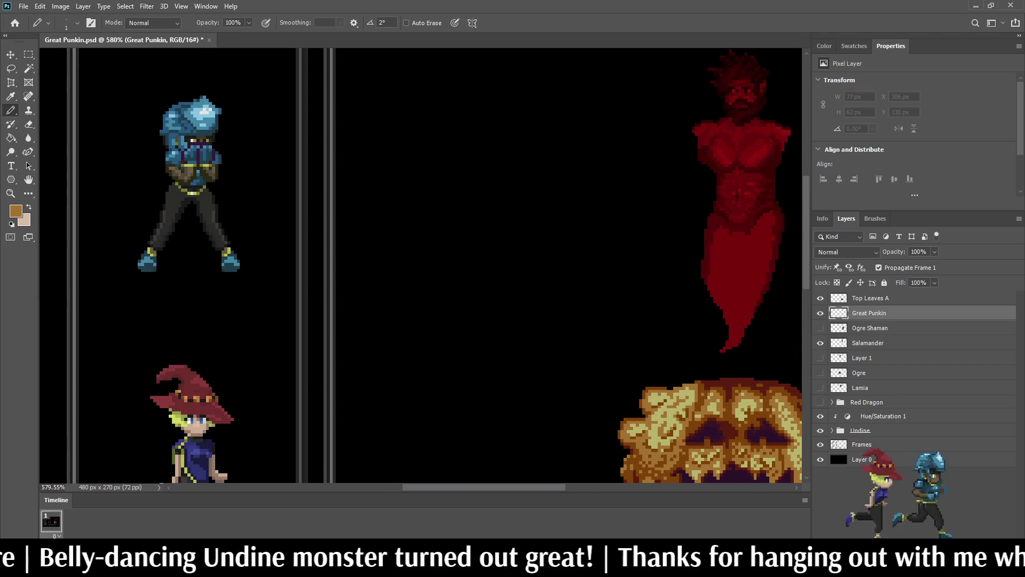
scroll(467, 138, down, 2)
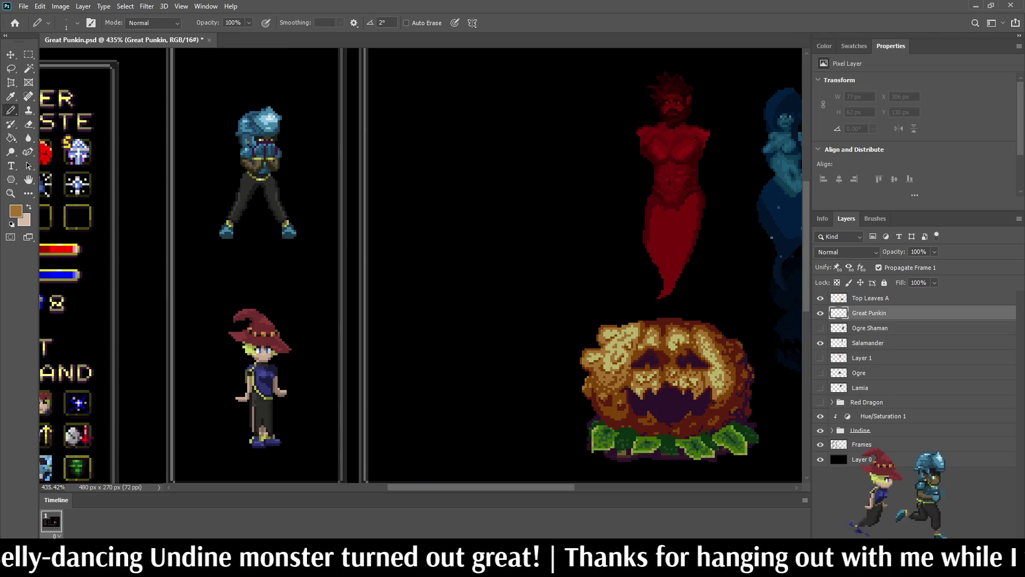
key(ctrl+bracketright)
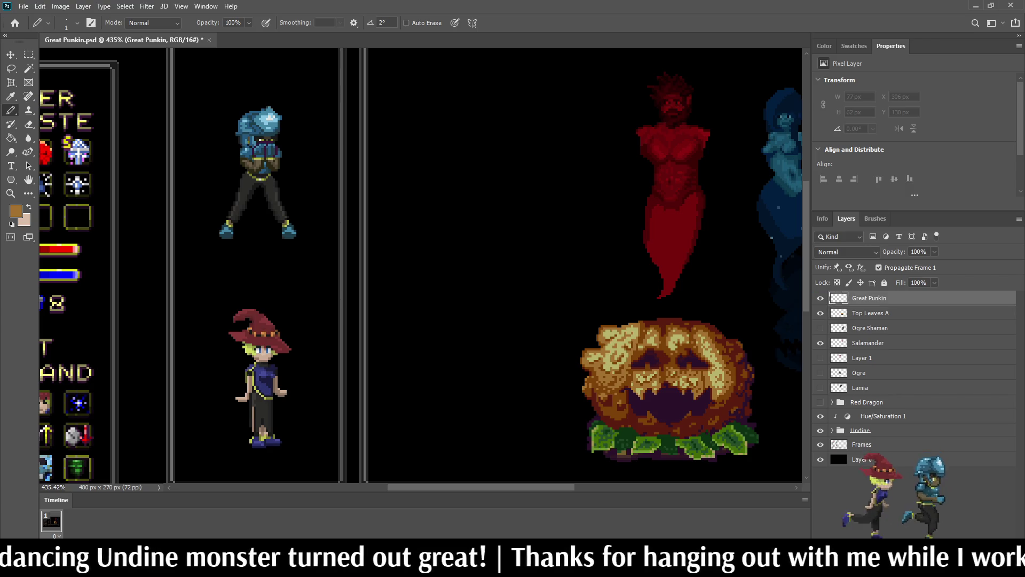
scroll(707, 227, up, 2)
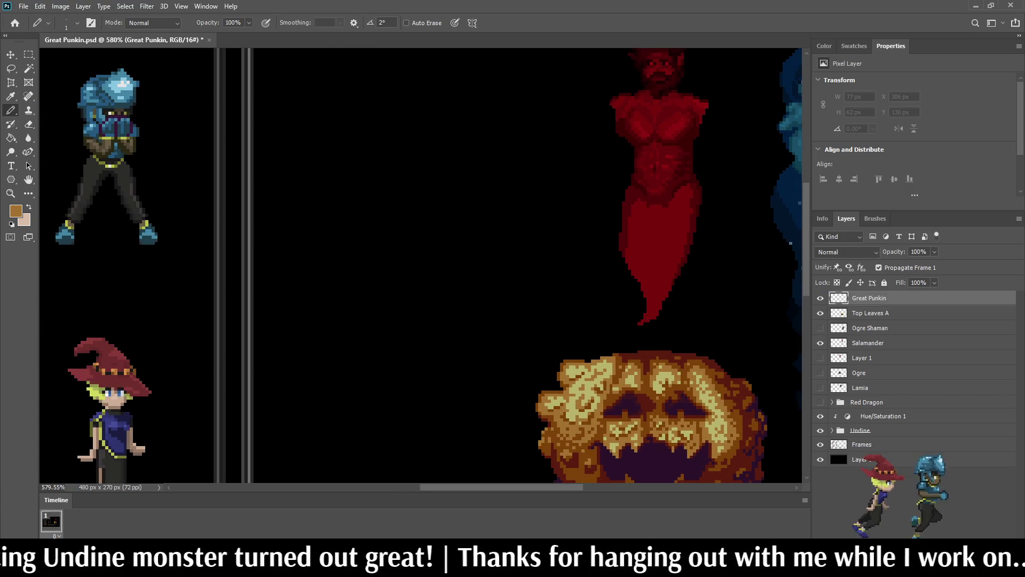
- Save Great Punkin.psd with Ctrl+S
scroll(420, 265, up, 3)
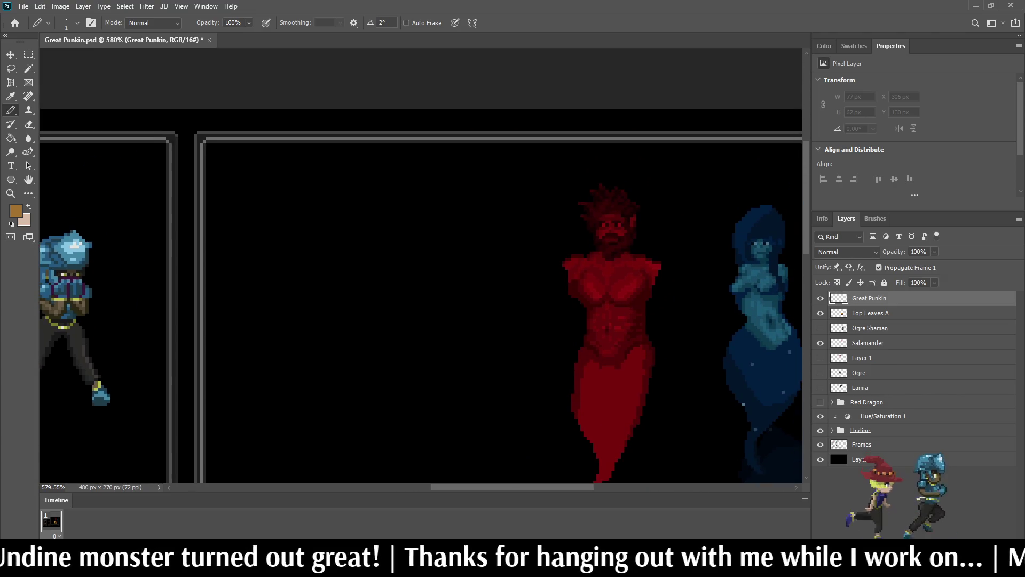
scroll(662, 238, up, 5)
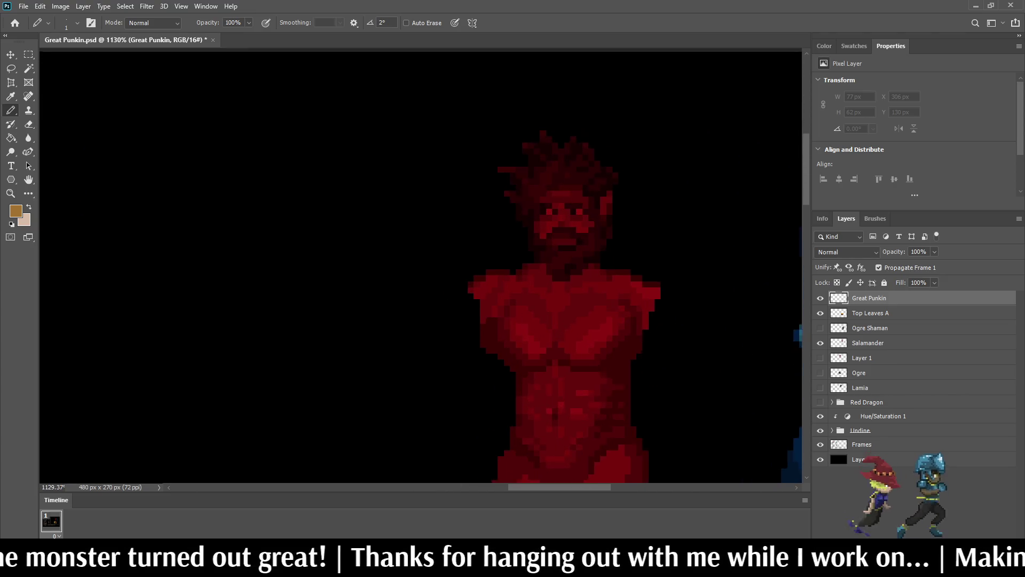
key(ctrl+s)
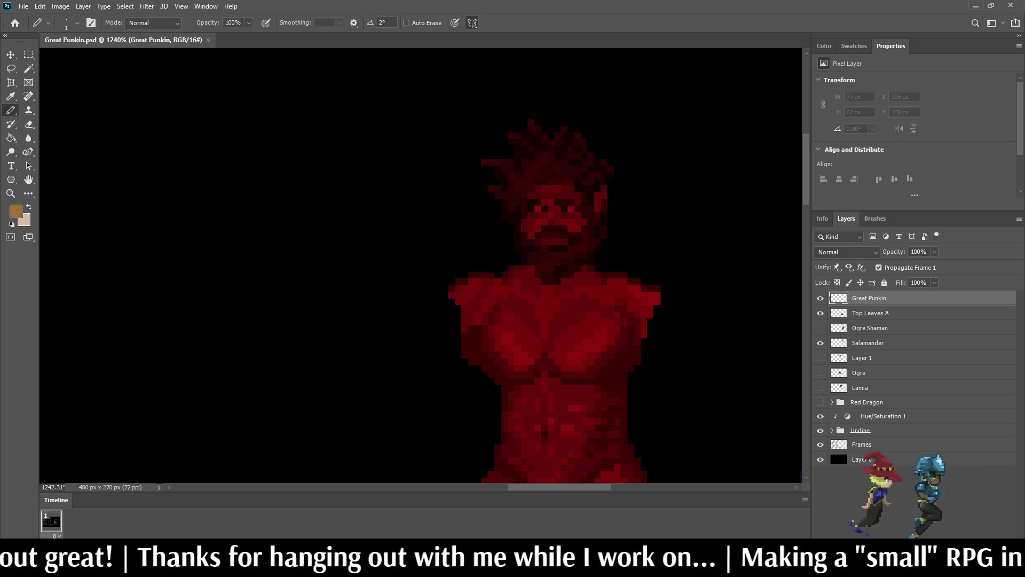
- Centre the symmetry axis on the red spirit, nudging it a pixel left and back
key(ctrl+t)
scroll(501, 205, down, 6)
mouse_move(235, 331)
mouse_down()
mouse_move(495, 220)
mouse_move(516, 194)
mouse_up()
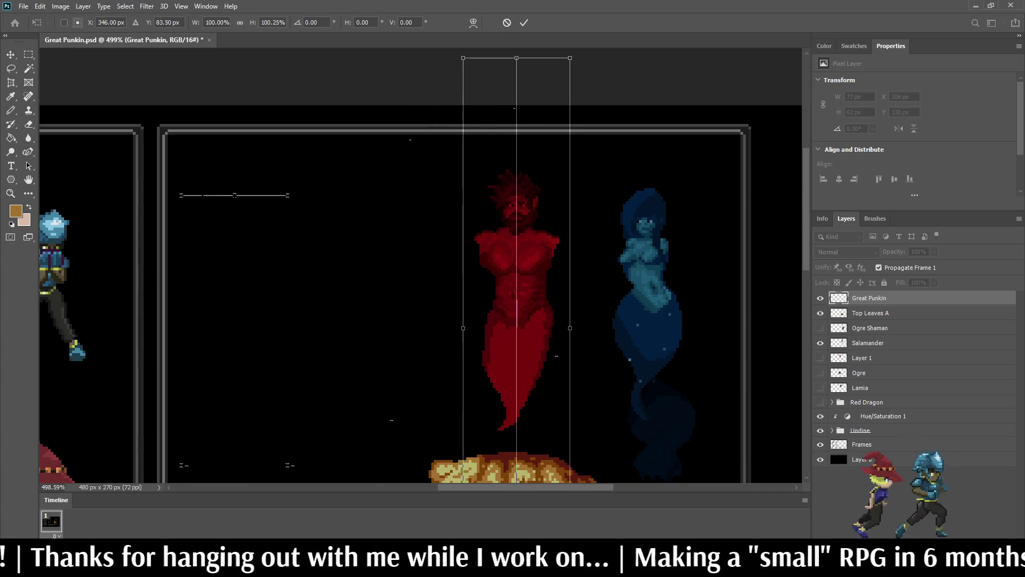
scroll(512, 165, up, 5)
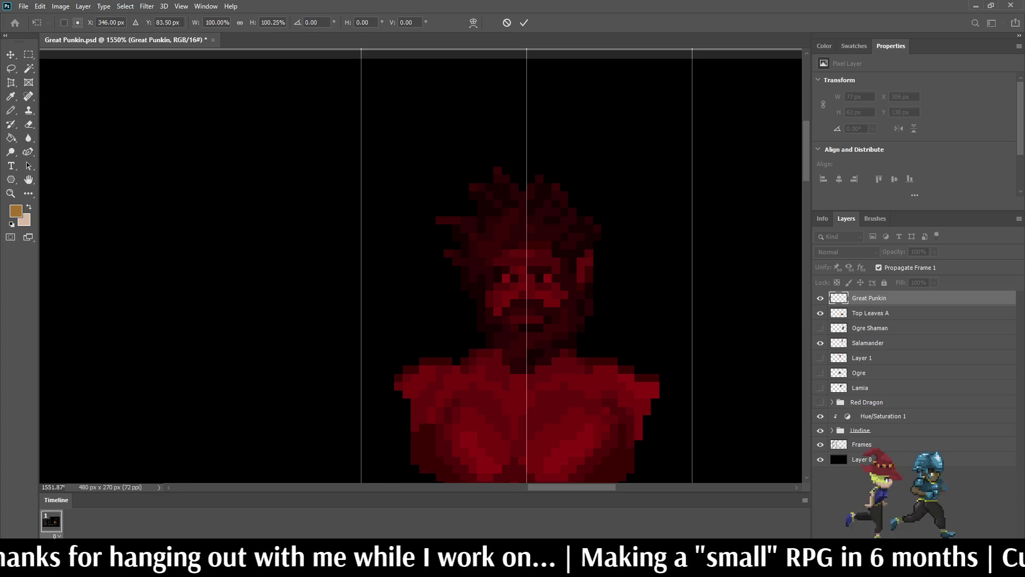
key(Left)
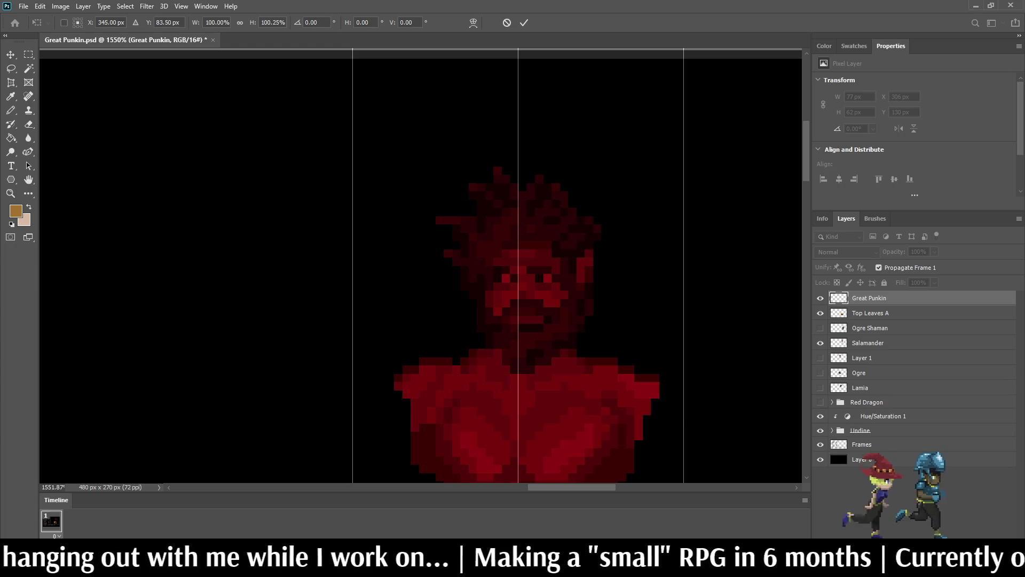
key(Right)
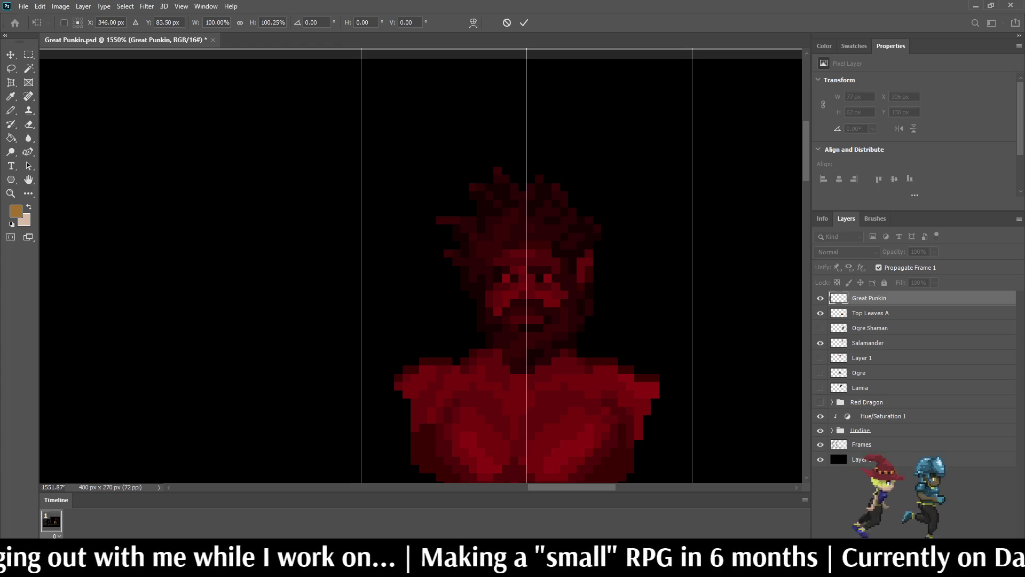
key(Return)
key(b)
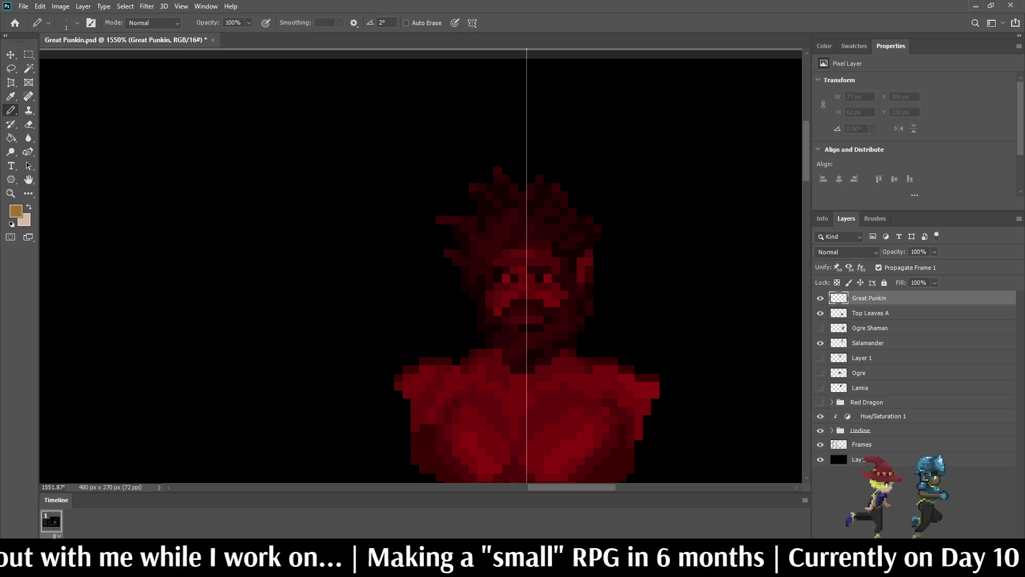
- Draw a mirrored orange arc around the red spirit's head and fill its top row
scroll(421, 266, down, 10)
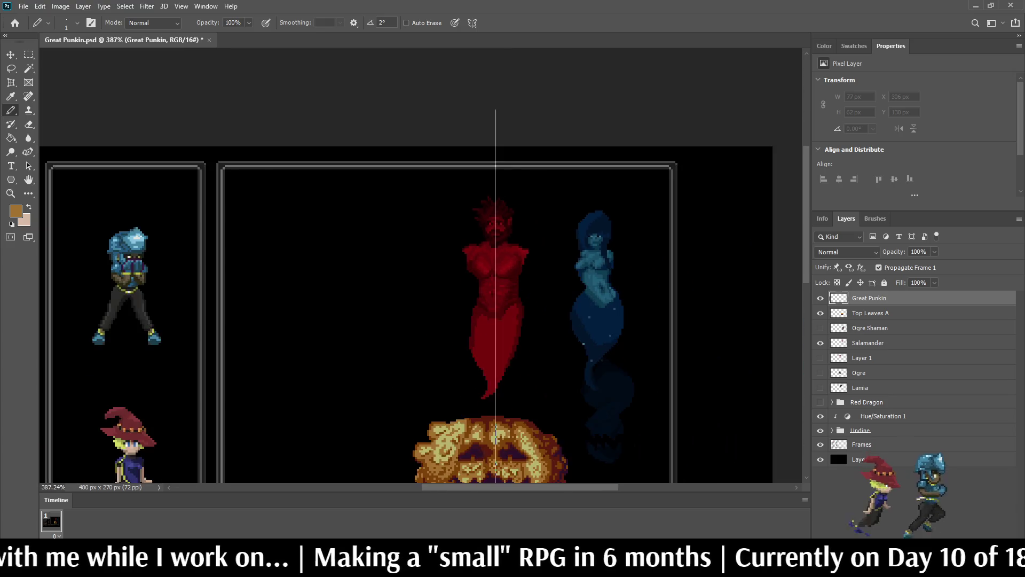
scroll(567, 113, up, 10)
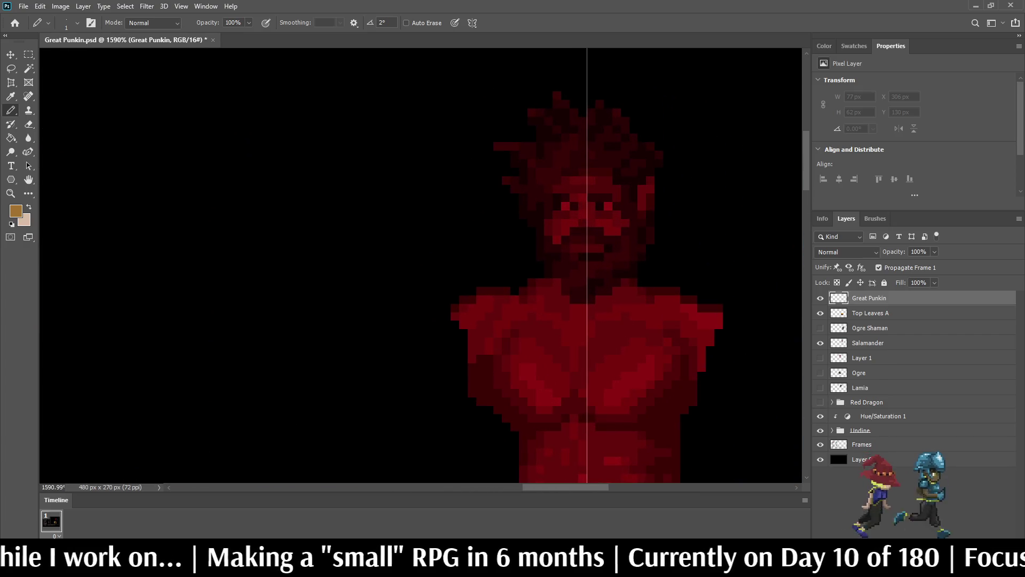
mouse_move(587, 112)
mouse_down()
mouse_move(537, 113)
mouse_move(497, 136)
mouse_move(471, 208)
mouse_move(476, 277)
mouse_move(569, 298)
mouse_move(582, 291)
mouse_up()
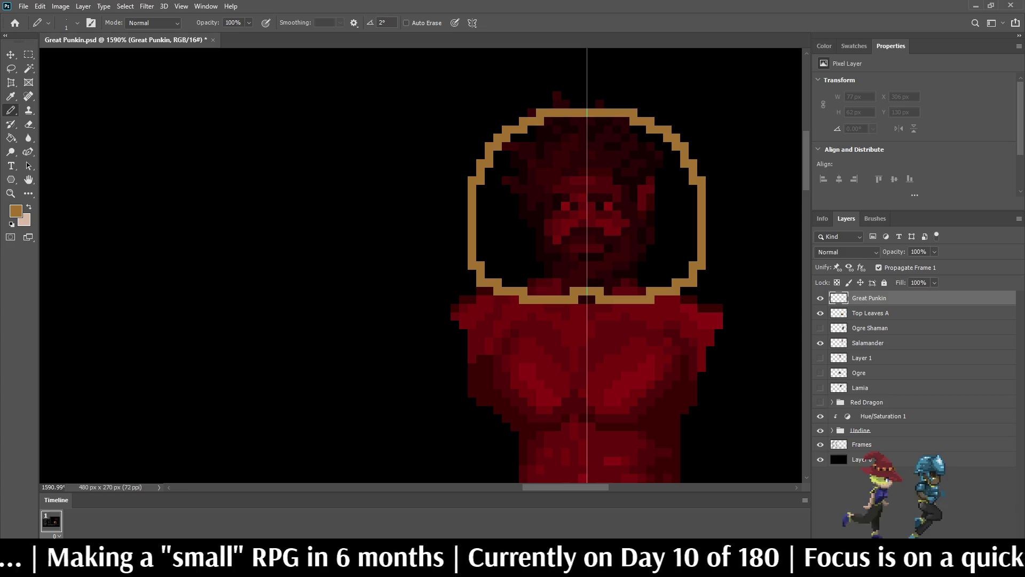
drag(565, 121, 584, 122)
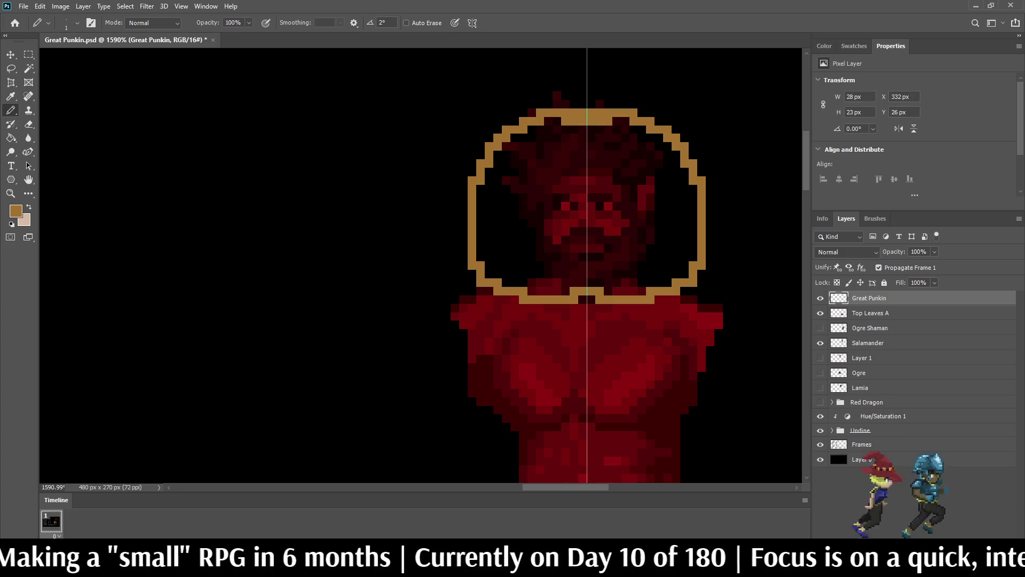
- Fill the round head outline solid orange with a Contiguous Paint Bucket fill
key(g)
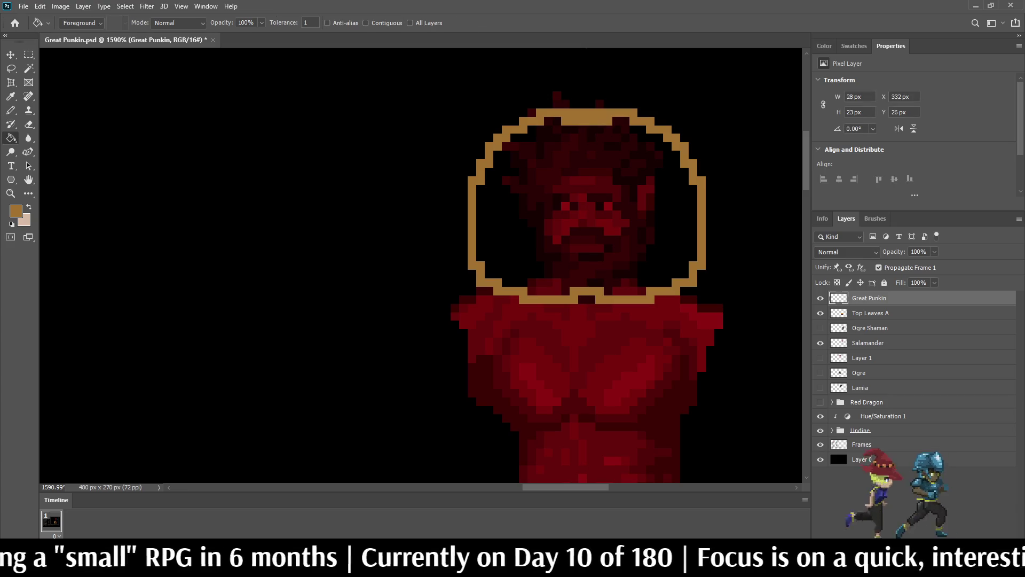
click(365, 23)
click(569, 195)
scroll(568, 194, down, 3)
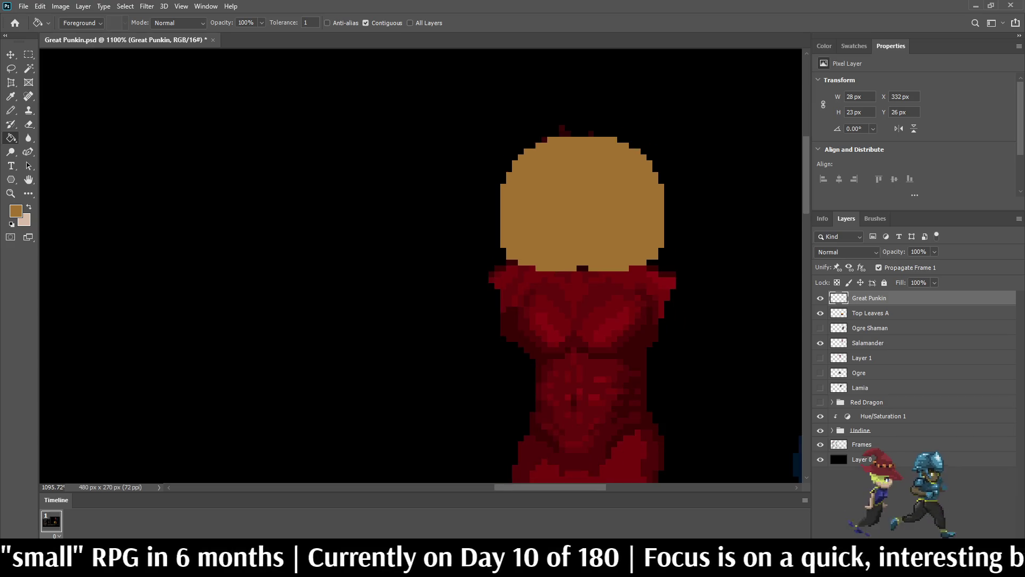
scroll(571, 190, down, 3)
scroll(571, 190, down, 2)
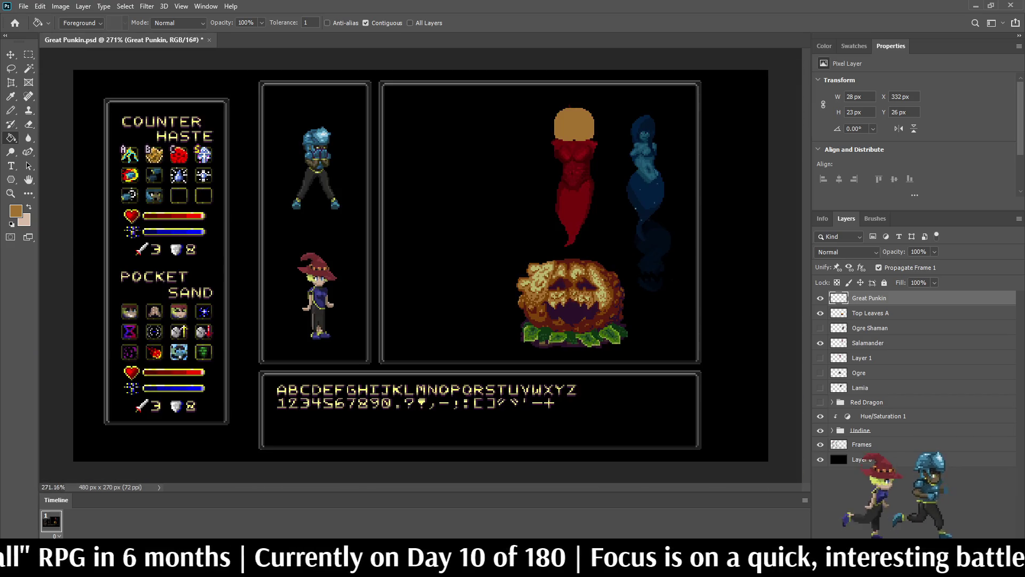
scroll(568, 114, up, 2)
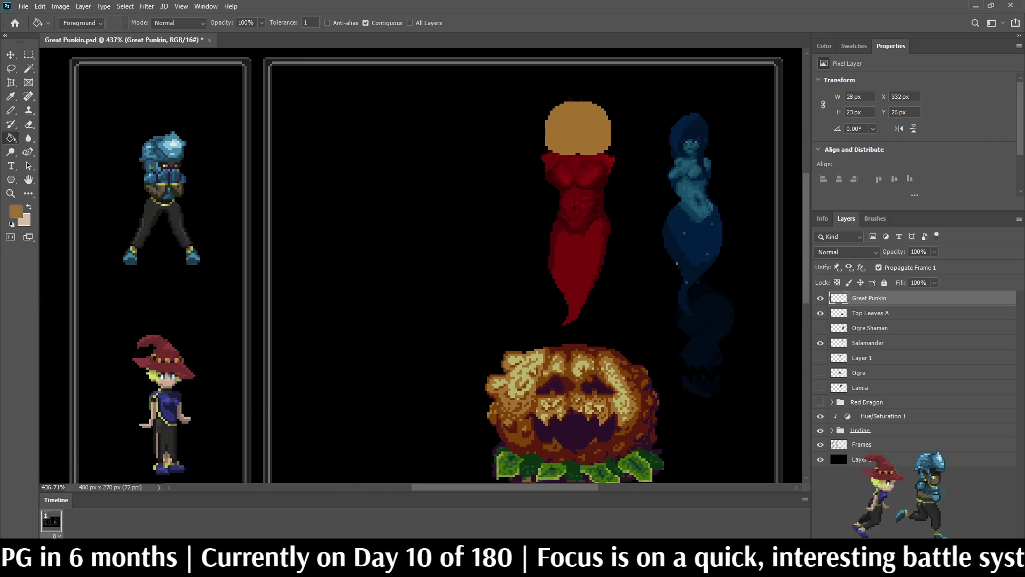
key(ctrl+t)
- Move the orange blob left of the red figure, nudge it 10 px right, and commit
mouse_move(577, 128)
mouse_down()
mouse_move(578, 290)
mouse_move(391, 291)
mouse_up()
key(shift+Right)
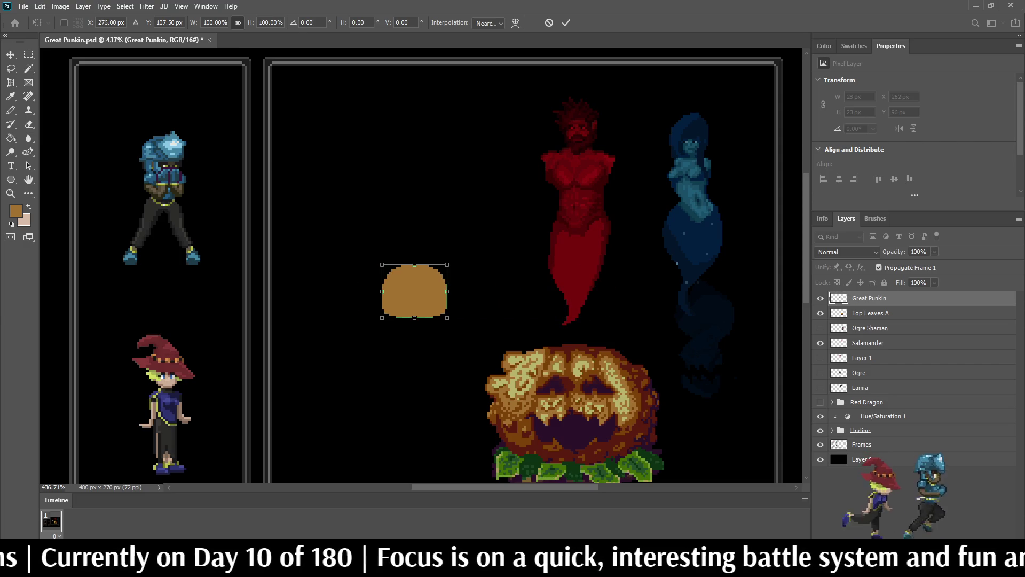
key(Return)
key(g)
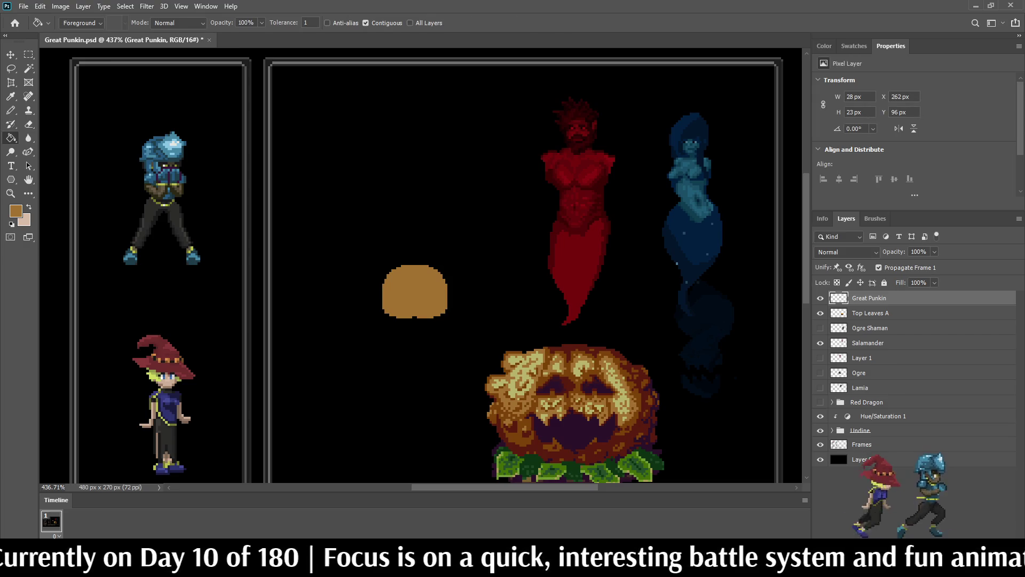
scroll(580, 128, down, 2)
scroll(580, 128, up, 5)
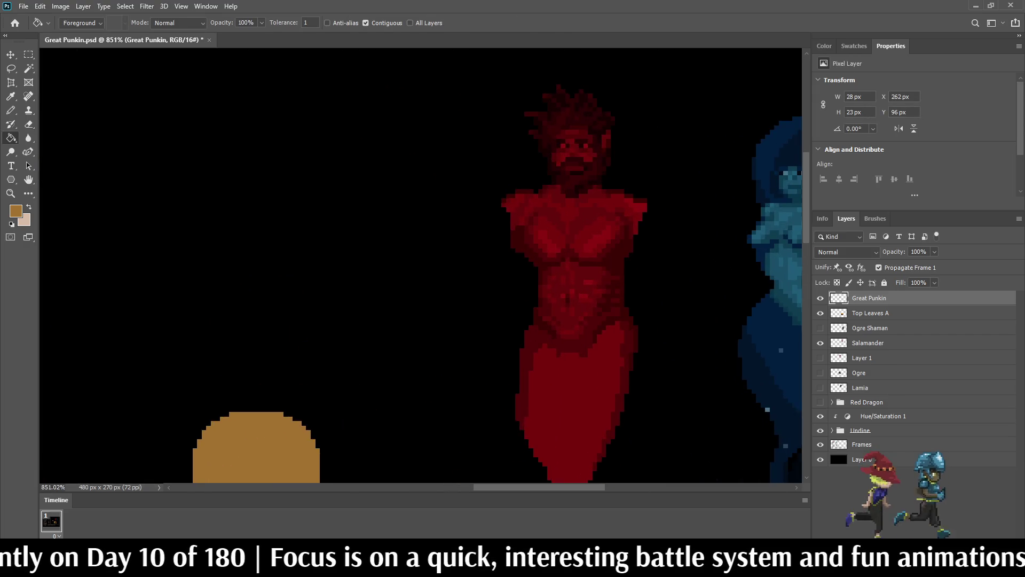
scroll(676, 208, up, 1)
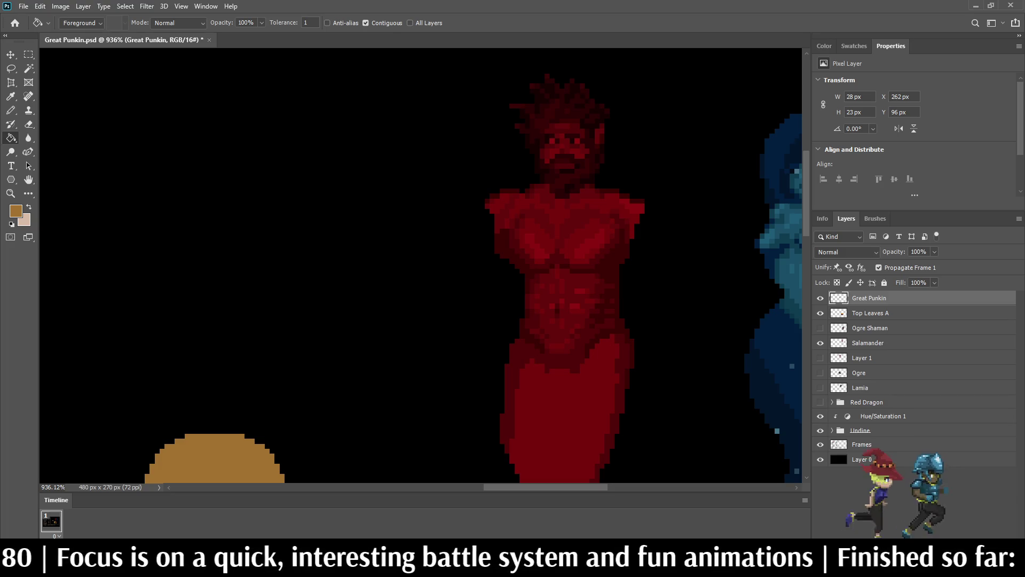
scroll(671, 164, down, 1)
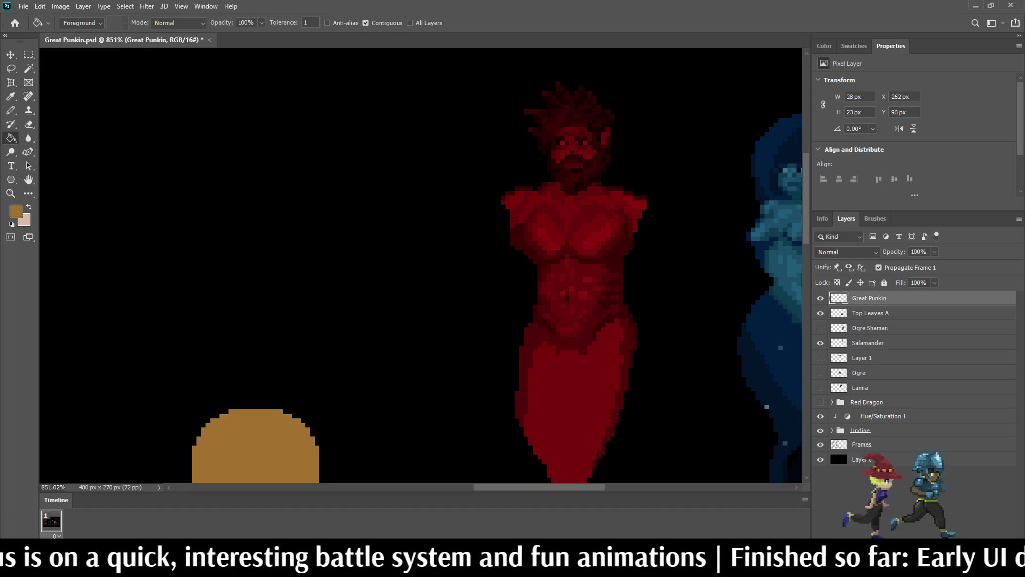
scroll(646, 169, up, 1)
scroll(422, 267, down, 13)
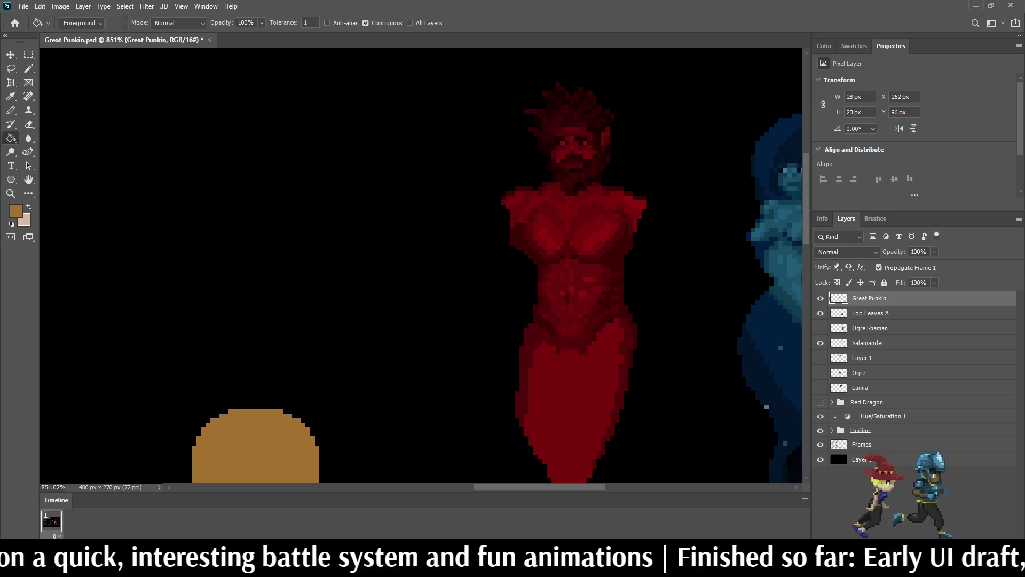
scroll(580, 306, up, 14)
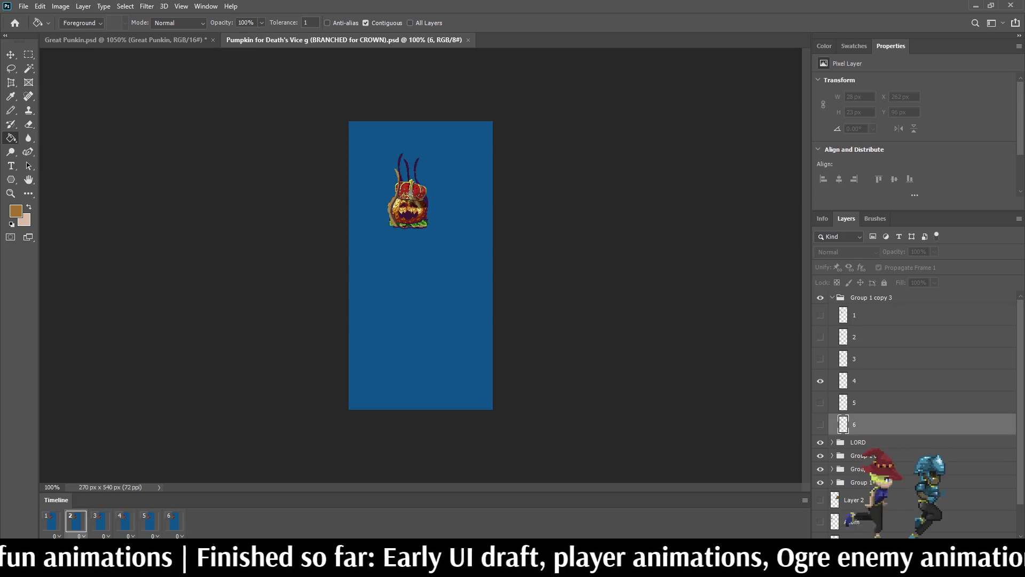
scroll(388, 180, up, 5)
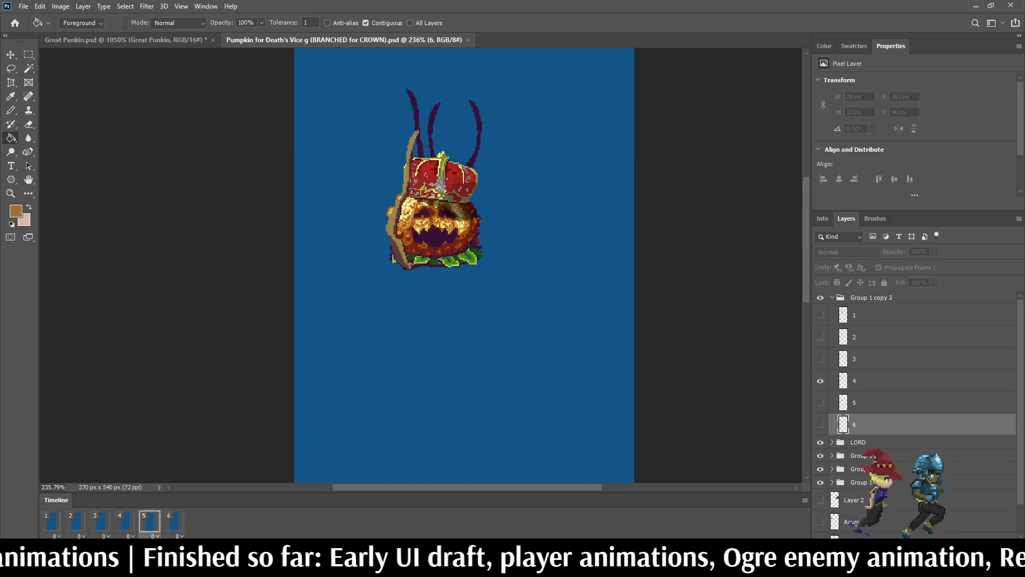
key(ctrl+w)
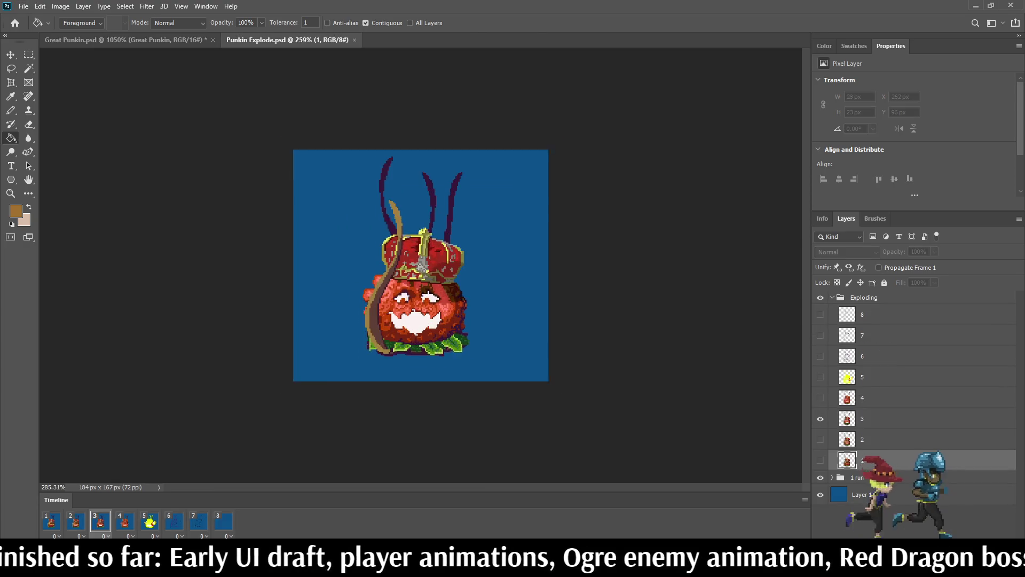
scroll(420, 265, up, 3)
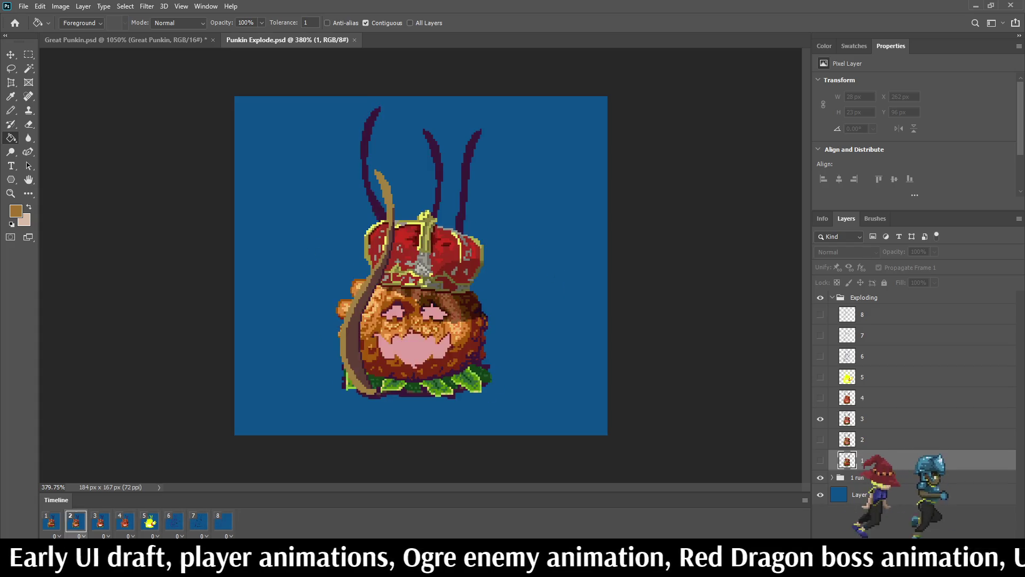
key(ctrl+w)
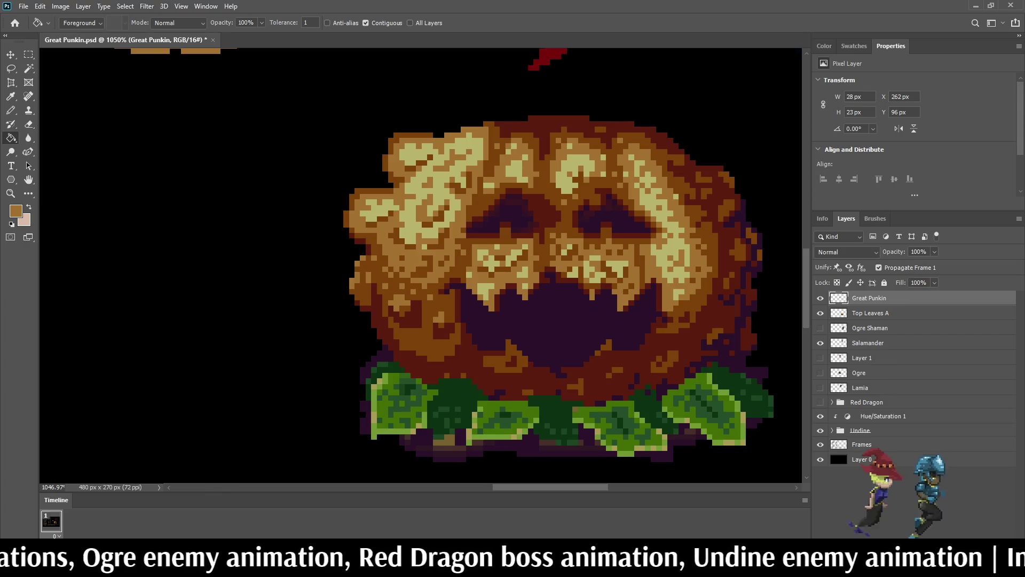
scroll(567, 186, down, 8)
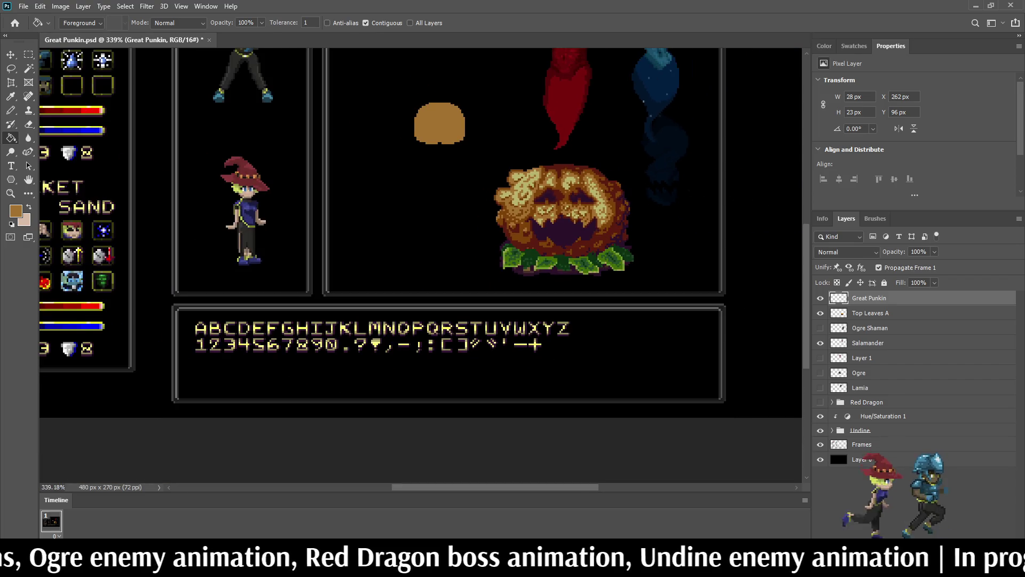
- Recentre the mirror-drawing axis on the orange blob, shifted one pixel left
scroll(441, 95, up, 3)
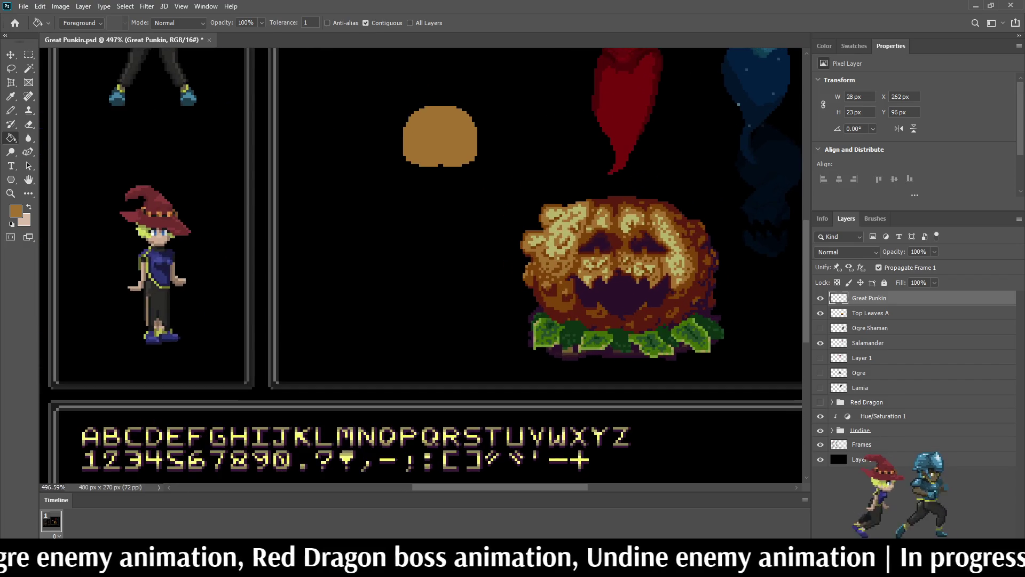
key(b)
scroll(586, 195, up, 2)
scroll(586, 195, down, 4)
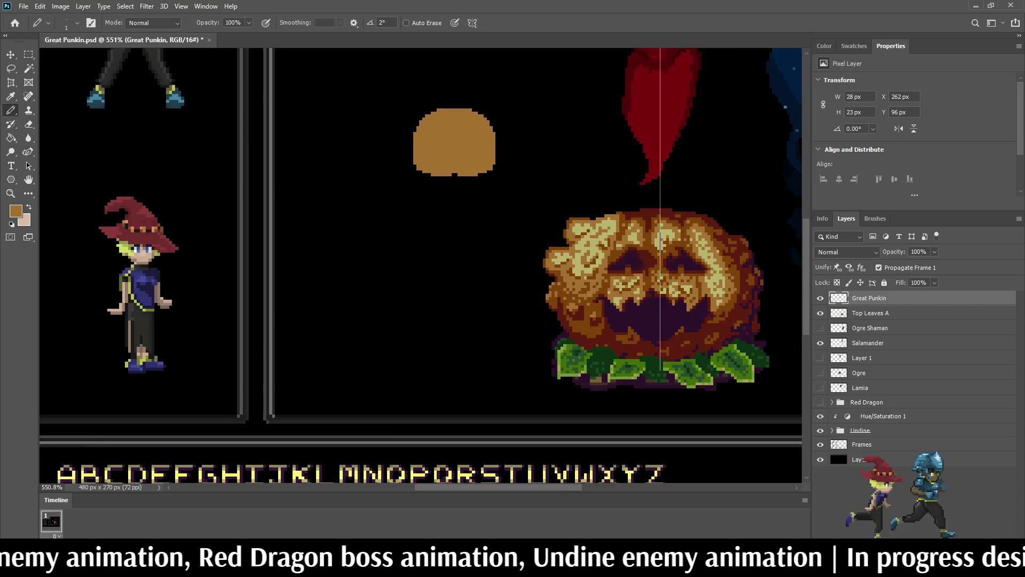
scroll(465, 51, up, 2)
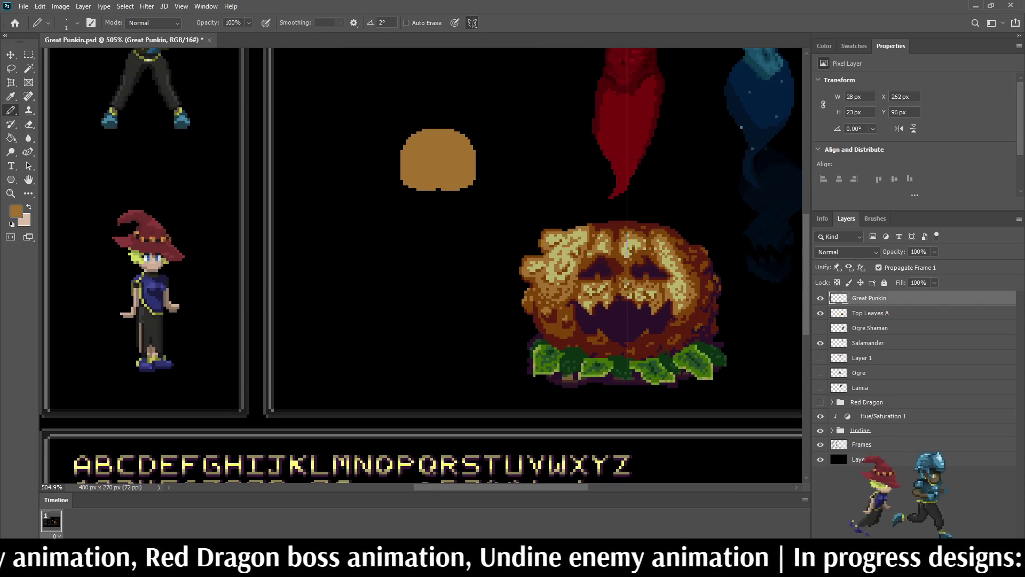
click(473, 23)
drag(627, 267, 441, 267)
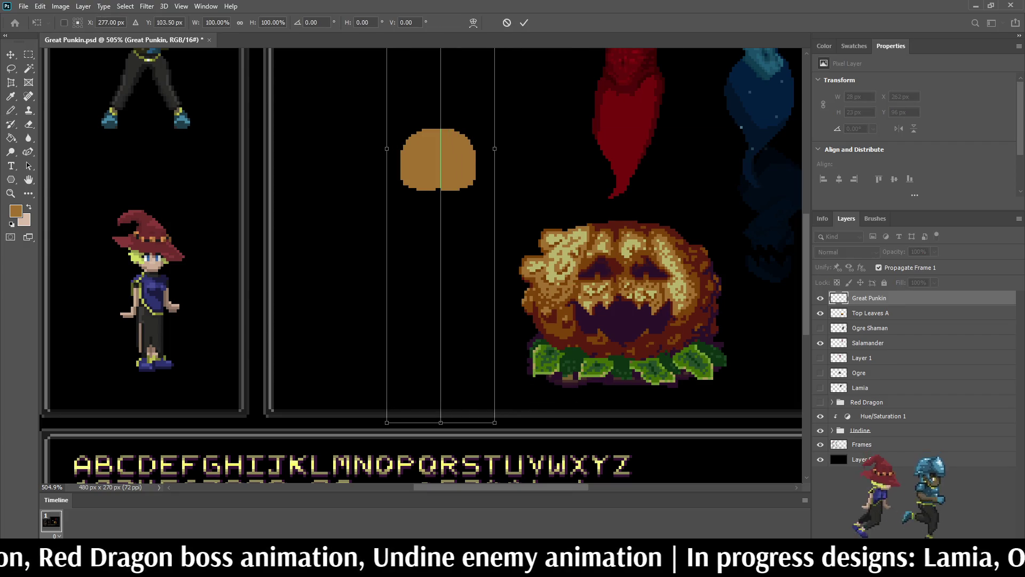
scroll(424, 127, up, 3)
key(Left)
click(524, 22)
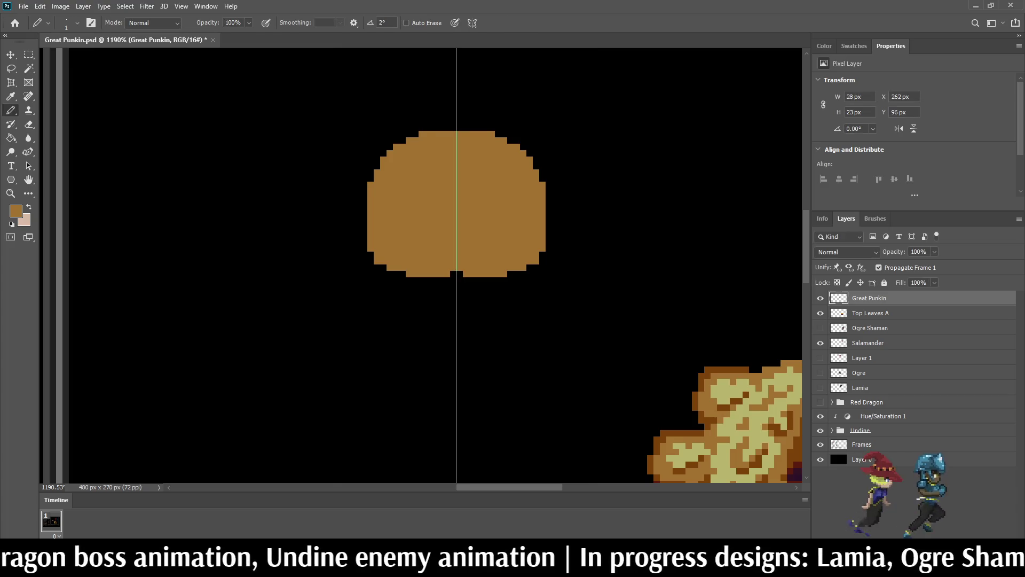
- Draw mirrored curved outlines on the blob and patch its four leftover black gaps
scroll(481, 106, down, 4)
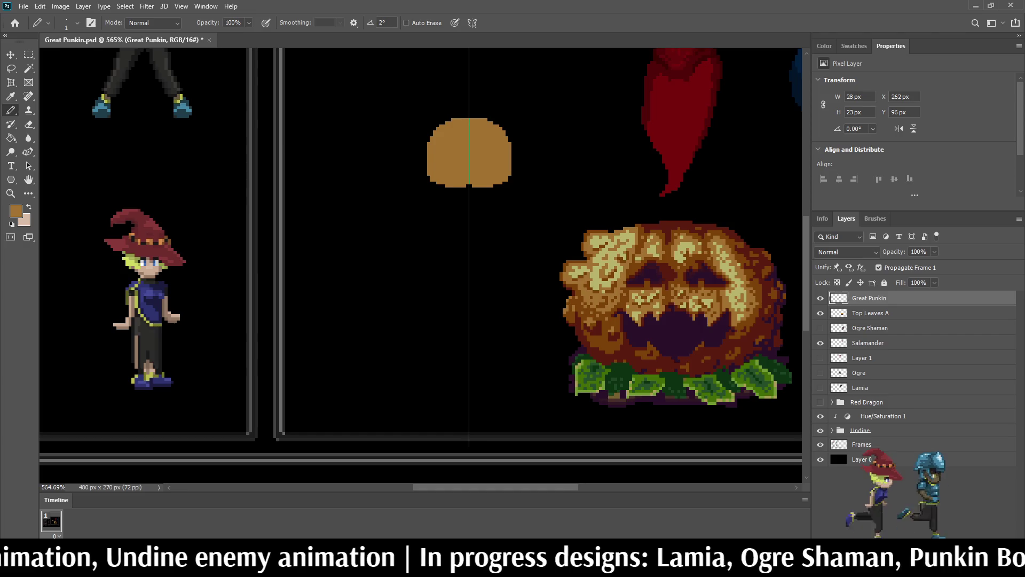
scroll(476, 108, up, 2)
scroll(463, 114, up, 5)
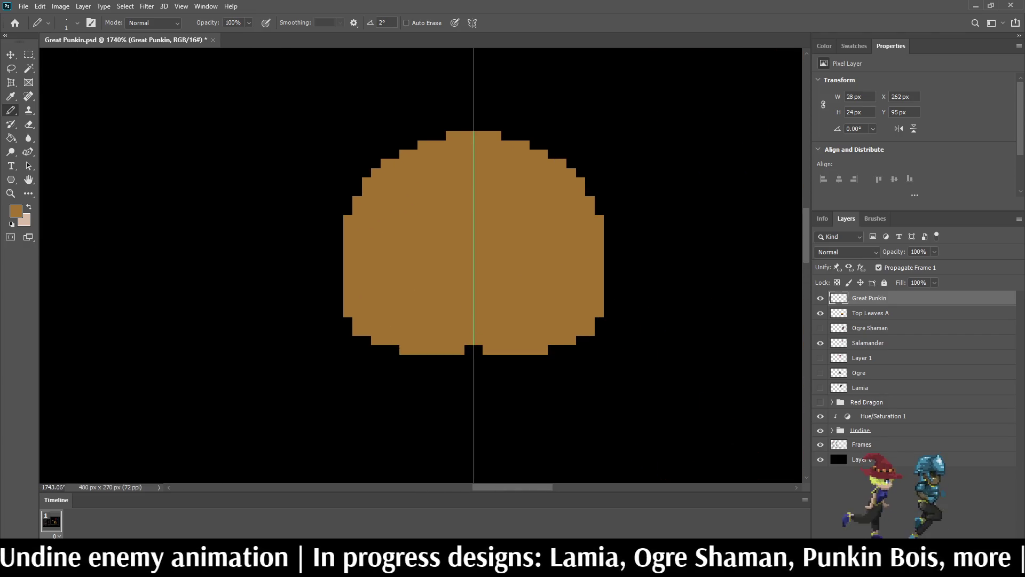
scroll(475, 149, down, 5)
scroll(469, 150, down, 2)
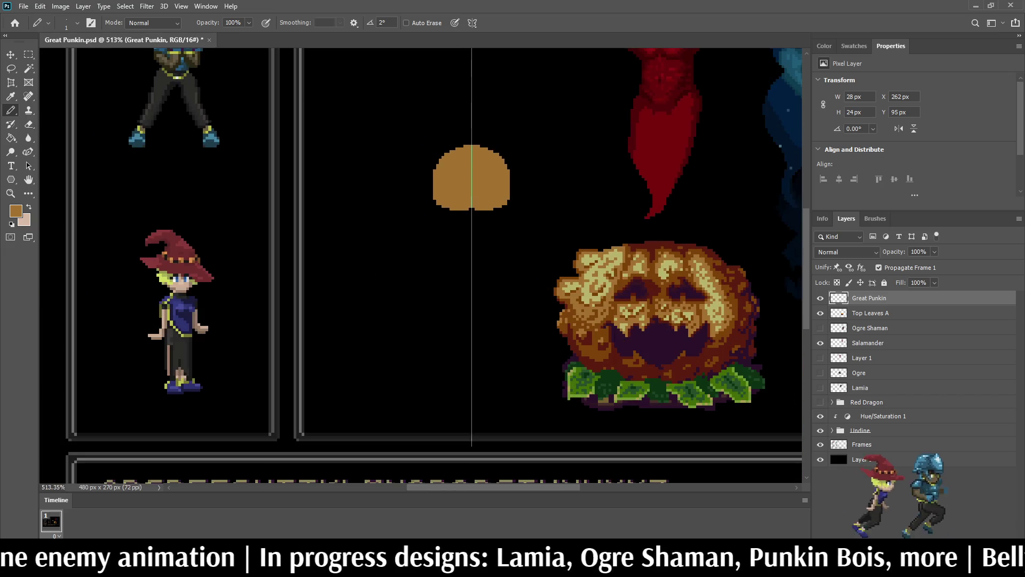
scroll(468, 150, up, 4)
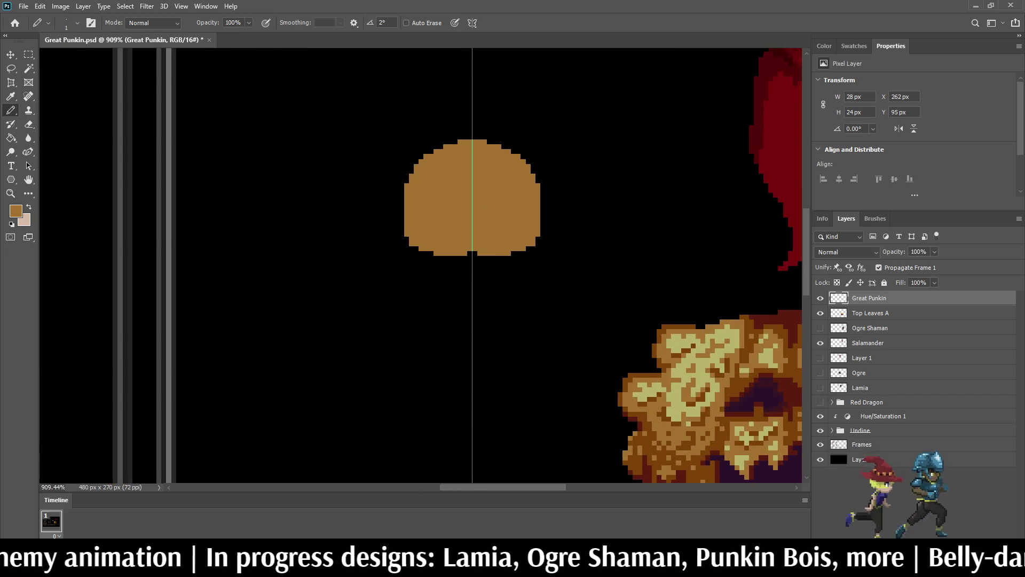
mouse_move(423, 153)
mouse_down()
mouse_move(396, 181)
mouse_move(392, 212)
mouse_move(407, 243)
mouse_move(399, 184)
mouse_move(419, 160)
mouse_move(397, 188)
mouse_up()
click(402, 171)
click(406, 180)
click(402, 203)
click(402, 229)
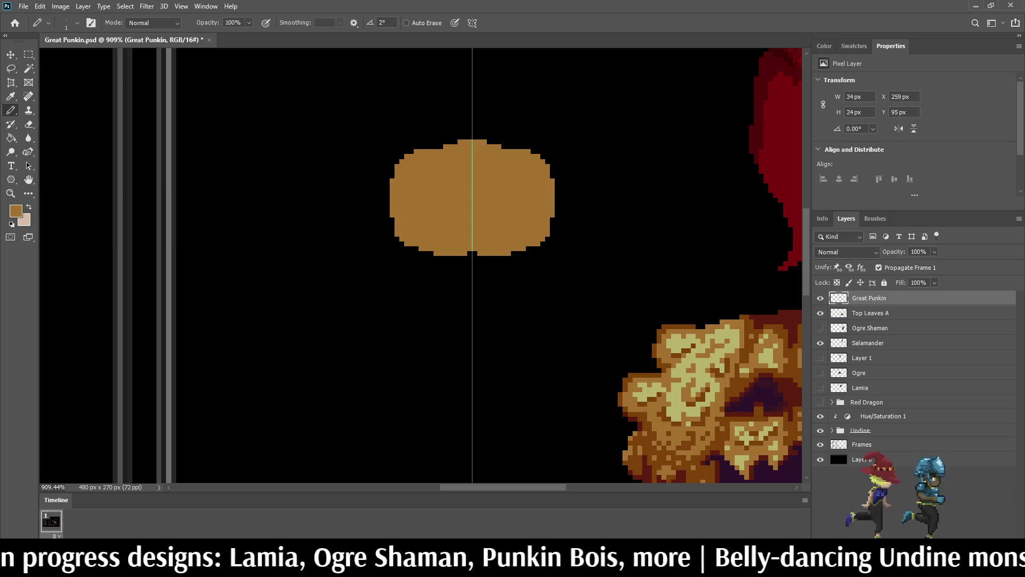
scroll(481, 233, down, 5)
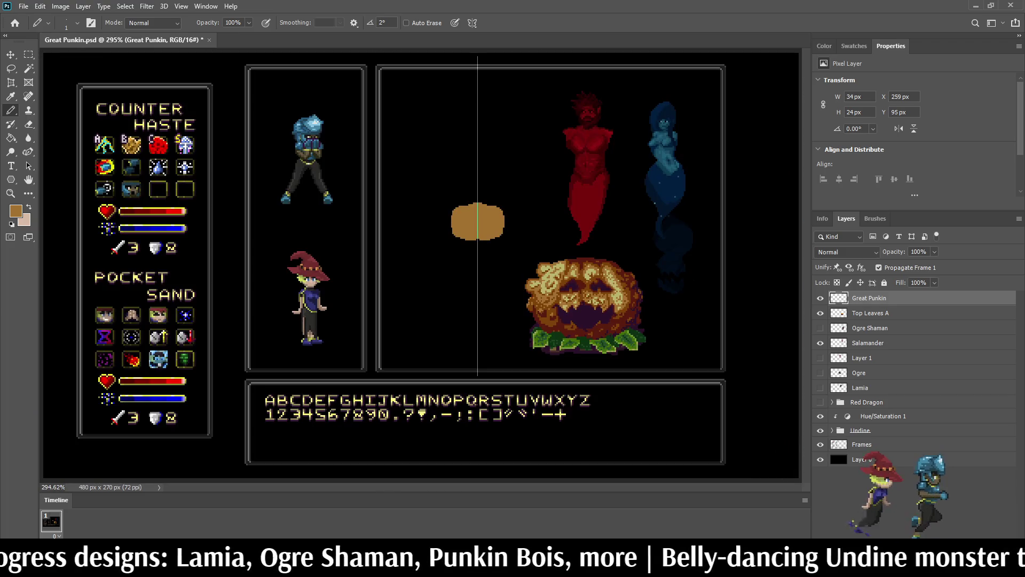
scroll(613, 310, up, 5)
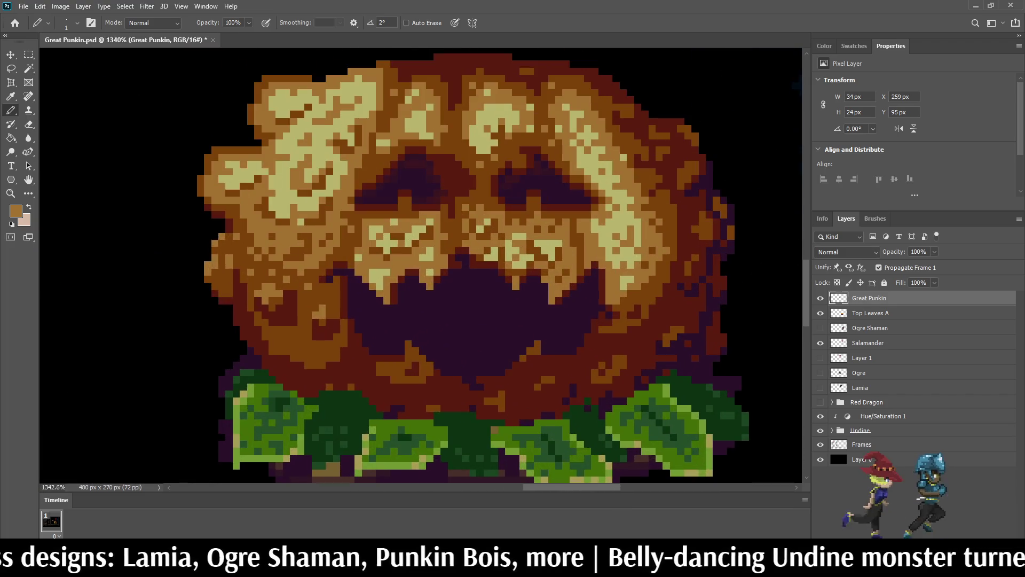
- Sample the boss's dark purple mouth colour and lock Great Punkin's transparent pixels
key(i)
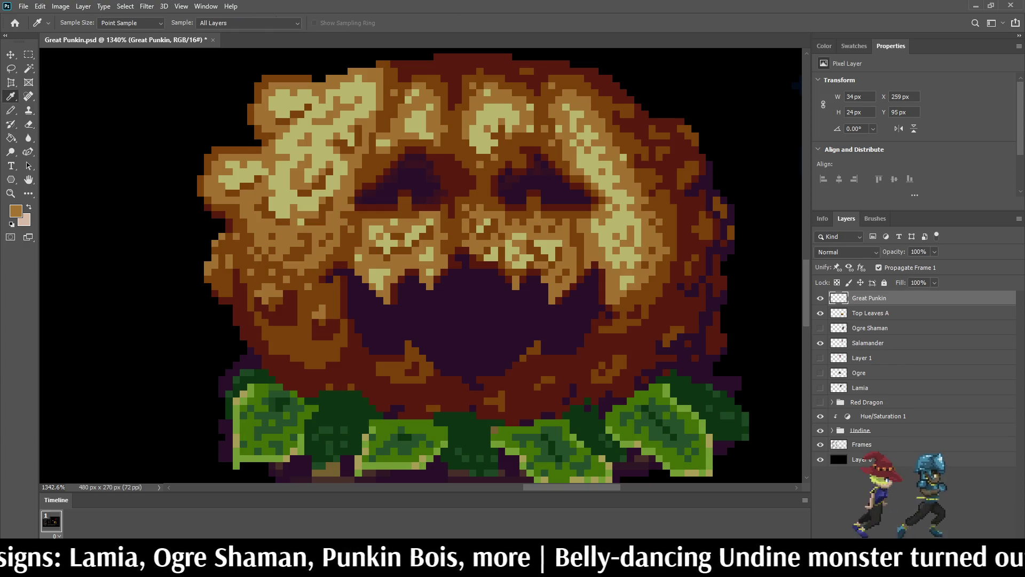
click(563, 305)
scroll(565, 303, down, 5)
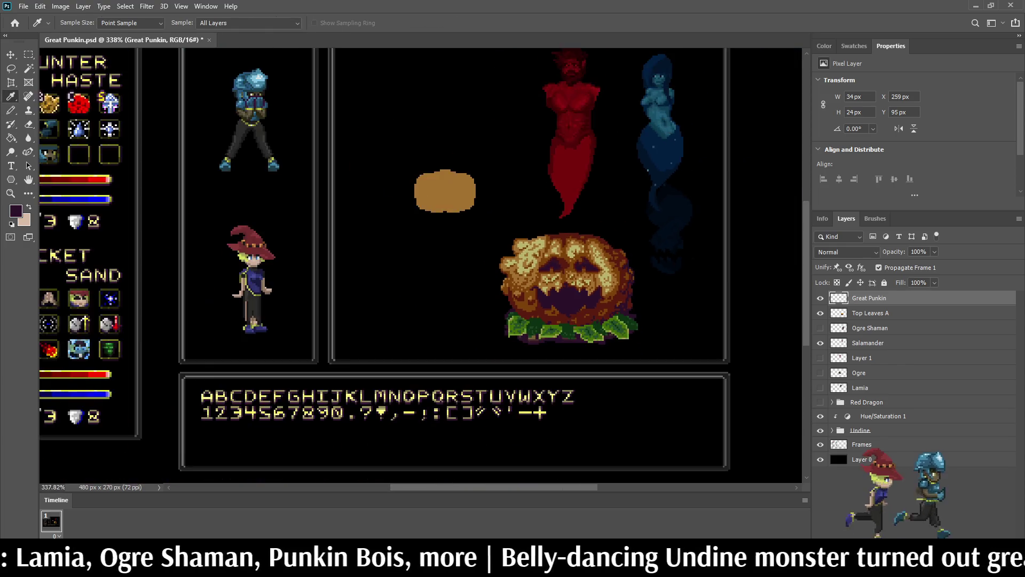
key(b)
scroll(468, 219, up, 5)
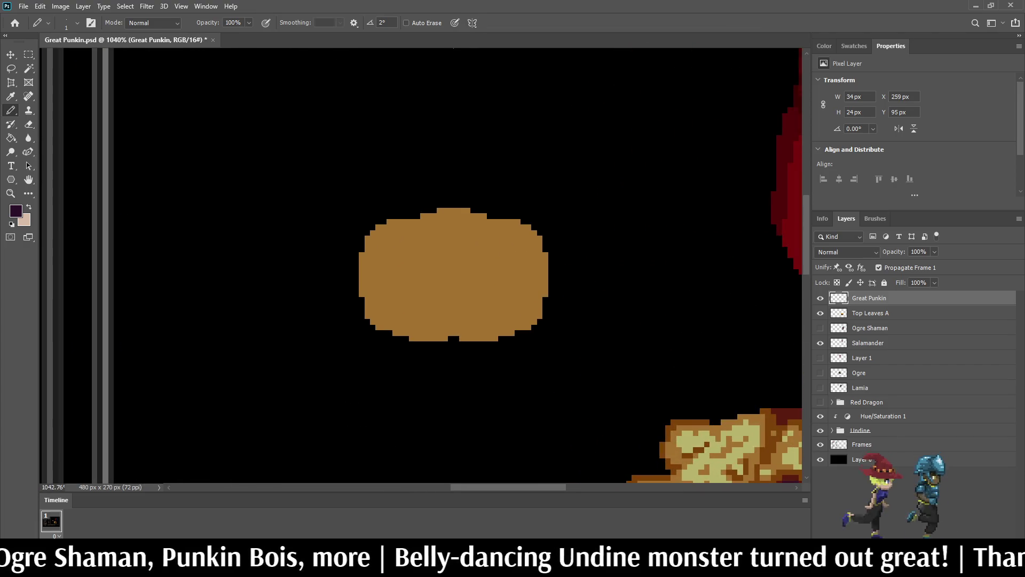
key(slash)
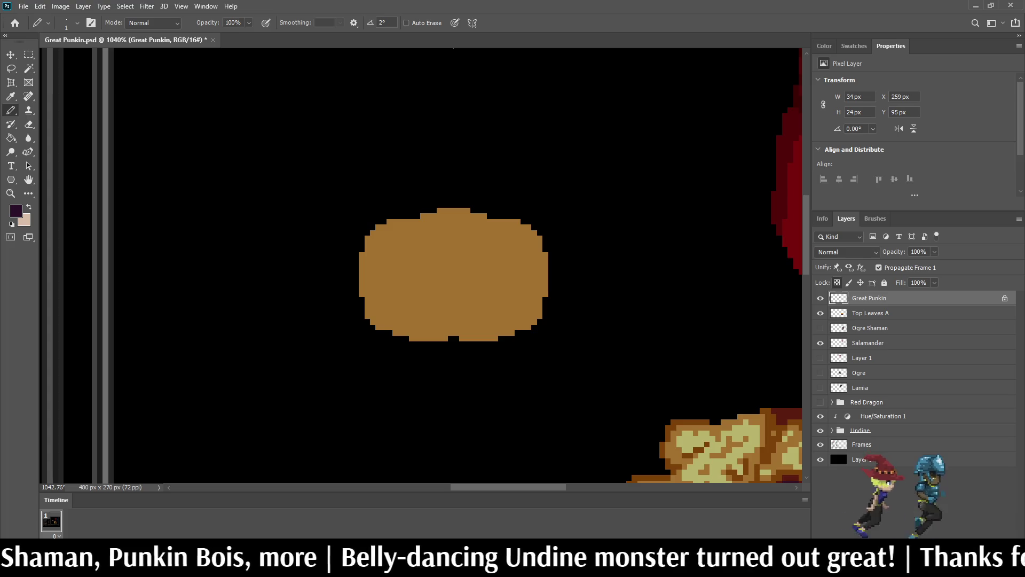
- Paint dark purple pixels along the small pumpkin's bottom, lower-right edge and right side
mouse_move(545, 261)
mouse_down()
mouse_move(531, 308)
mouse_move(505, 328)
mouse_move(410, 338)
mouse_up()
click(465, 338)
mouse_move(506, 333)
mouse_down()
mouse_move(545, 293)
mouse_move(523, 327)
mouse_up()
click(529, 327)
click(512, 333)
drag(545, 254, 545, 261)
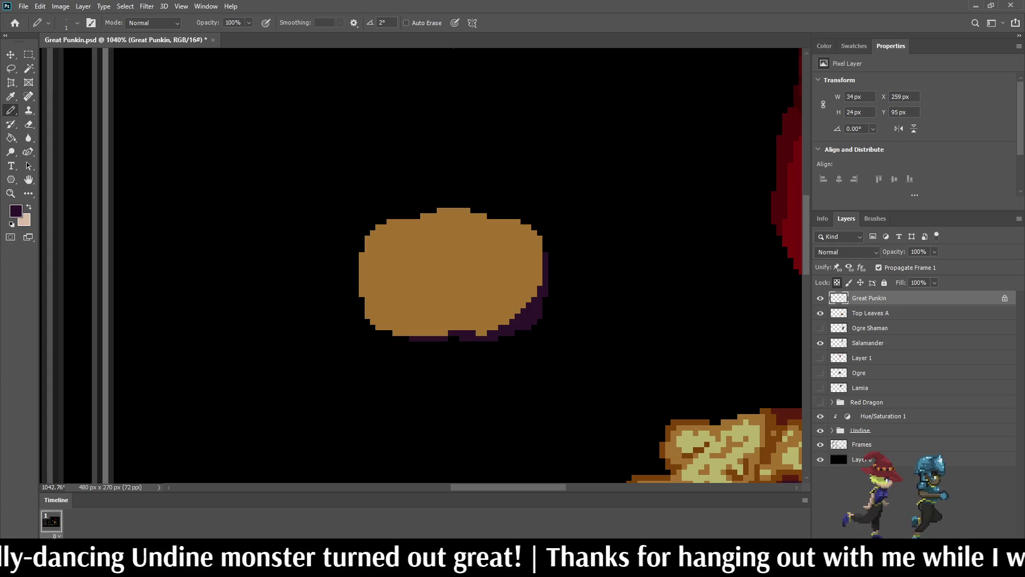
scroll(478, 339, up, 5)
click(550, 293)
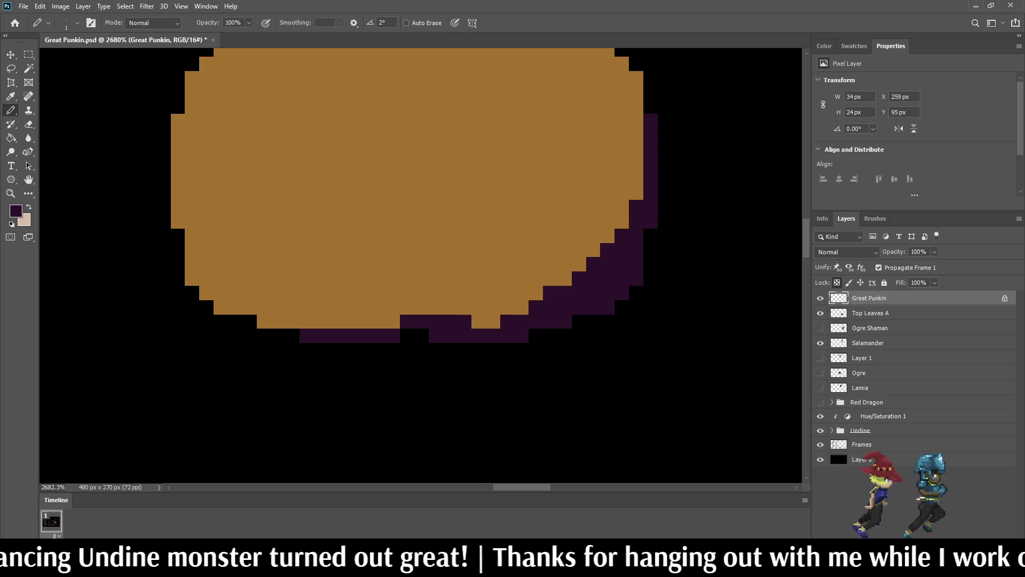
drag(534, 307, 477, 321)
scroll(486, 226, down, 12)
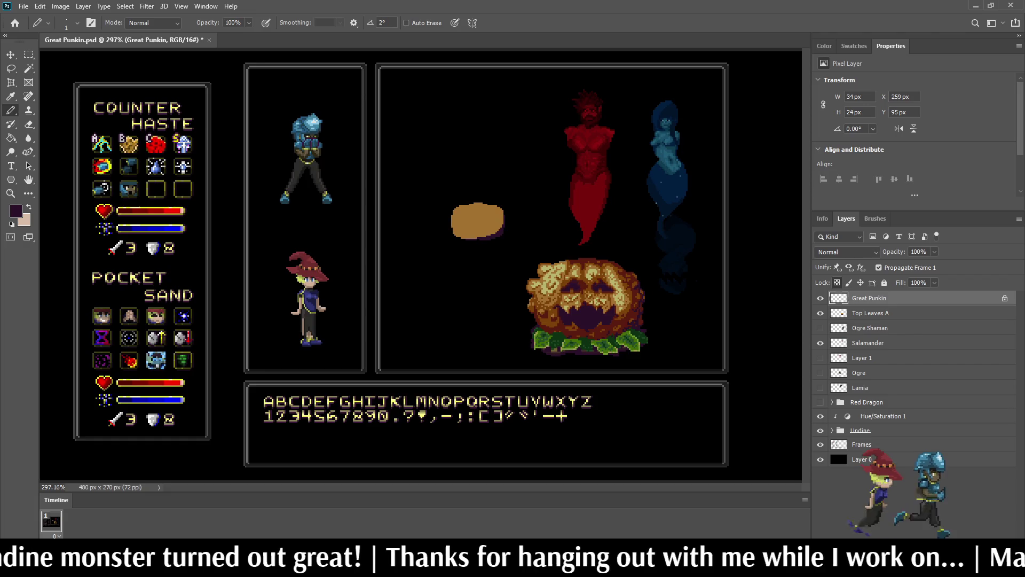
scroll(623, 325, up, 7)
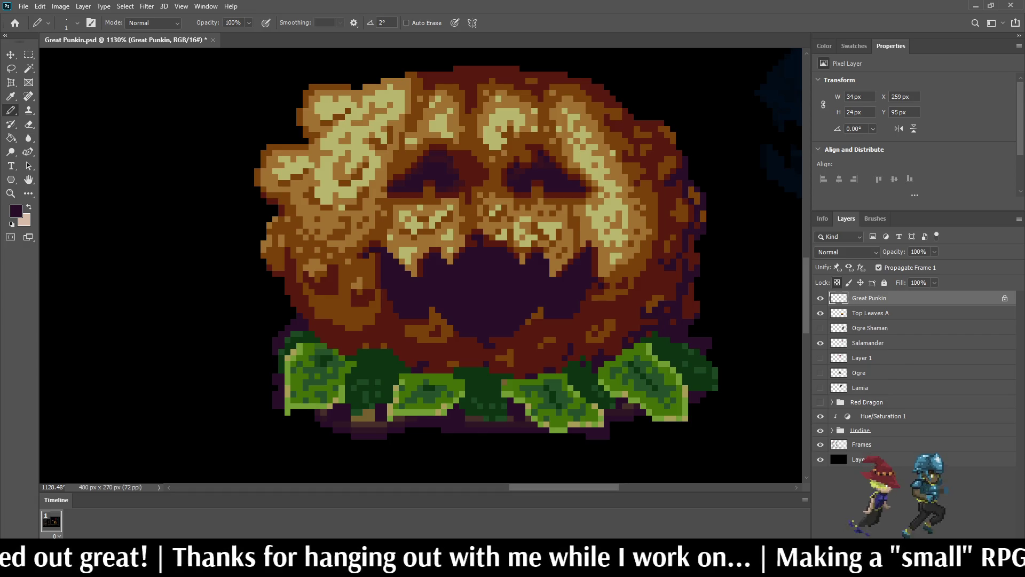
- Sample dark red from the boss and Magic Wand-select the small pumpkin shape
key(i)
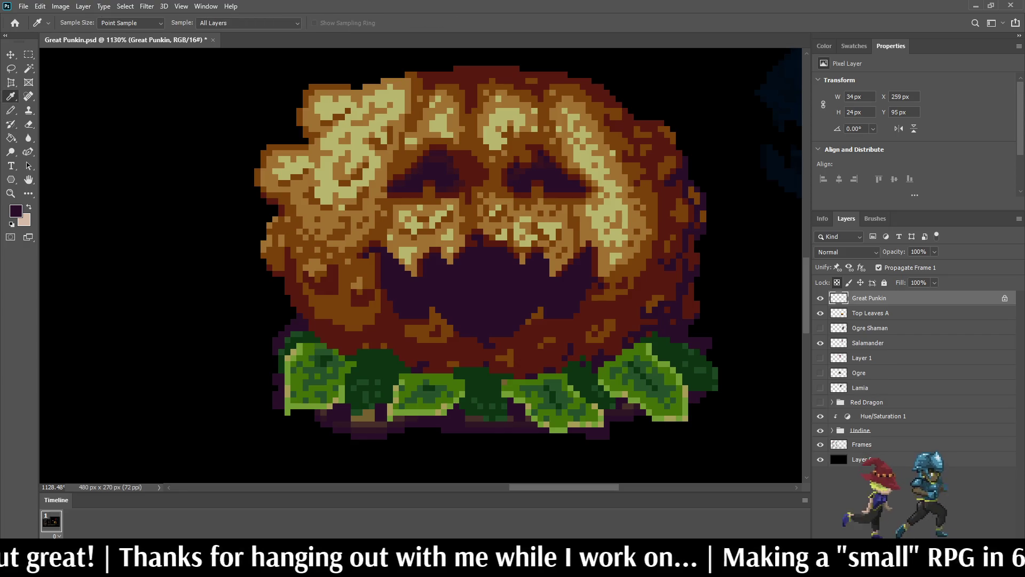
scroll(397, 166, down, 5)
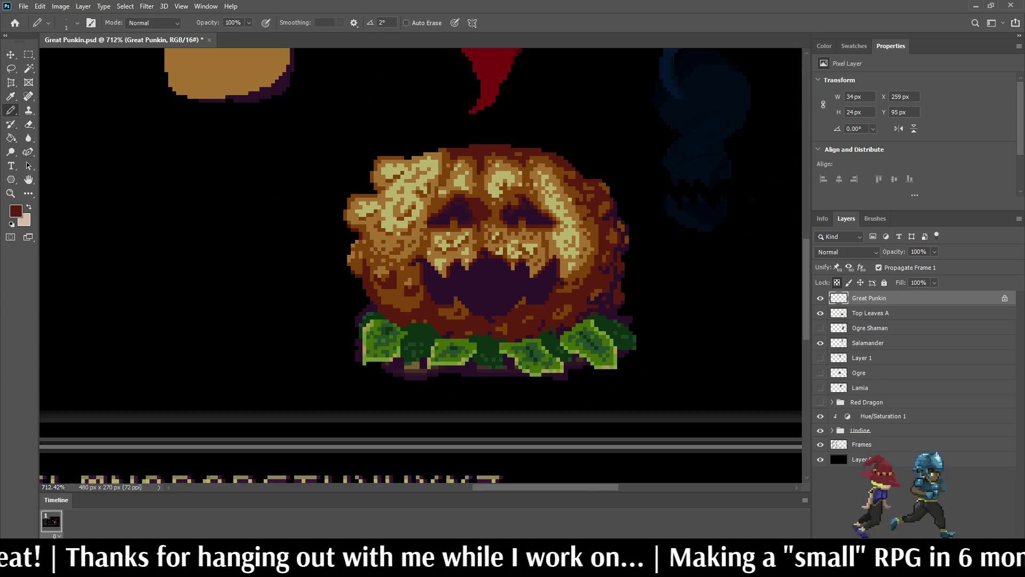
scroll(396, 166, up, 2)
scroll(581, 282, up, 4)
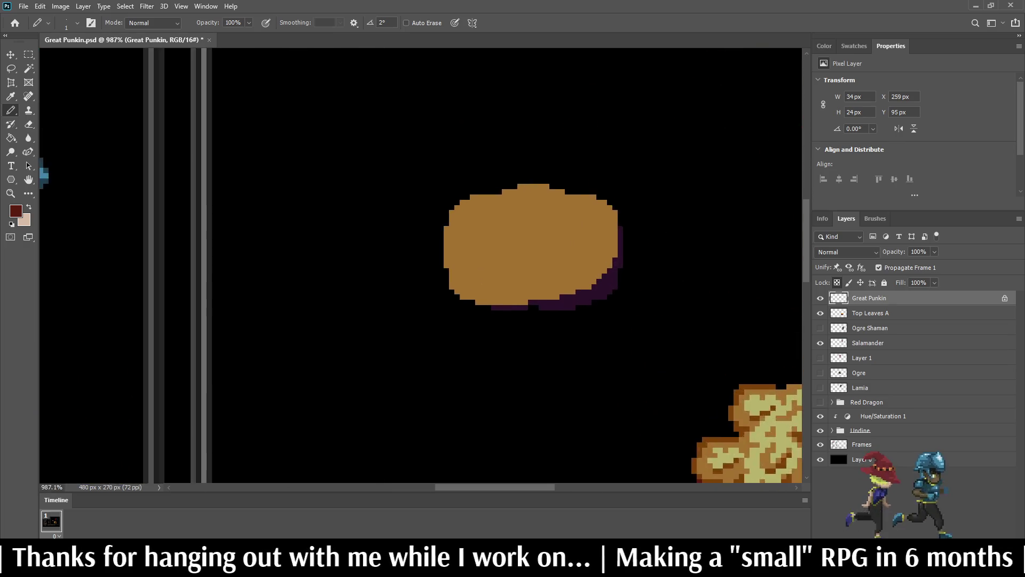
key(w)
click(581, 282)
key(b)
- Draw a dark red line inside the pumpkin's edge and fill the outer ring dark red
scroll(647, 240, down, 6)
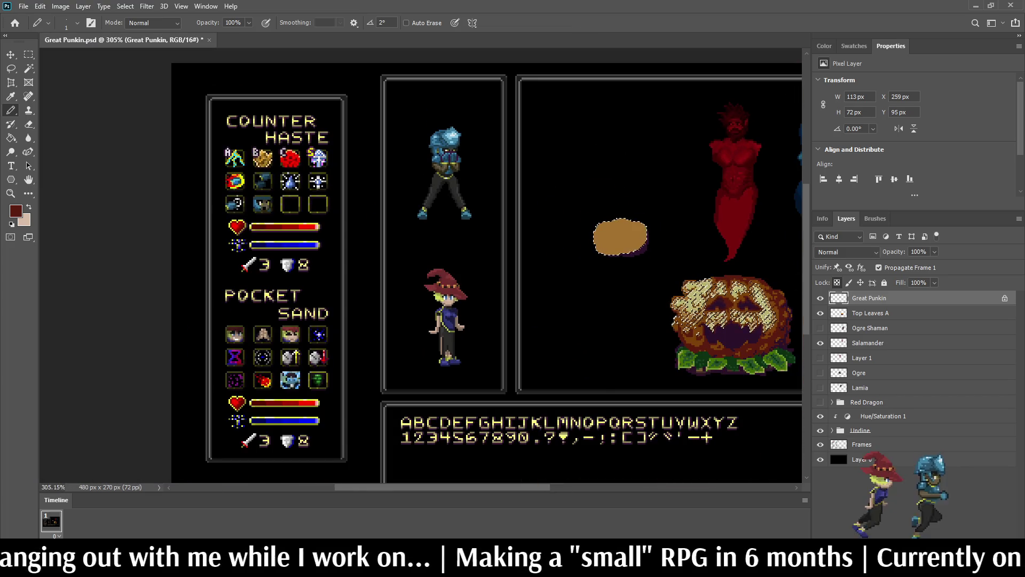
scroll(651, 243, up, 5)
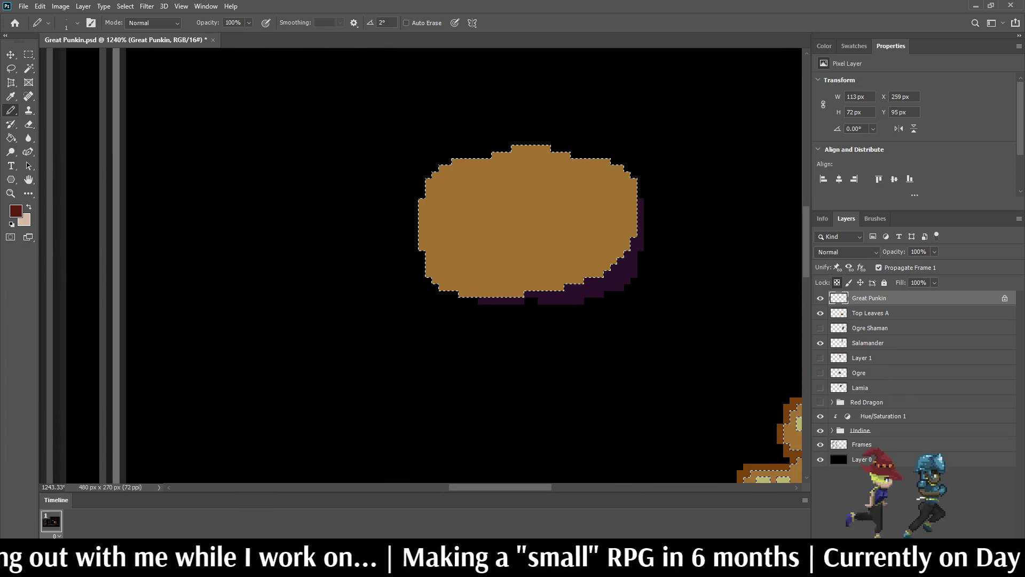
mouse_move(567, 161)
mouse_down()
mouse_move(619, 188)
mouse_move(627, 216)
mouse_move(587, 253)
mouse_move(514, 274)
mouse_move(430, 275)
mouse_move(421, 193)
mouse_up()
key(g)
click(598, 267)
scroll(517, 266, down, 5)
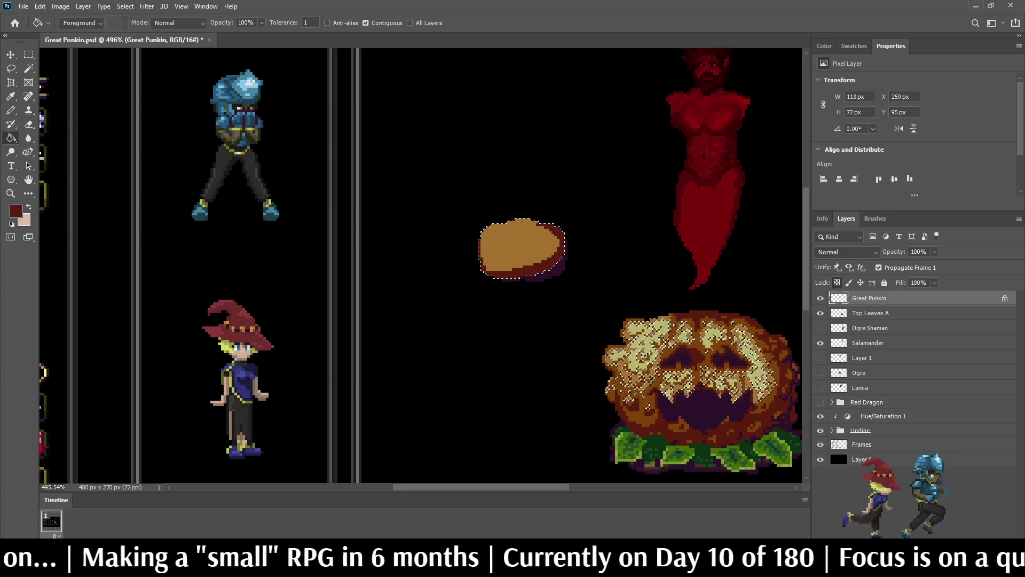
scroll(534, 192, up, 5)
scroll(550, 254, down, 5)
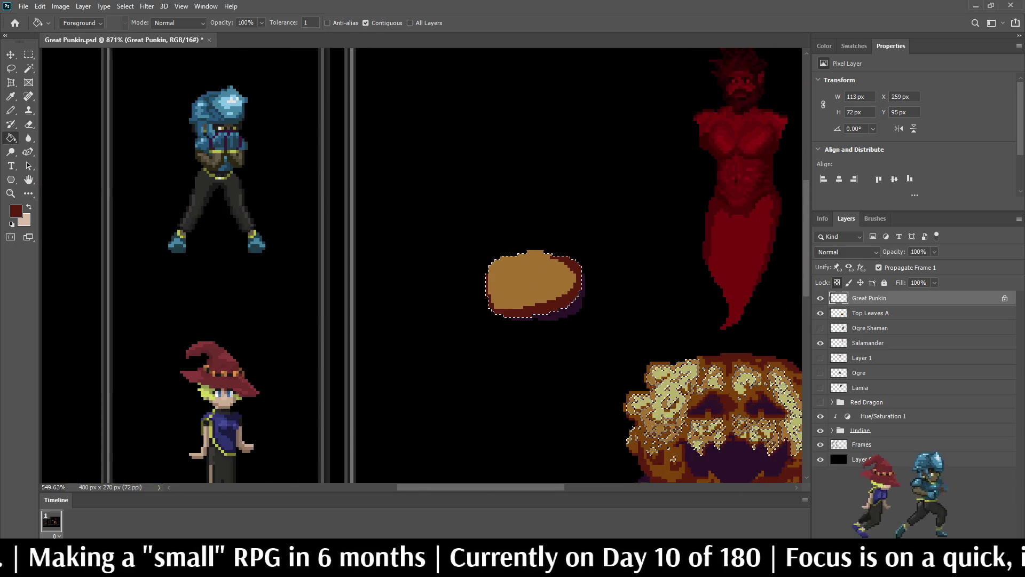
scroll(547, 257, up, 5)
- Paint dark red along the small pumpkin's top edge with a raised centre bump
key(b)
scroll(540, 243, up, 5)
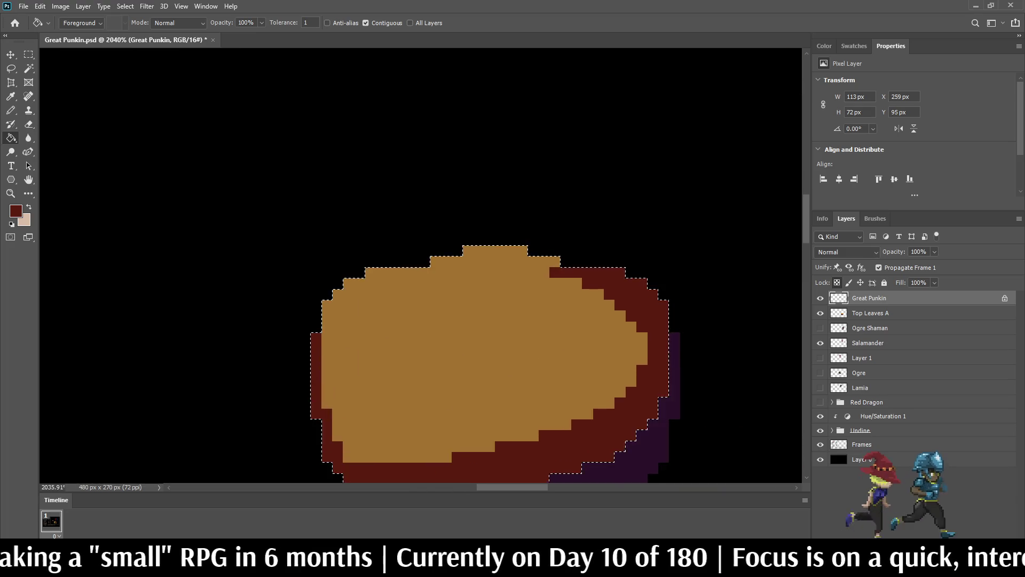
mouse_move(576, 269)
mouse_down()
mouse_move(528, 292)
mouse_move(398, 270)
mouse_move(422, 269)
mouse_up()
mouse_move(501, 271)
mouse_down()
mouse_move(557, 271)
mouse_move(507, 256)
mouse_move(520, 256)
mouse_up()
scroll(378, 260, down, 2)
scroll(379, 253, down, 4)
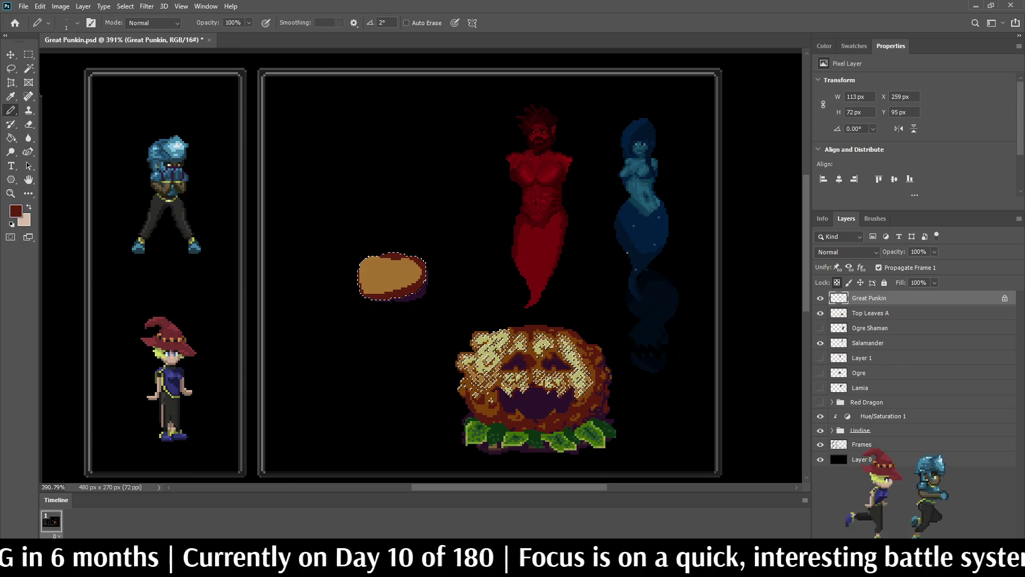
scroll(357, 287, up, 1)
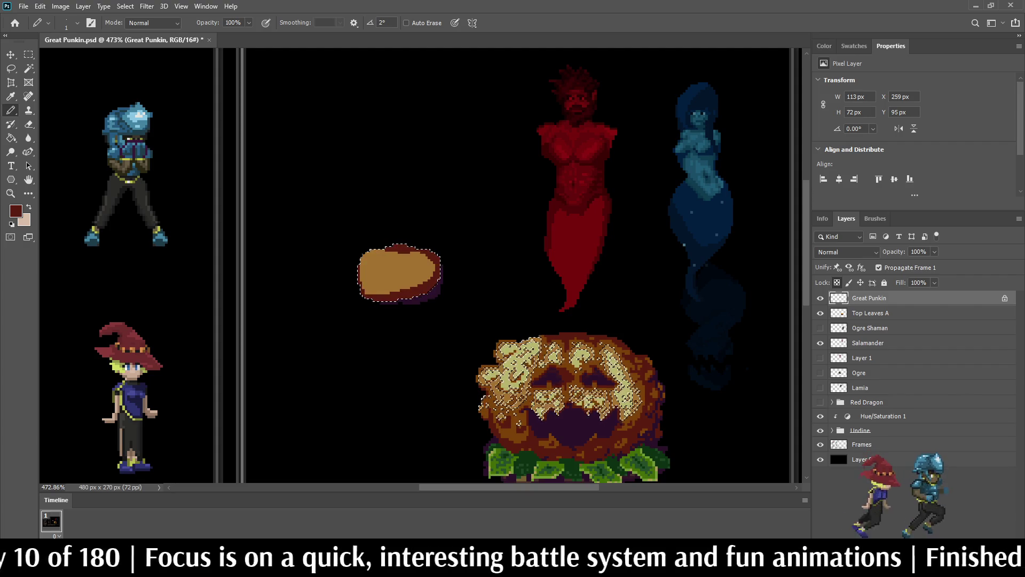
- Save the file with Ctrl+S and deselect with Ctrl+D
key(ctrl+s)
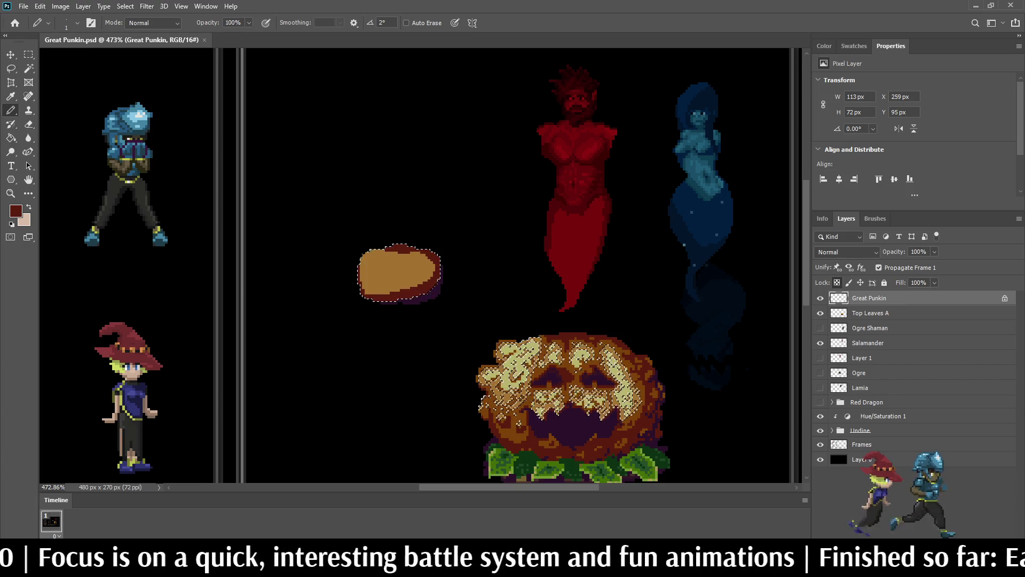
scroll(412, 236, down, 3)
scroll(412, 237, up, 6)
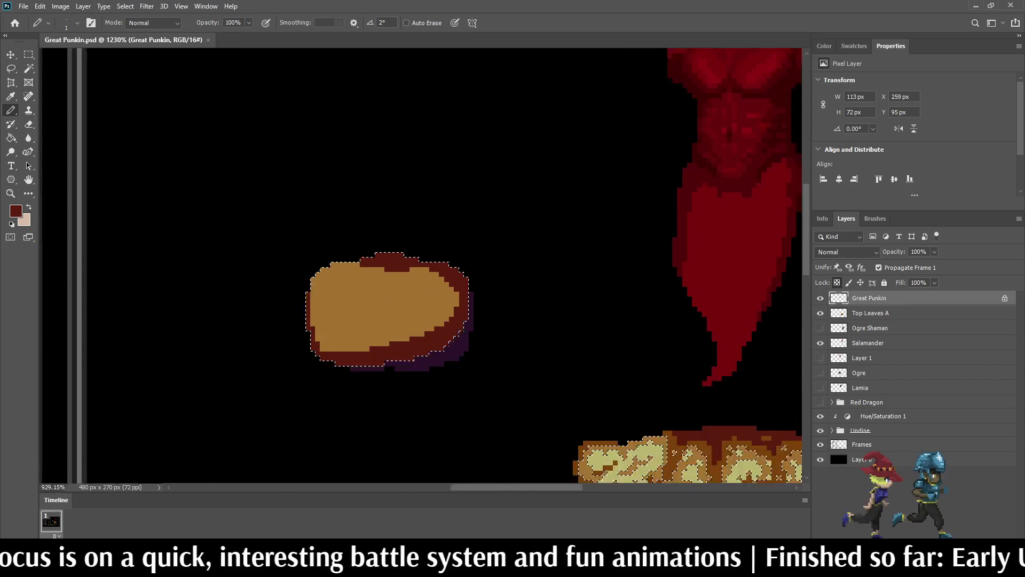
scroll(412, 237, down, 5)
key(ctrl+d)
scroll(458, 274, up, 1)
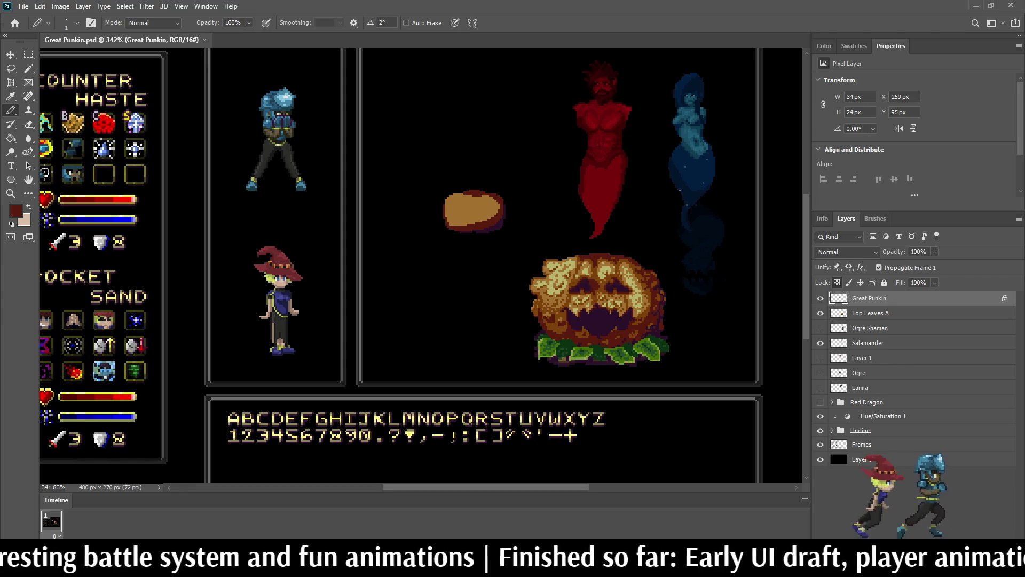
- Sample the khaki highlight and dark red rim colours, then add a dark red pixel atop the pumpkin
scroll(567, 280, up, 3)
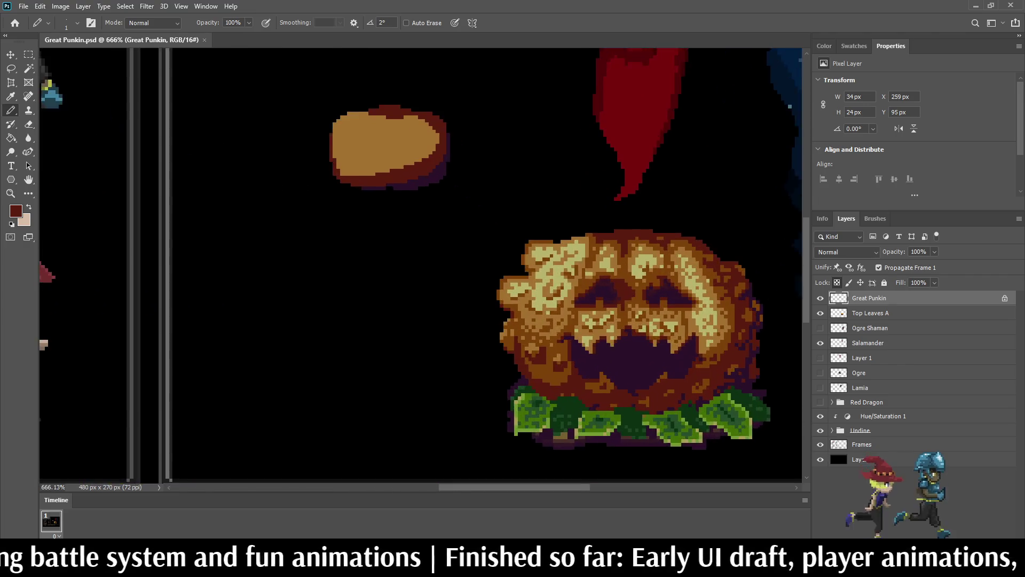
alt+click(569, 300)
scroll(569, 301, down, 4)
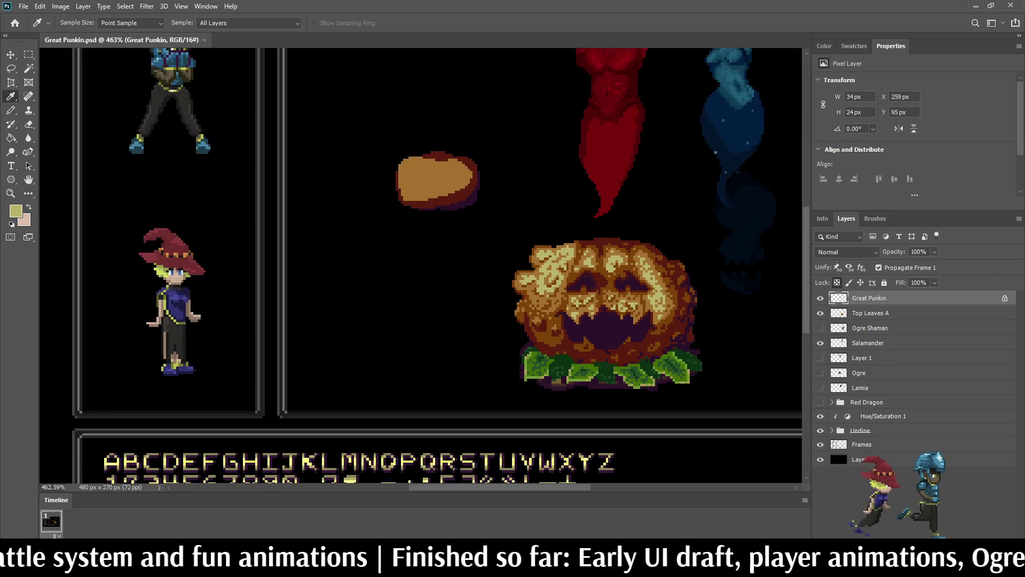
scroll(474, 208, up, 6)
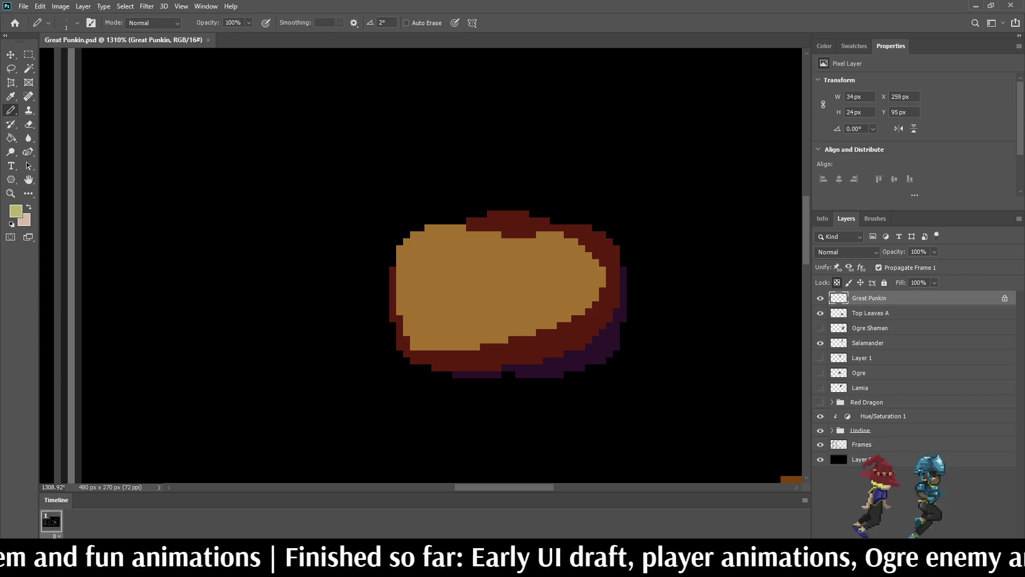
scroll(454, 265, down, 5)
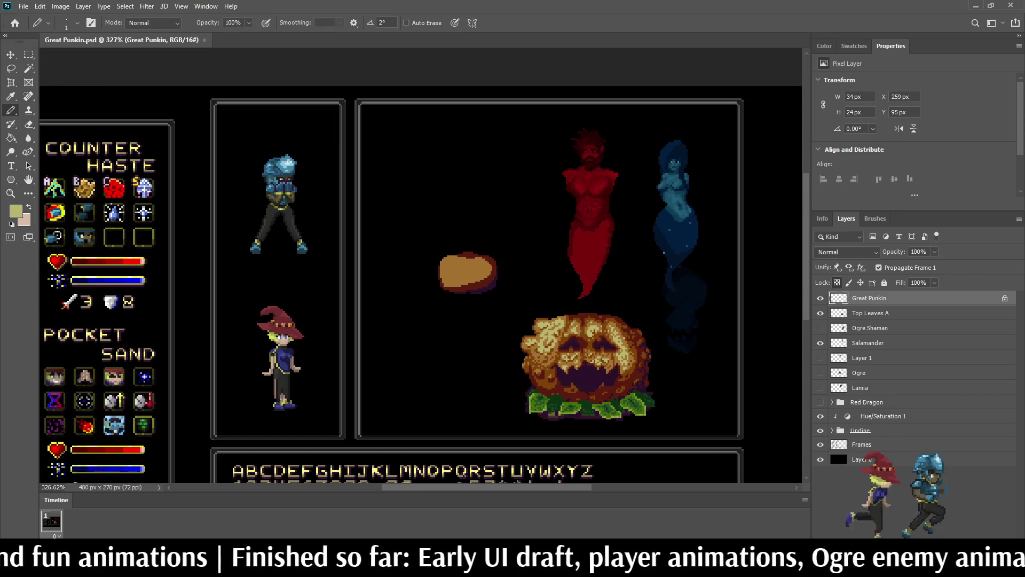
scroll(465, 253, up, 6)
key(x)
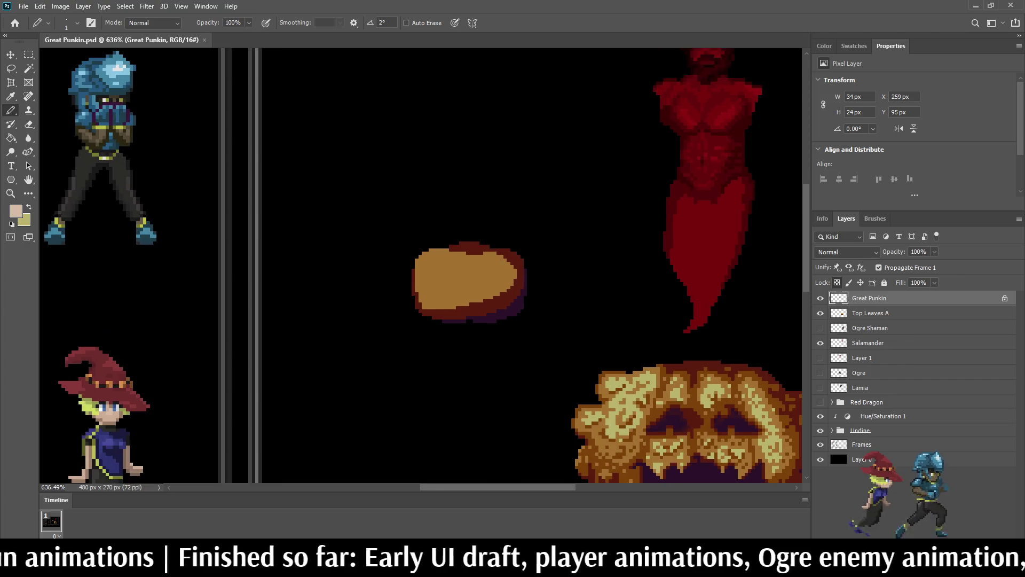
alt+click(481, 256)
scroll(482, 272, down, 5)
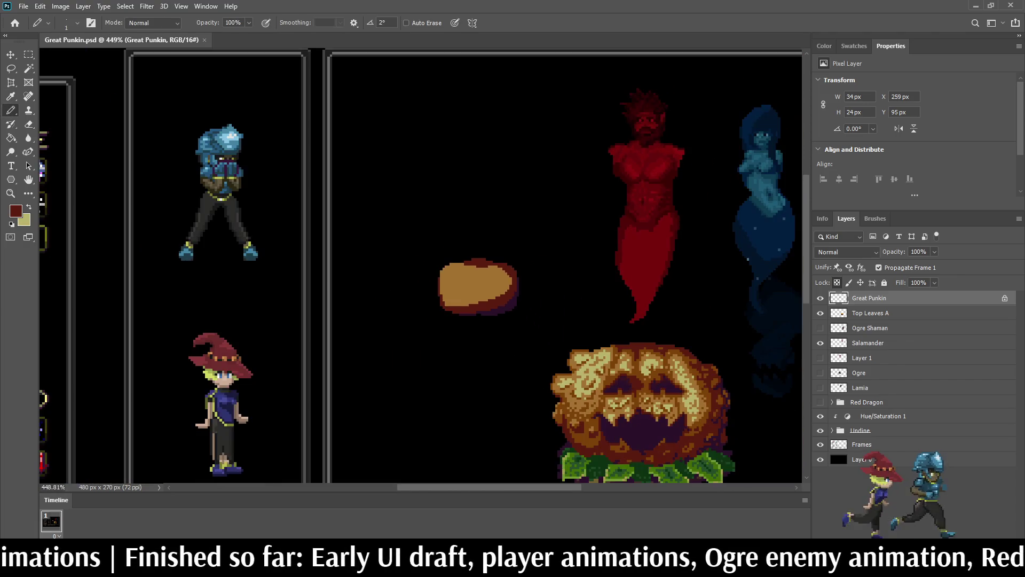
scroll(480, 317, up, 3)
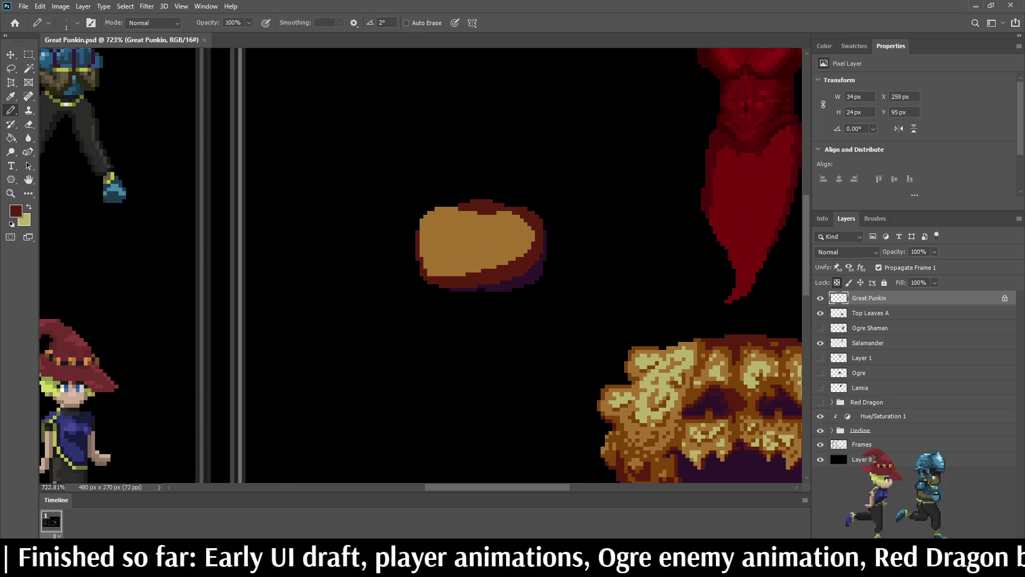
click(458, 216)
- Draw dark-red rib lines on the small pumpkin's left and right, redoing the right rib
mouse_move(449, 221)
mouse_down()
mouse_move(437, 245)
mouse_move(453, 273)
mouse_up()
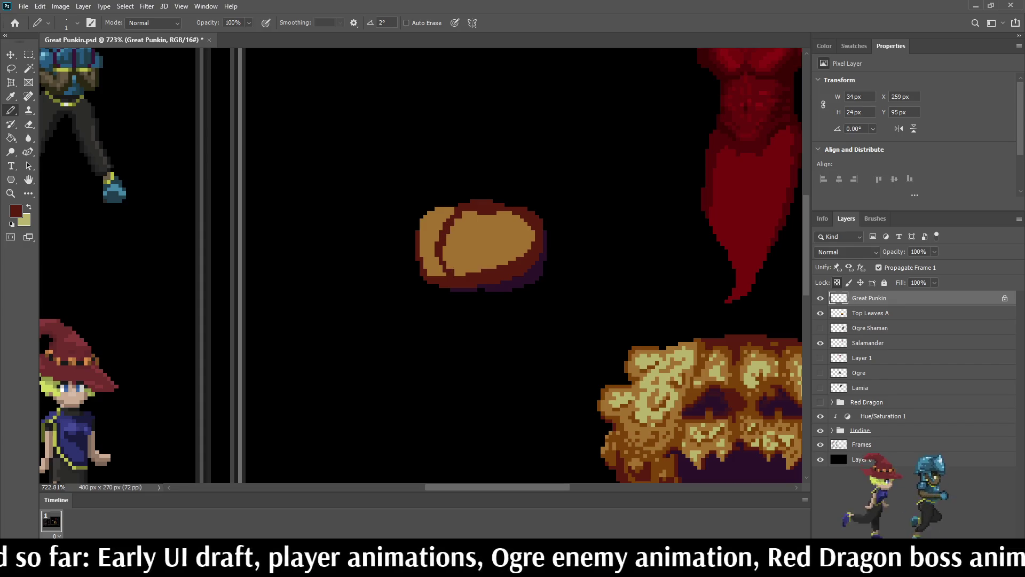
drag(501, 211, 517, 261)
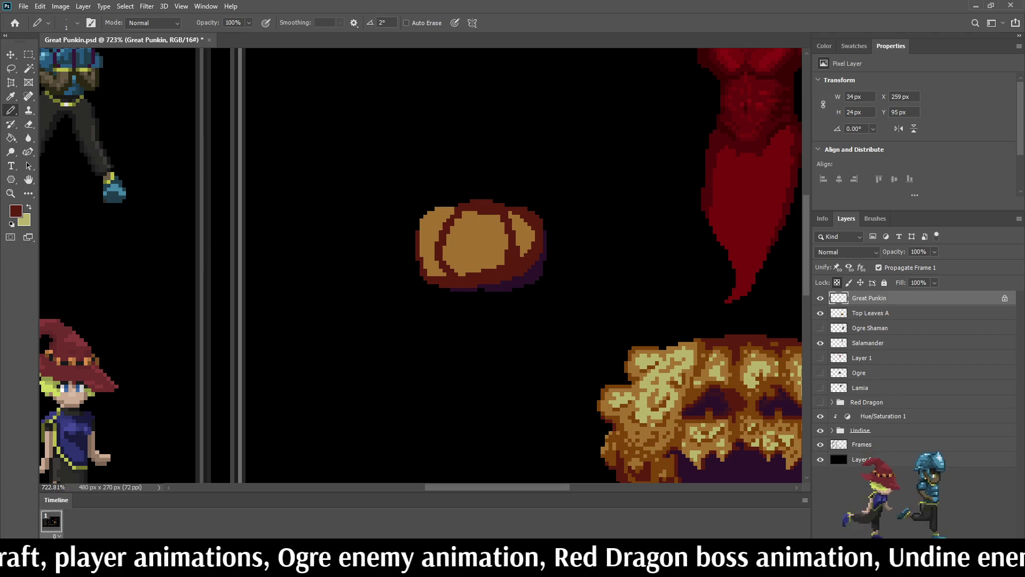
key(ctrl+z)
drag(499, 212, 512, 259)
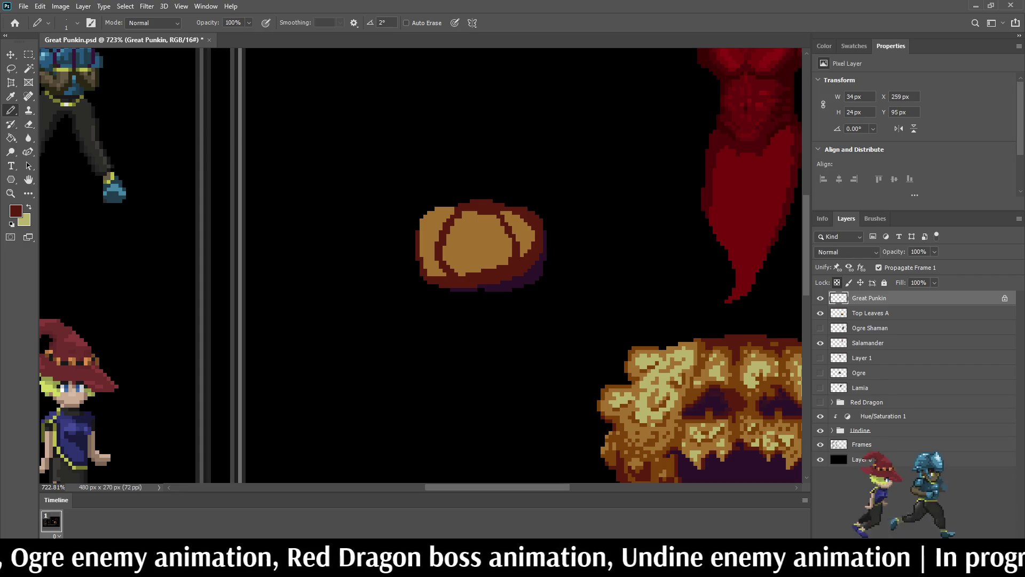
- Draw a thick dark-red rib down the pumpkin's middle, extended to the top
scroll(420, 265, down, 5)
scroll(420, 265, up, 4)
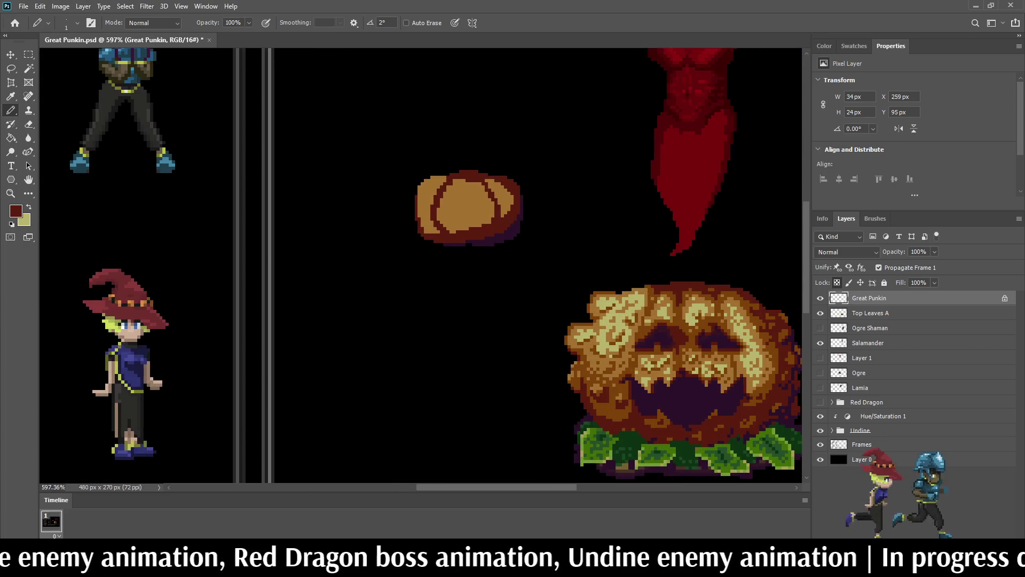
scroll(523, 240, up, 3)
mouse_move(417, 134)
mouse_down()
mouse_move(411, 194)
mouse_move(422, 219)
mouse_up()
click(416, 208)
click(405, 163)
drag(411, 134, 405, 197)
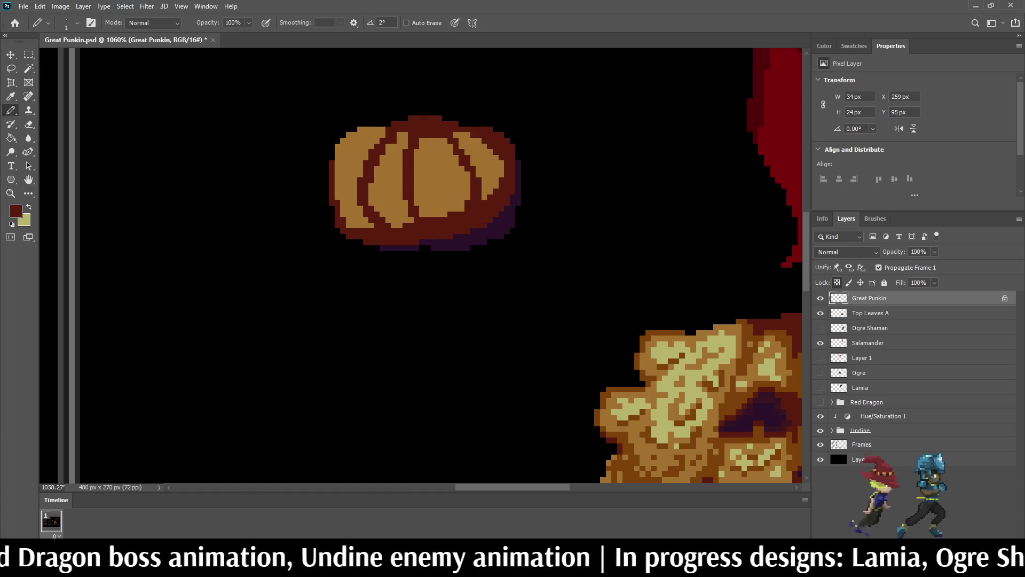
click(405, 135)
click(399, 135)
- Recolour a stray dark edge pixel on the pumpkin orange
key(ctrl+0)
scroll(582, 256, up, 5)
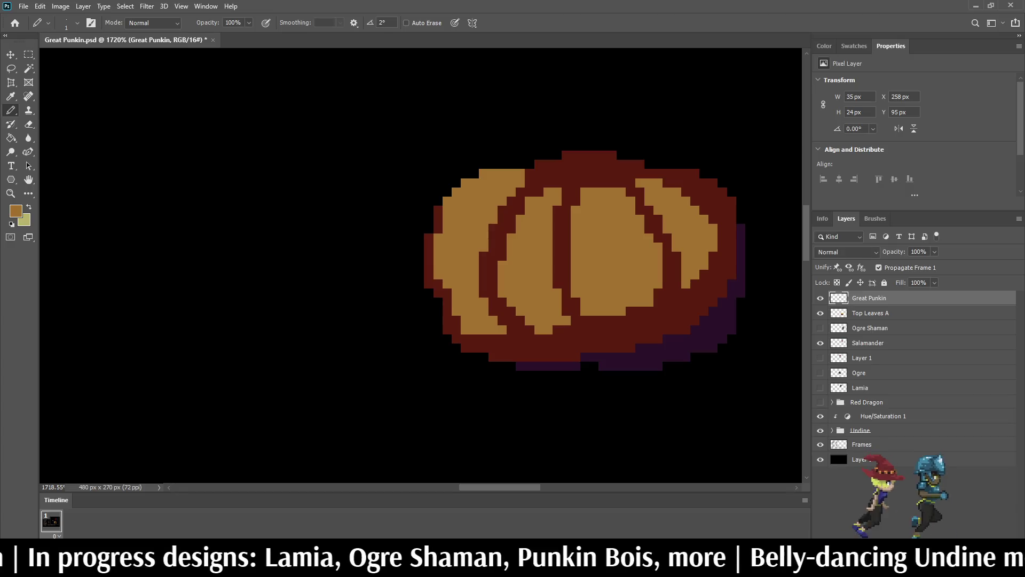
click(438, 284)
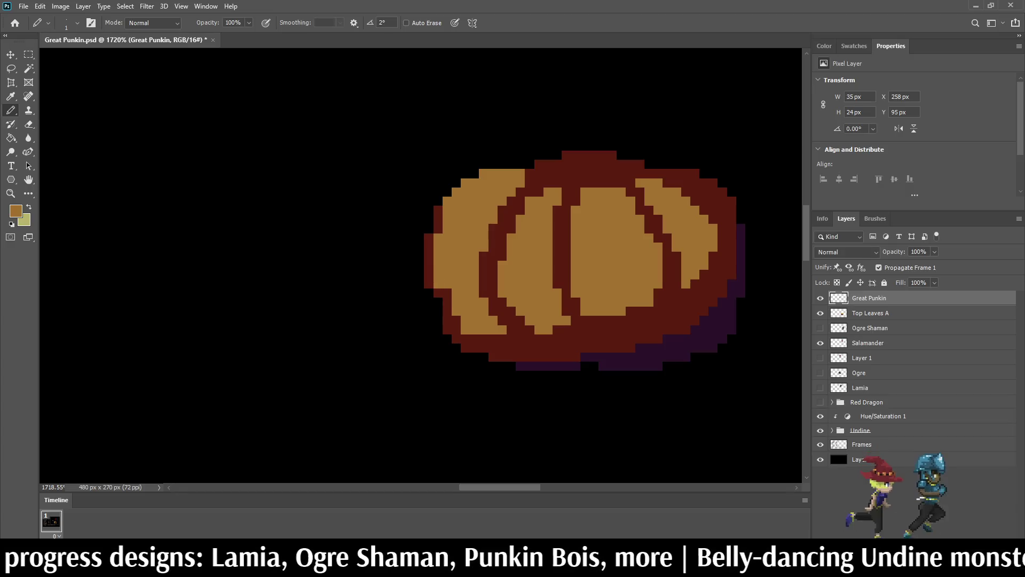
scroll(459, 243, down, 5)
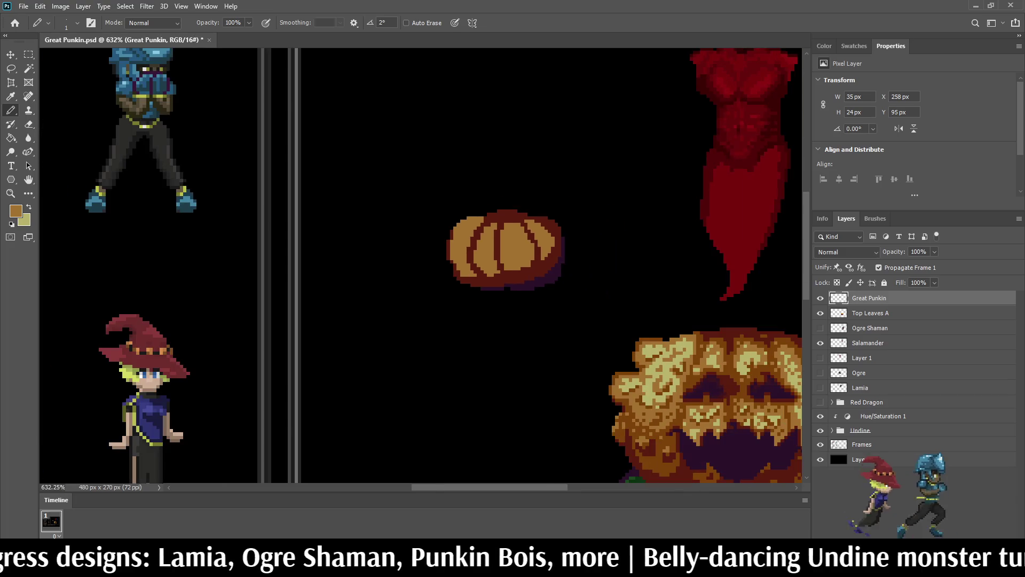
scroll(446, 264, up, 5)
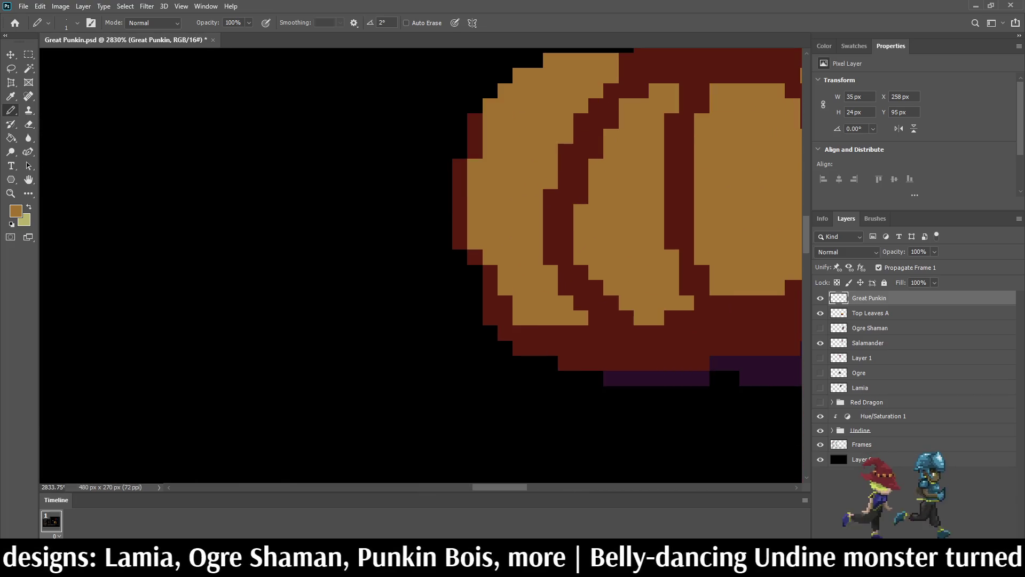
- Sample the dark-red outline colour and fill in the pumpkin's lower-left outline edge
key(i)
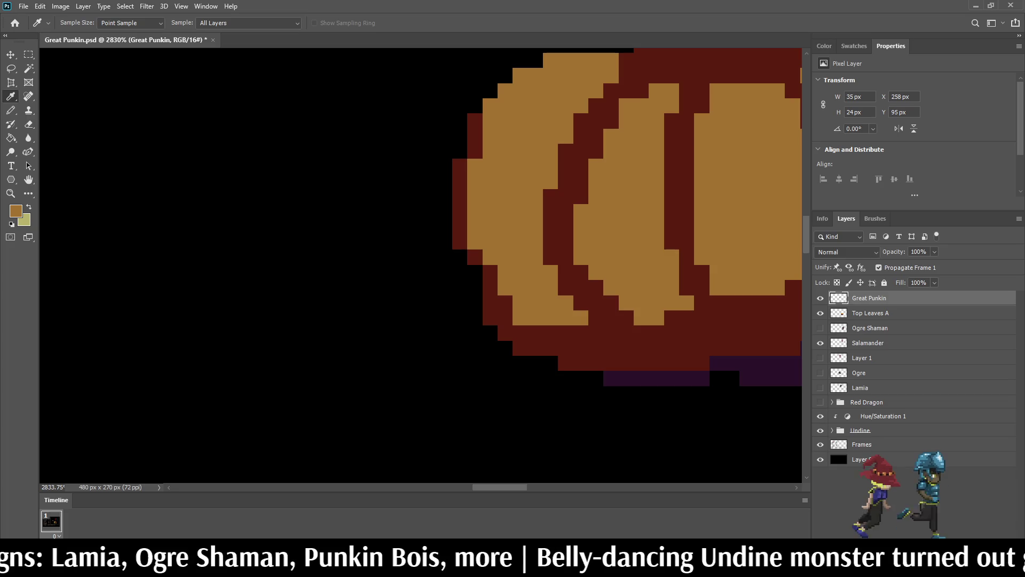
click(474, 257)
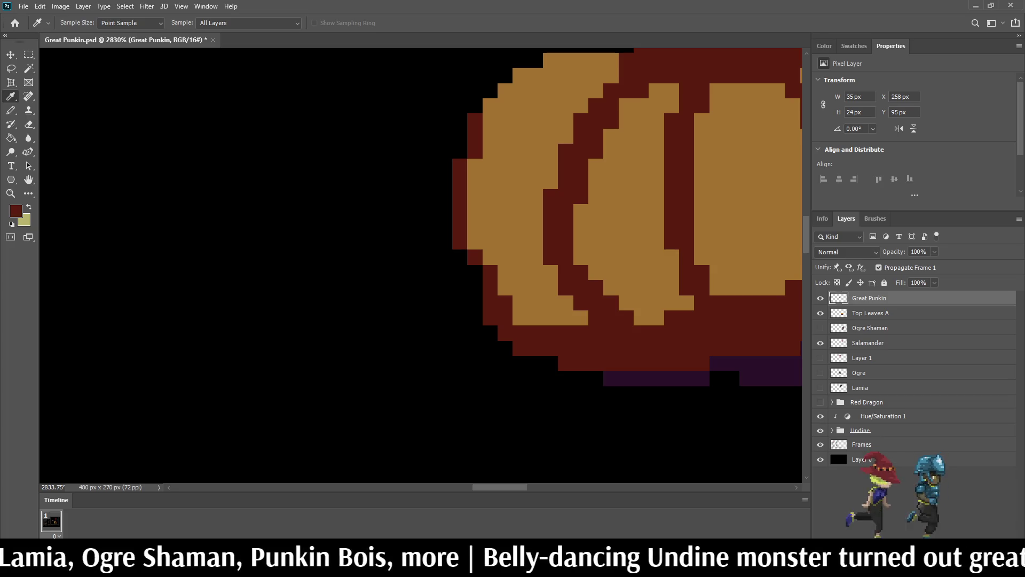
key(b)
drag(459, 257, 475, 302)
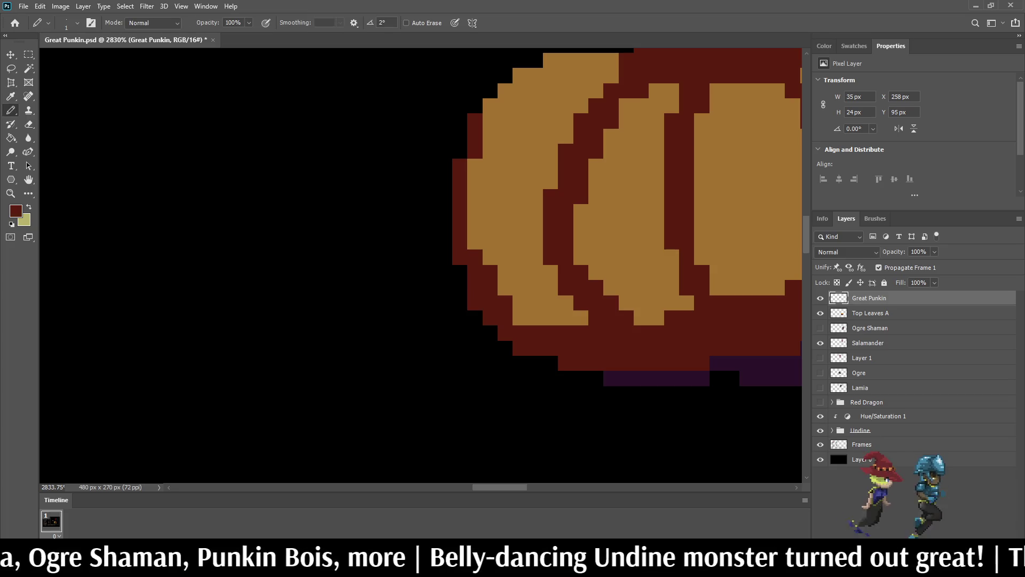
scroll(632, 293, down, 5)
scroll(633, 292, up, 4)
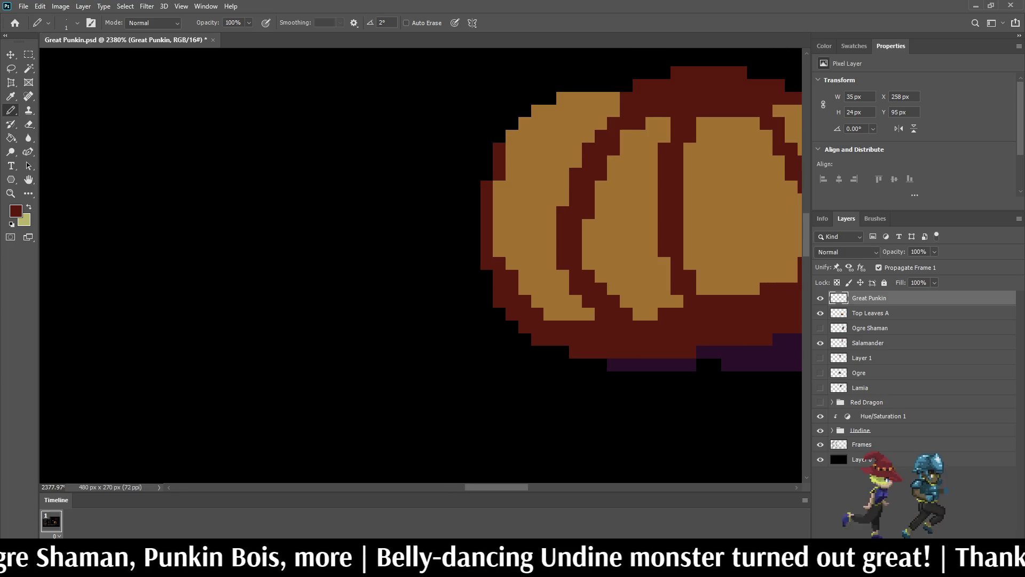
scroll(444, 223, down, 10)
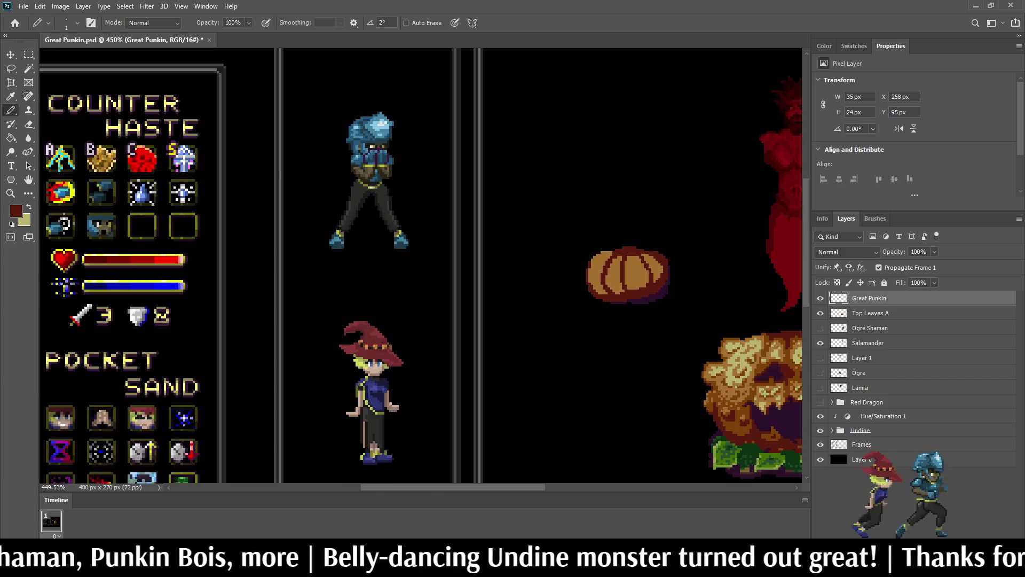
key(x)
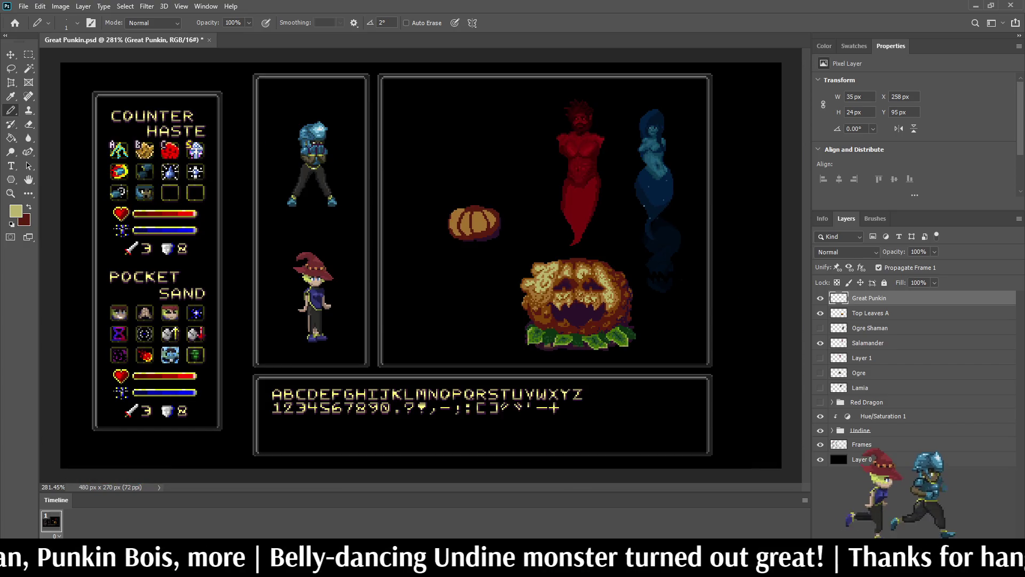
scroll(478, 202, up, 5)
scroll(469, 243, up, 3)
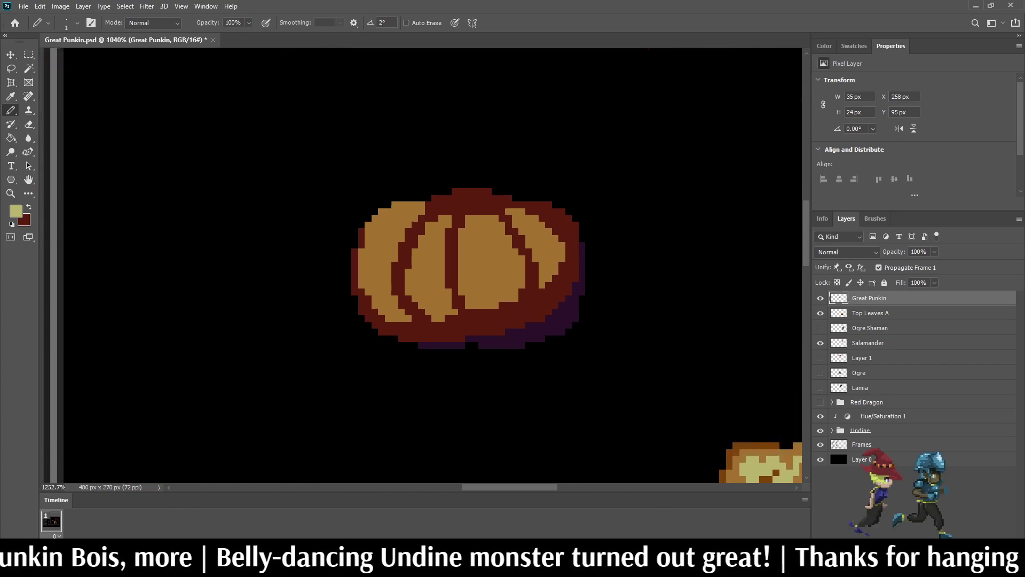
- Paint a pale-yellow highlight row and diagonal edge on the upper-left segment
click(388, 236)
click(380, 236)
mouse_move(380, 244)
mouse_down()
mouse_move(355, 244)
mouse_move(355, 253)
mouse_up()
click(347, 253)
click(339, 253)
click(355, 261)
click(380, 253)
mouse_move(355, 236)
mouse_down()
mouse_move(404, 196)
mouse_move(388, 228)
mouse_up()
- Fill in the upper-left highlight up toward the stem, covering leftover orange pixels
click(412, 196)
click(412, 204)
click(404, 204)
click(388, 212)
click(380, 219)
click(372, 236)
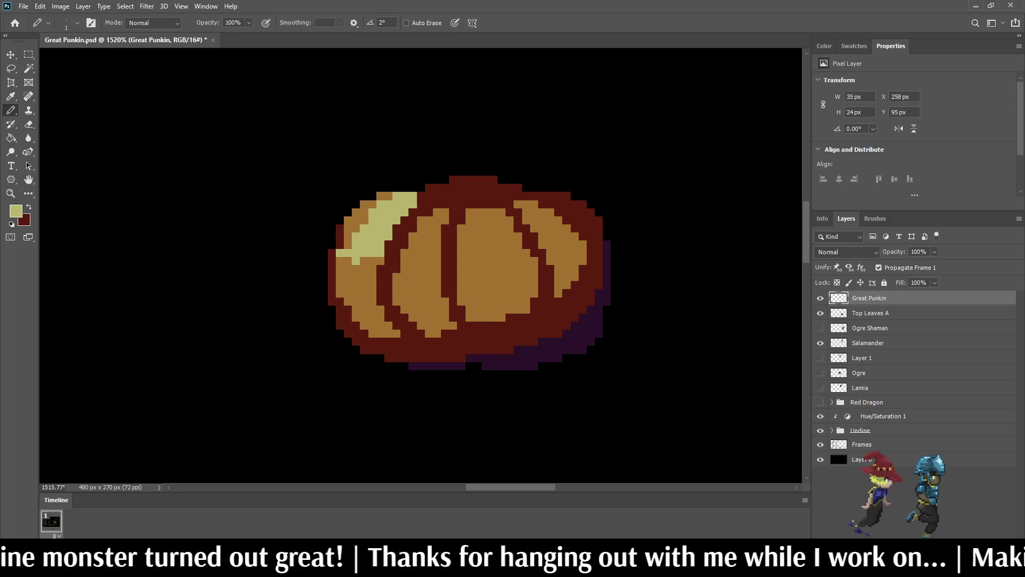
- Add pale-yellow highlights to the second, centre and right pumpkin segments
scroll(354, 207, down, 7)
scroll(354, 207, up, 4)
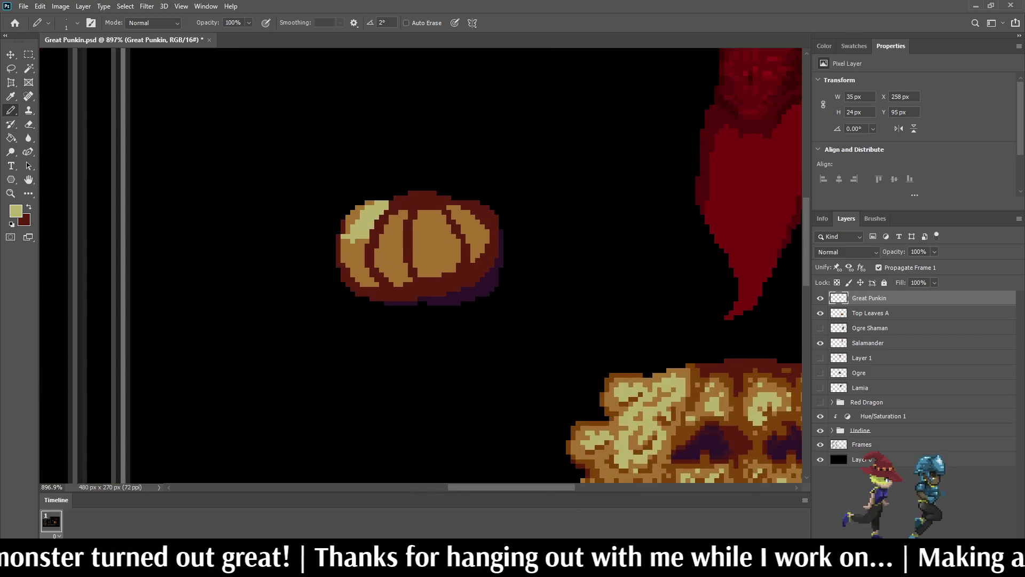
scroll(393, 228, up, 3)
mouse_move(417, 208)
mouse_down()
mouse_move(407, 212)
mouse_move(407, 263)
mouse_up()
click(398, 235)
click(398, 245)
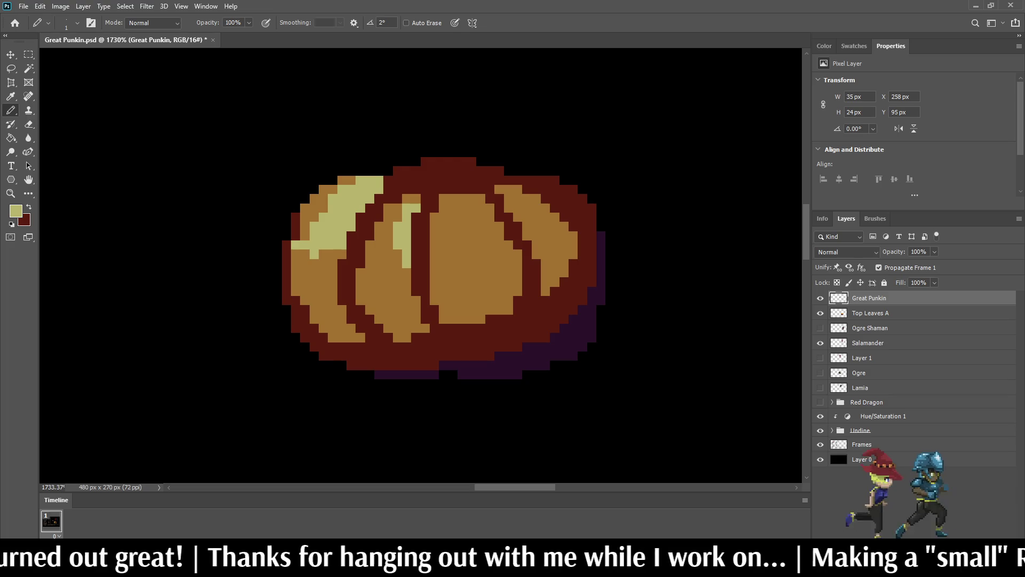
scroll(524, 220, down, 5)
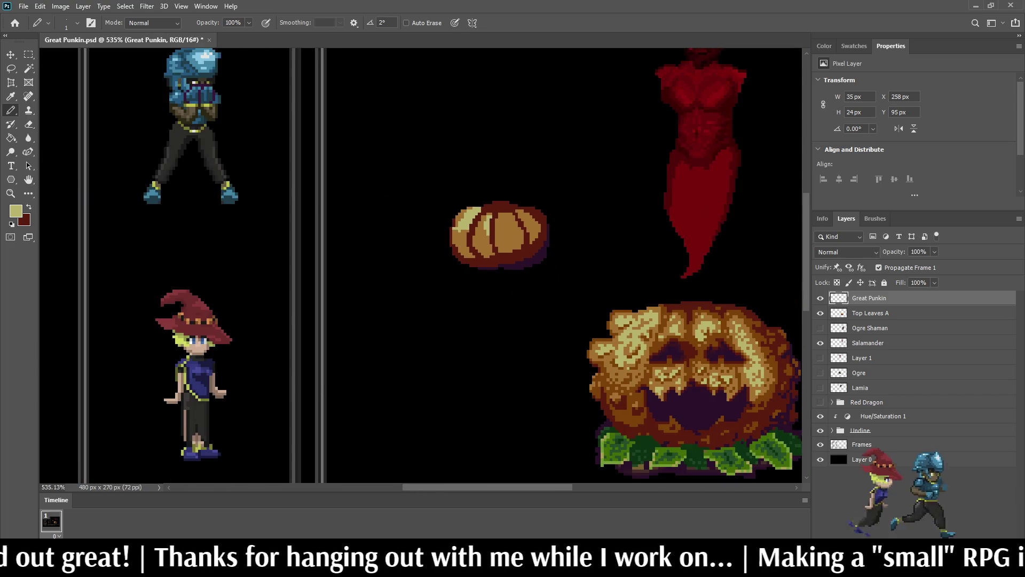
scroll(539, 232, up, 5)
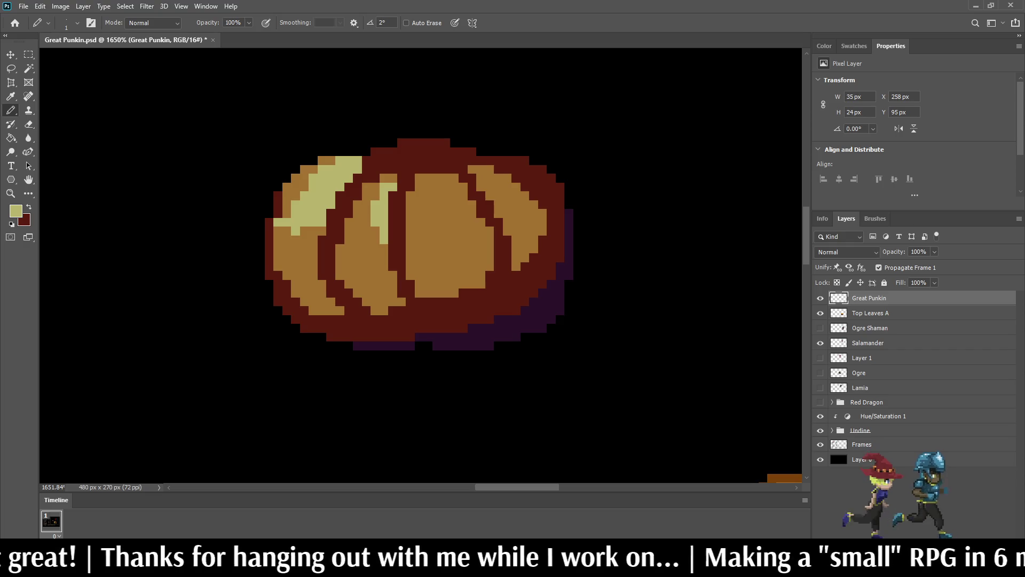
mouse_move(438, 184)
mouse_down()
mouse_move(420, 227)
mouse_move(438, 231)
mouse_move(463, 214)
mouse_move(446, 195)
mouse_move(445, 218)
mouse_move(432, 208)
mouse_up()
scroll(455, 191, down, 5)
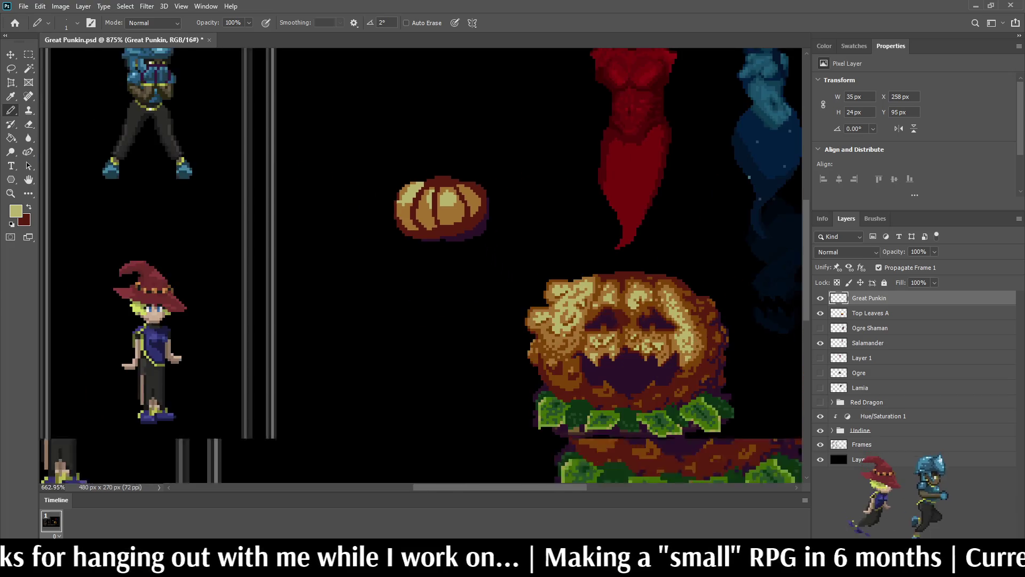
scroll(449, 203, up, 6)
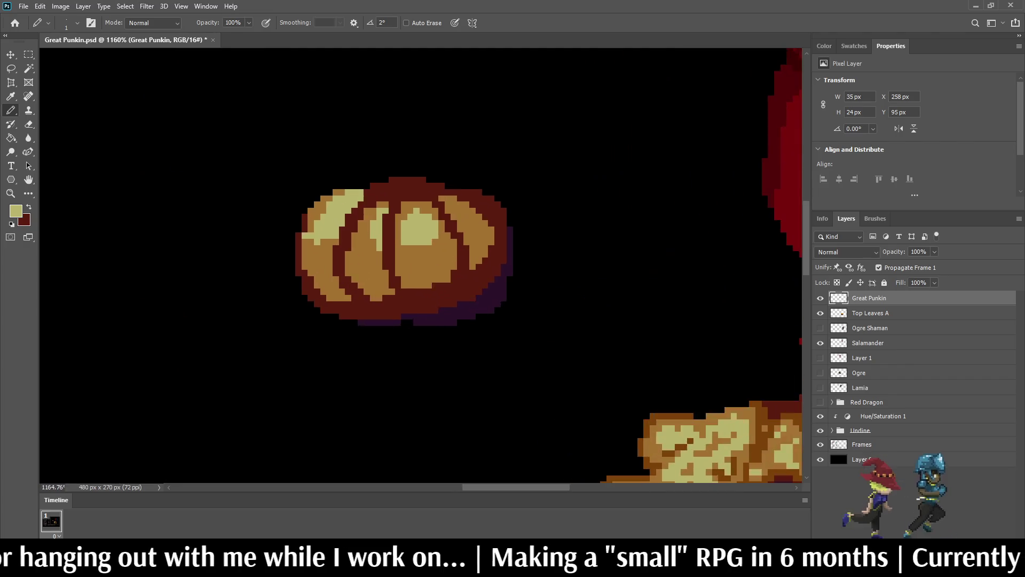
mouse_move(439, 208)
mouse_down()
mouse_move(476, 245)
mouse_move(462, 220)
mouse_up()
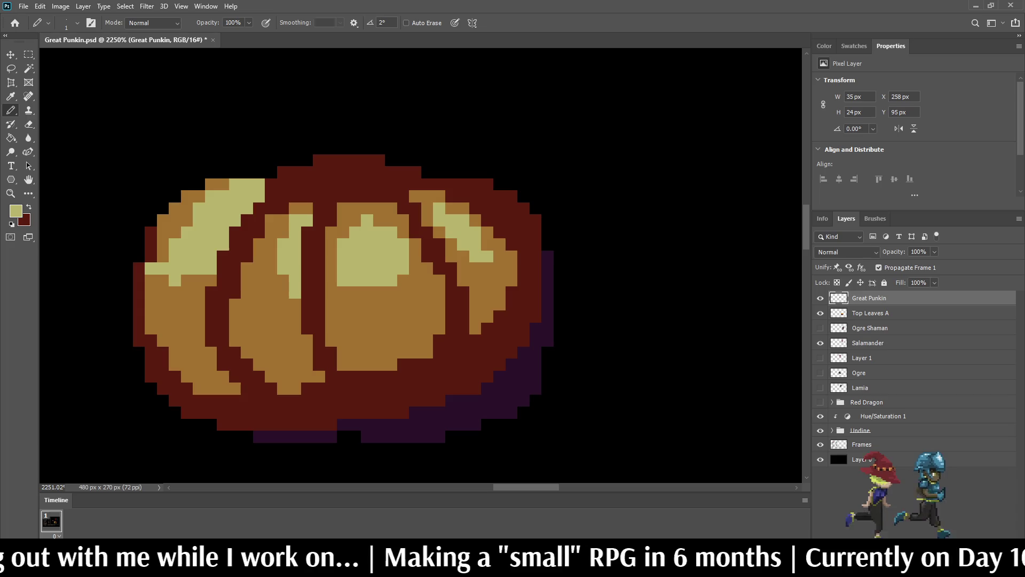
- Sample the pumpkin's orange and turn two stray highlight pixels back to orange
key(z)
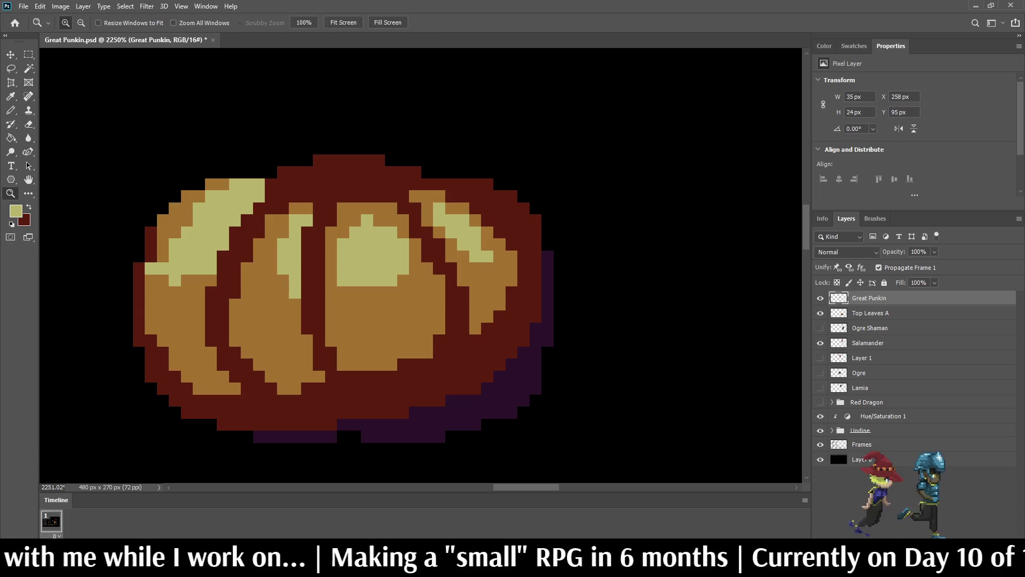
key(i)
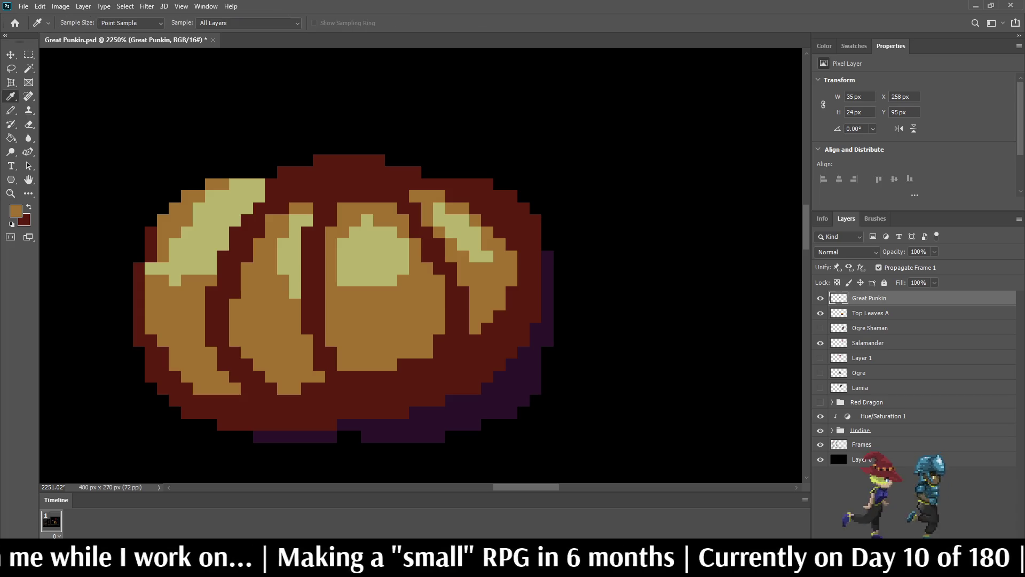
key(b)
click(150, 268)
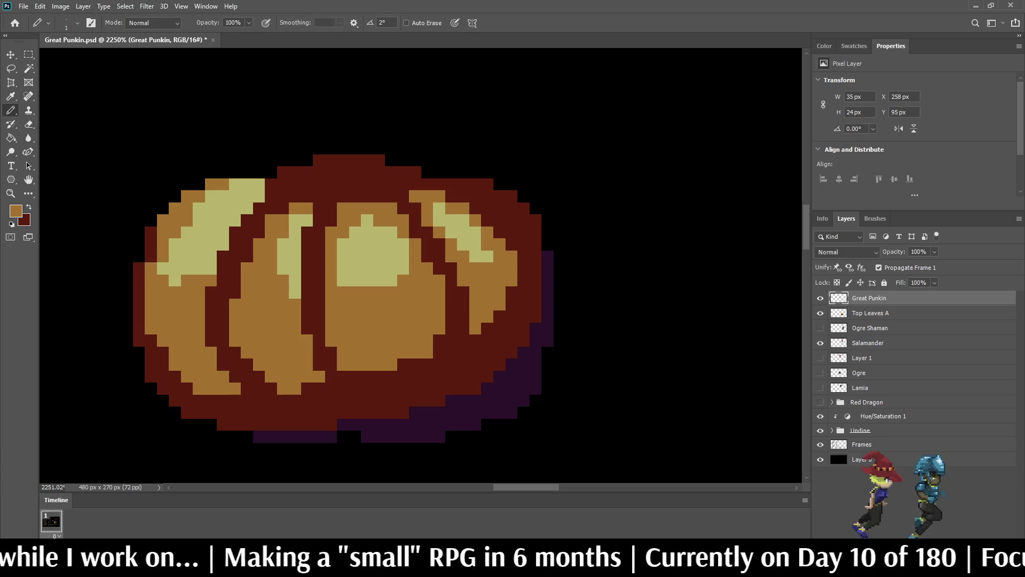
click(163, 268)
scroll(192, 227, down, 10)
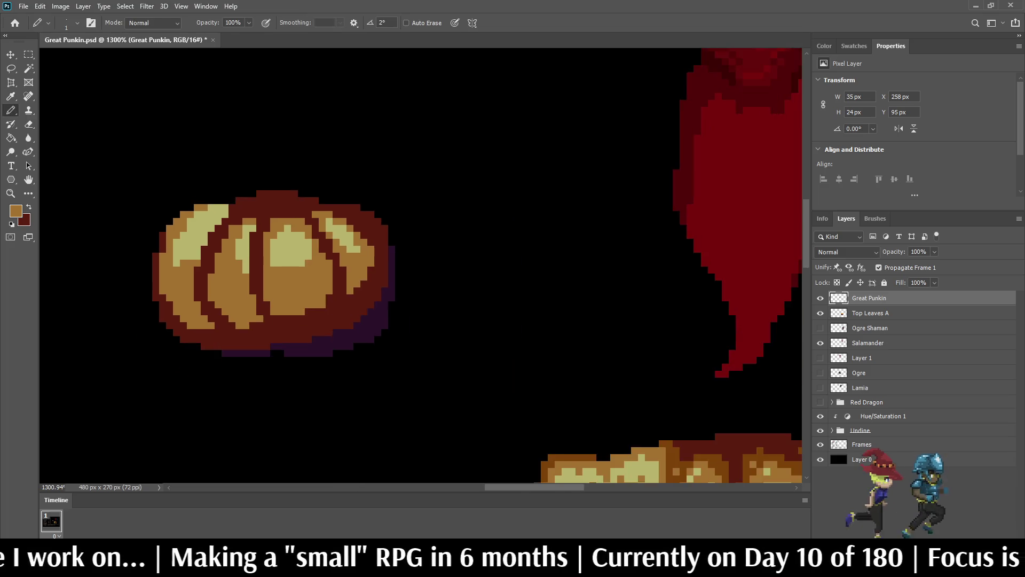
scroll(202, 214, up, 10)
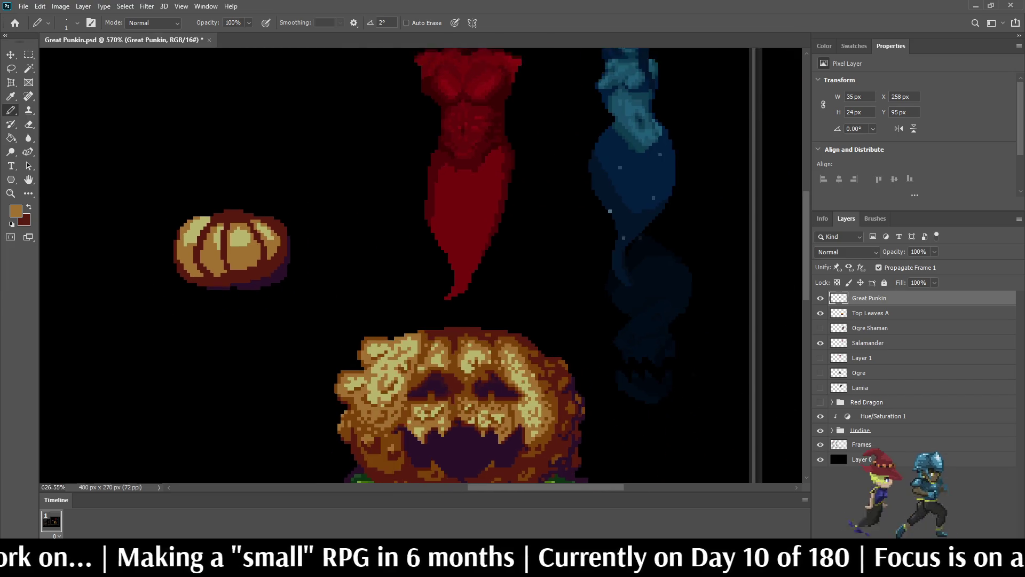
- Paint over a row of pale highlight pixels in orange
key(i)
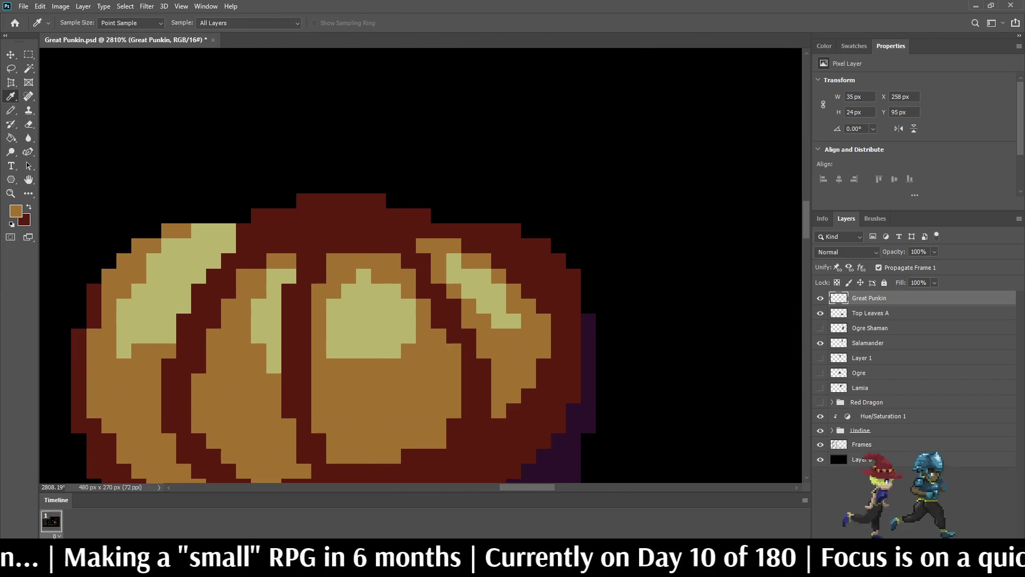
key(b)
drag(198, 231, 229, 230)
scroll(287, 226, down, 10)
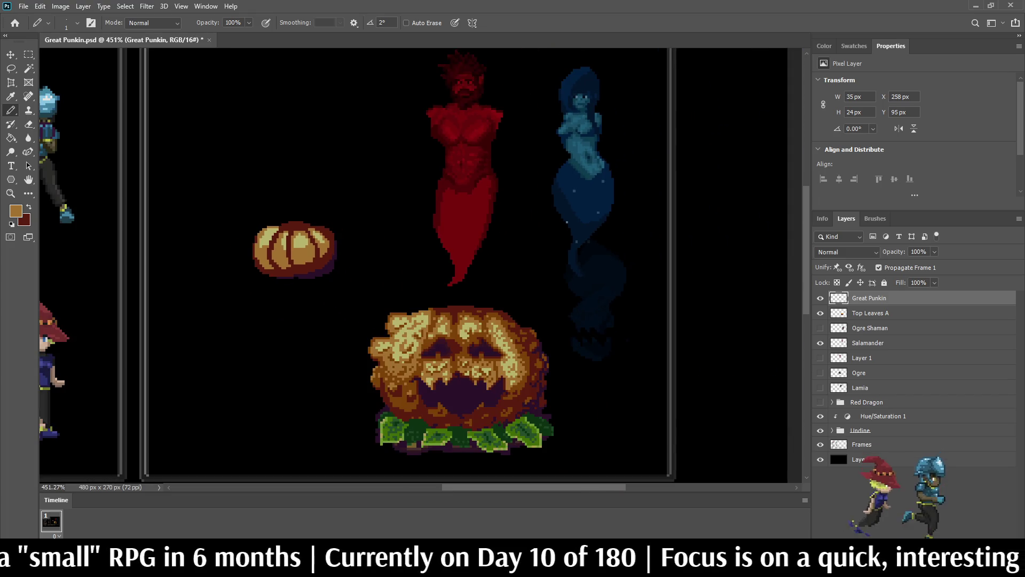
scroll(301, 248, down, 2)
scroll(301, 249, up, 2)
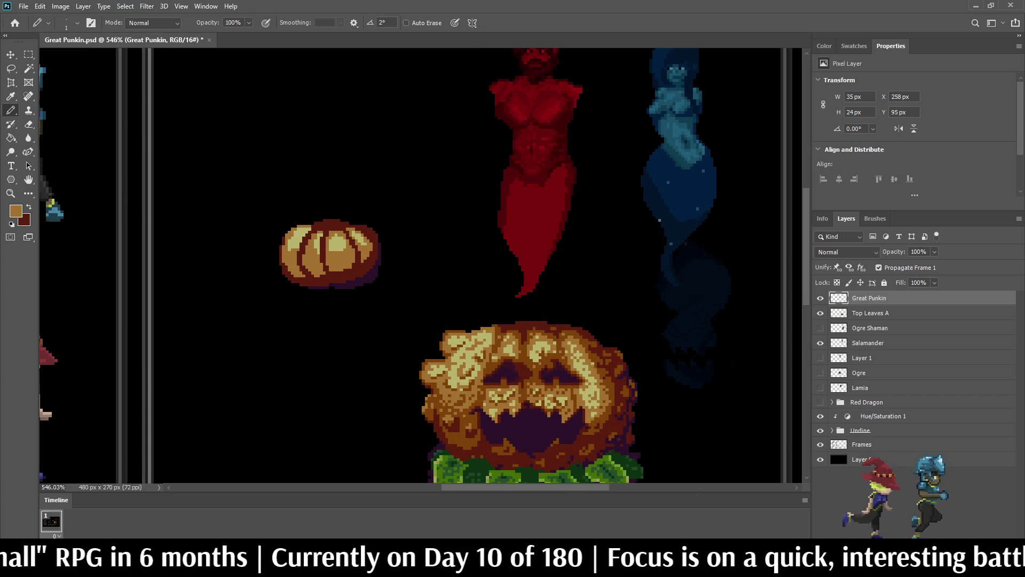
scroll(301, 249, down, 3)
scroll(434, 254, up, 1)
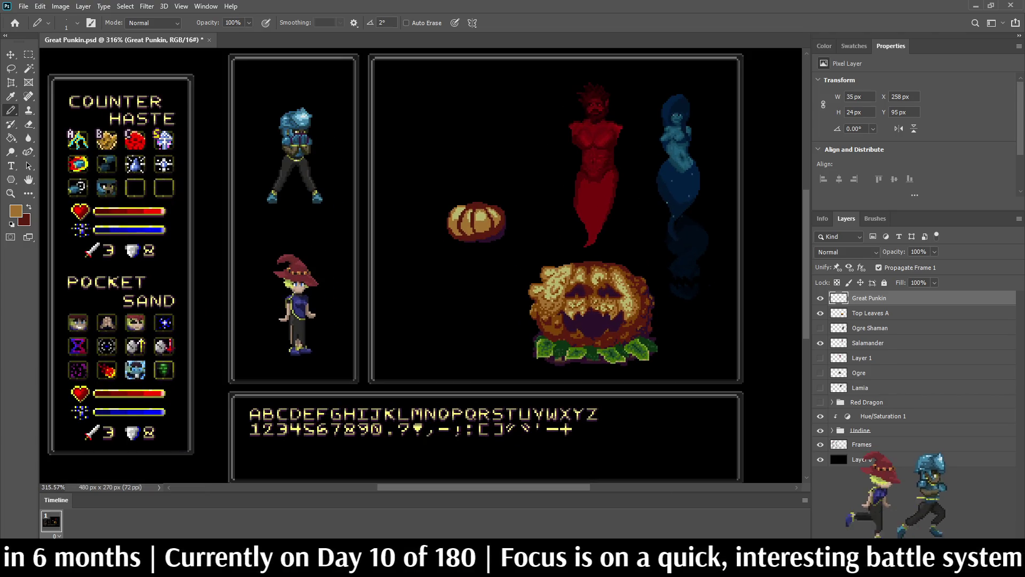
scroll(543, 302, up, 4)
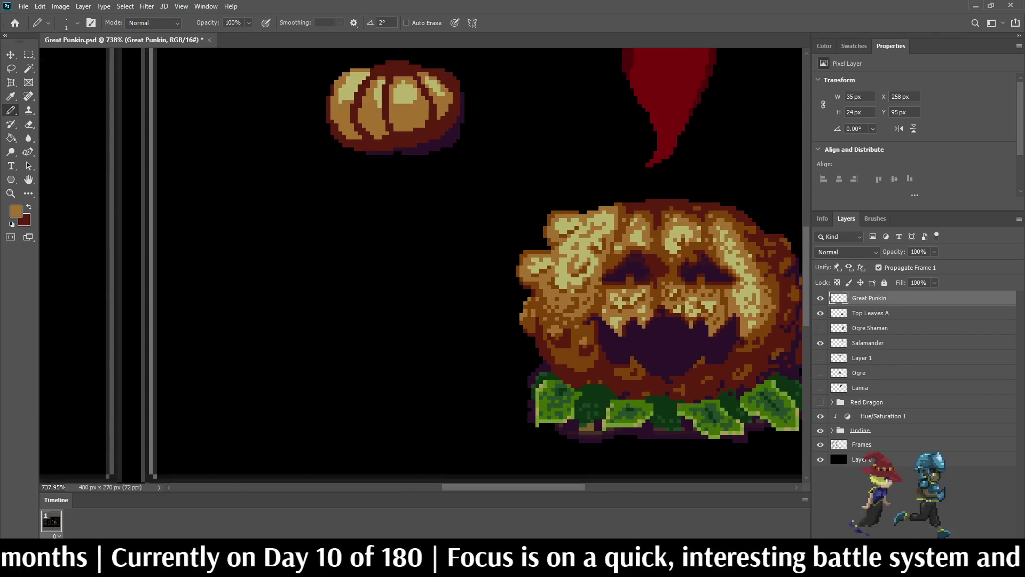
- Sample a darker orange-brown and draw a shading line across the left segment
key(i)
click(543, 302)
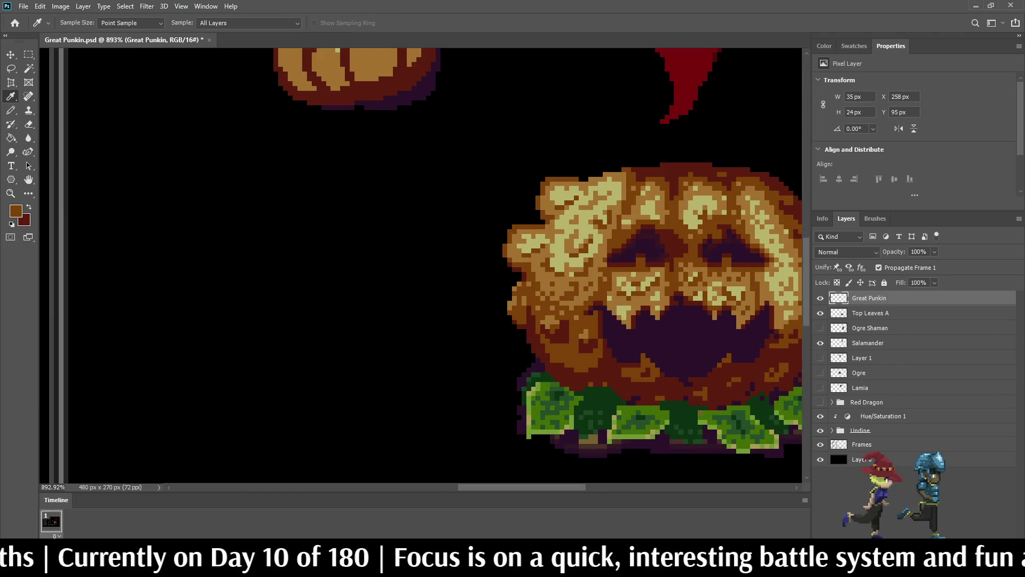
key(b)
scroll(389, 240, down, 3)
scroll(358, 200, up, 5)
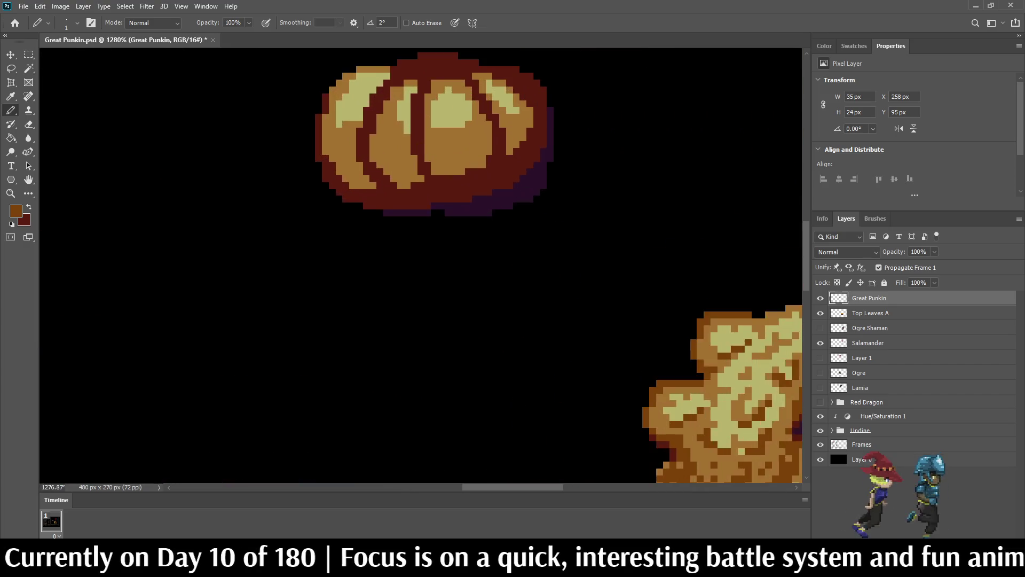
scroll(344, 135, up, 8)
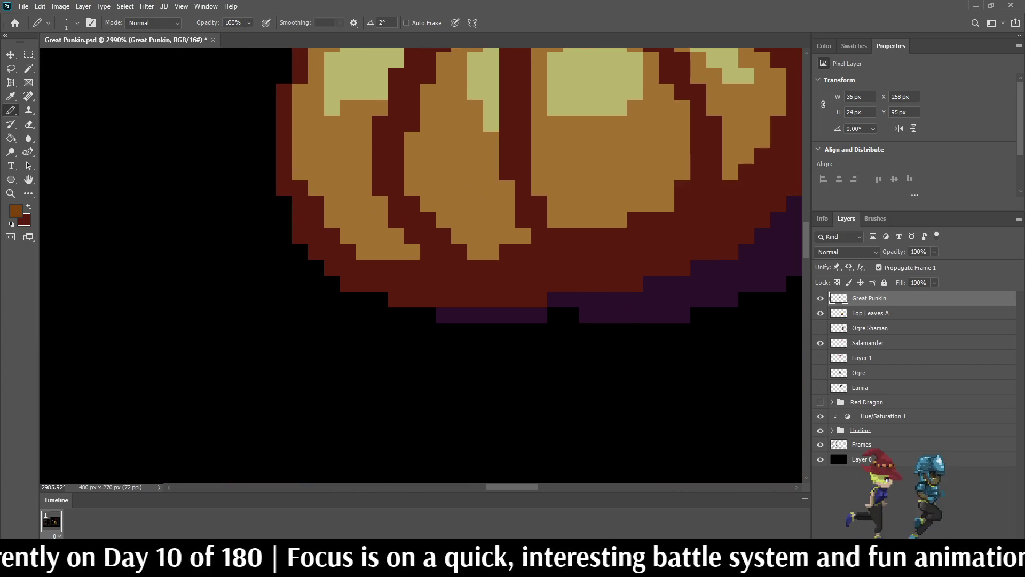
mouse_move(300, 140)
mouse_down()
mouse_move(300, 156)
mouse_move(332, 172)
mouse_move(412, 141)
mouse_move(412, 156)
mouse_move(570, 156)
mouse_move(650, 139)
mouse_move(682, 108)
mouse_up()
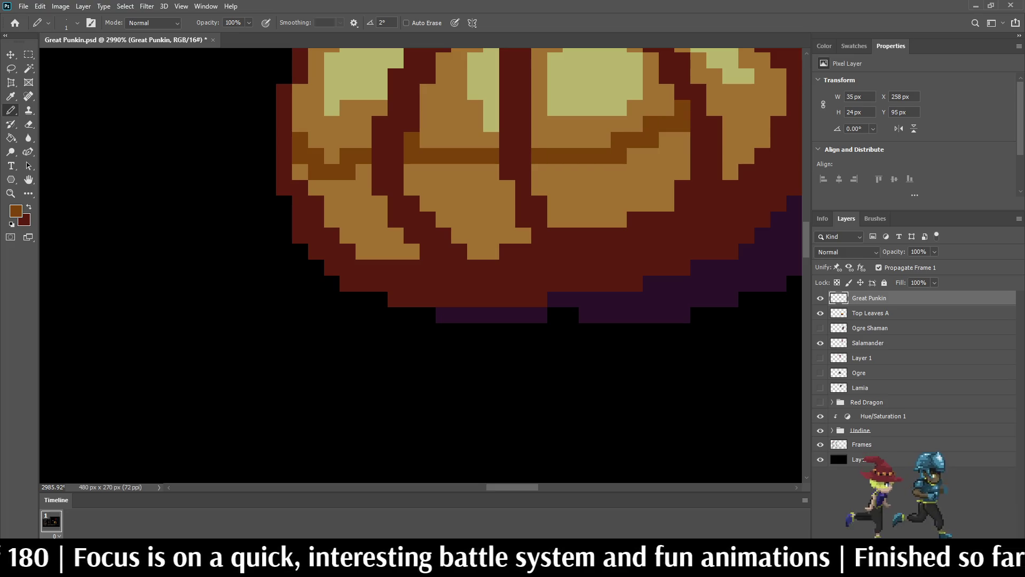
- Draw a brown line across the right segment and bucket-fill every segment's lower area dark brown
drag(534, 213, 321, 307)
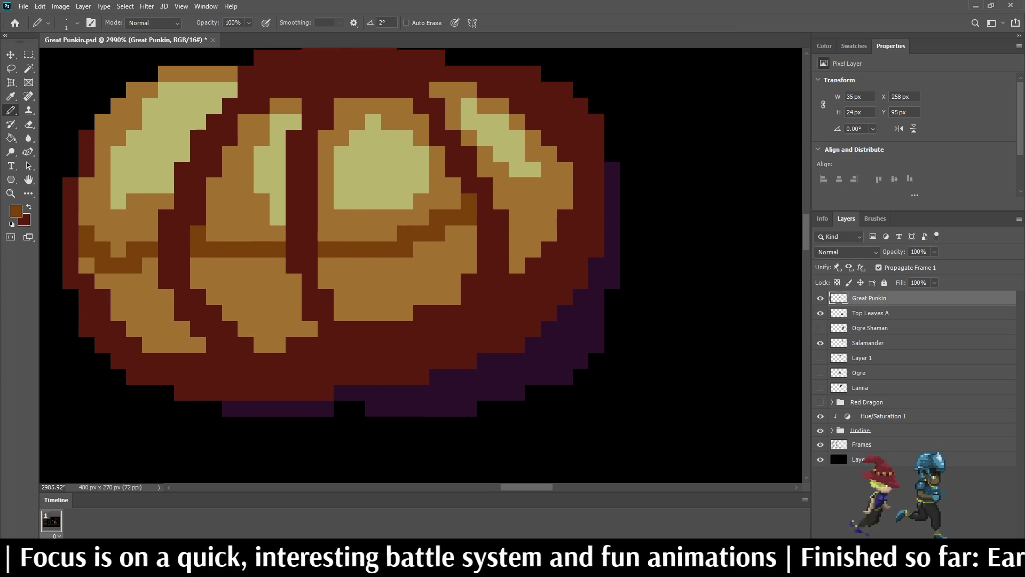
drag(500, 201, 565, 185)
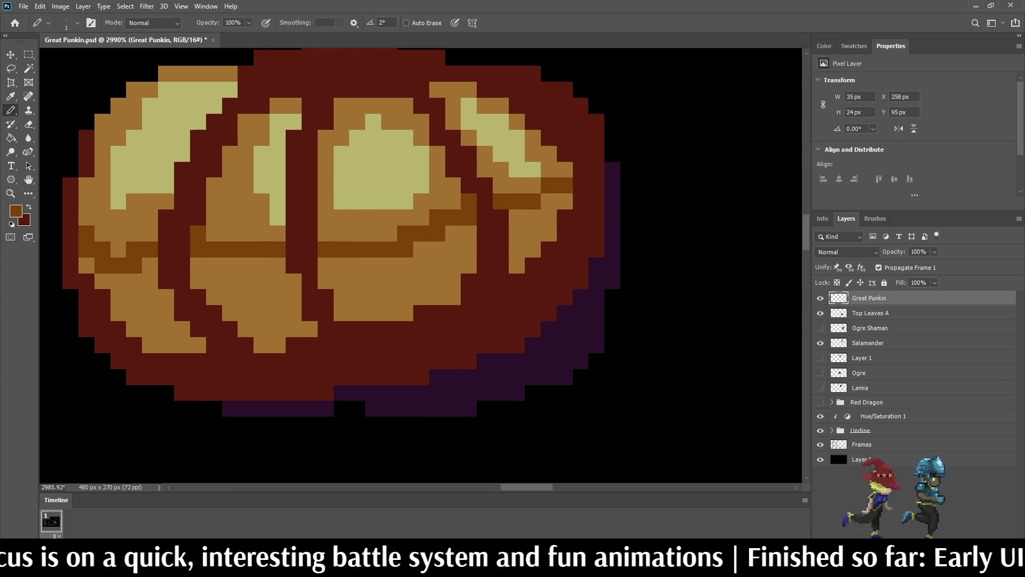
key(g)
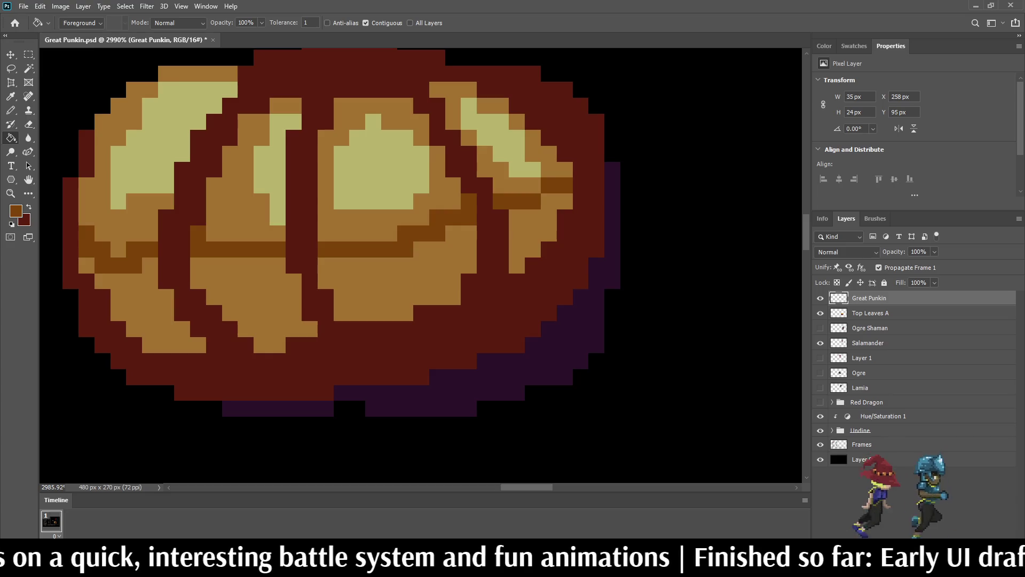
click(534, 229)
click(390, 278)
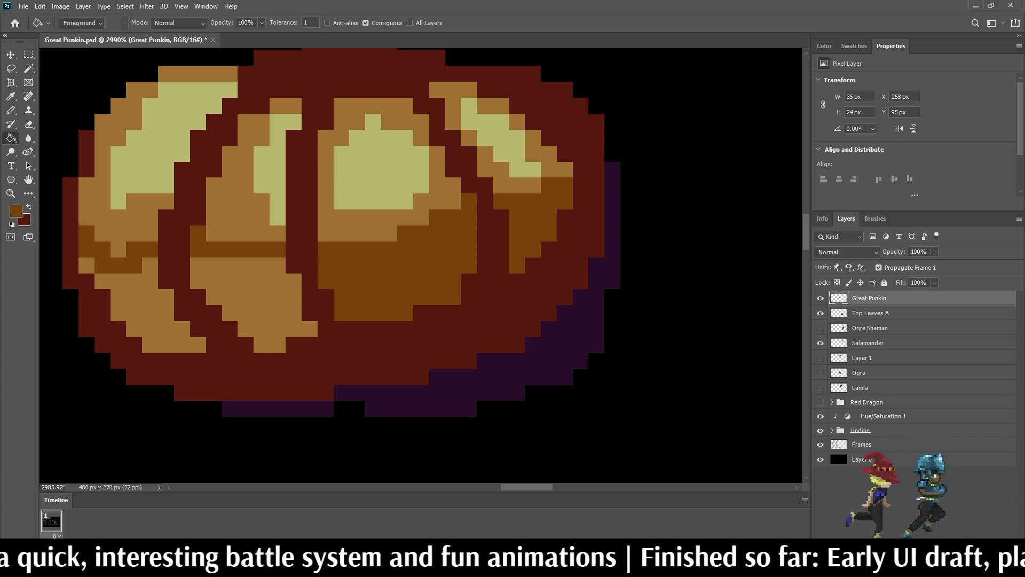
click(245, 299)
click(144, 299)
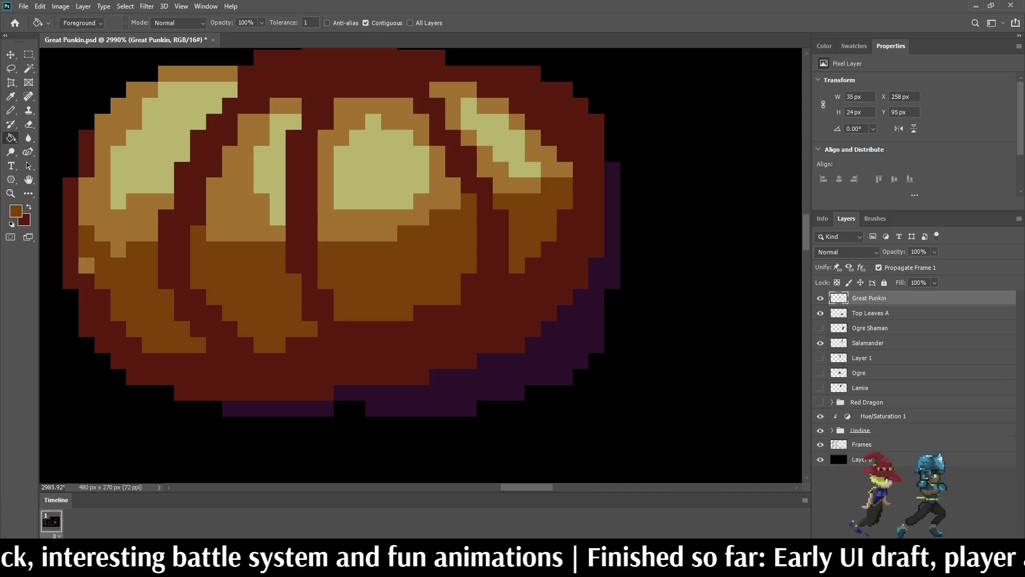
click(86, 265)
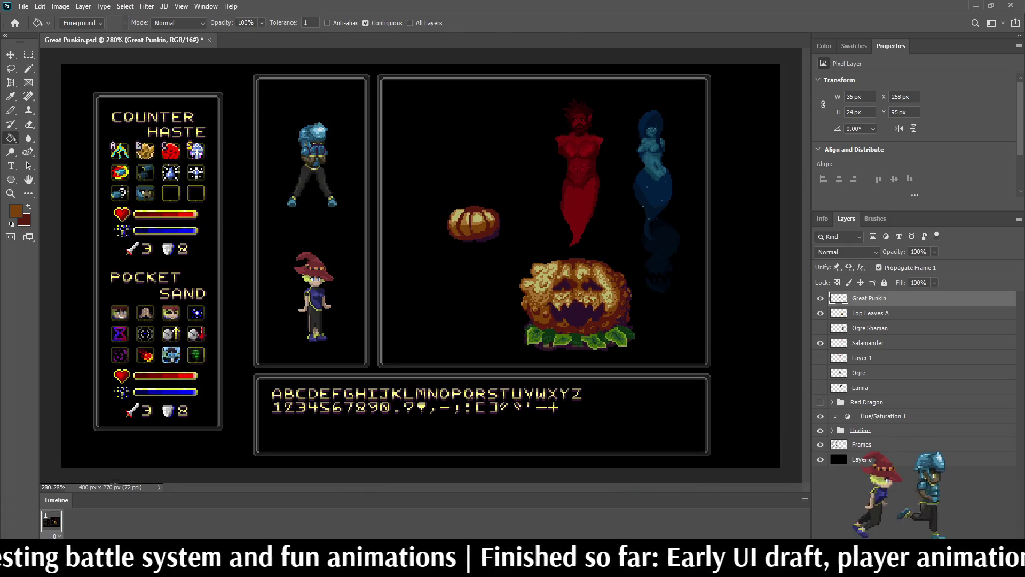
- Extend brown shading along the right highlight and recolour its maroon pixels brown
scroll(453, 214, up, 3)
scroll(512, 240, up, 5)
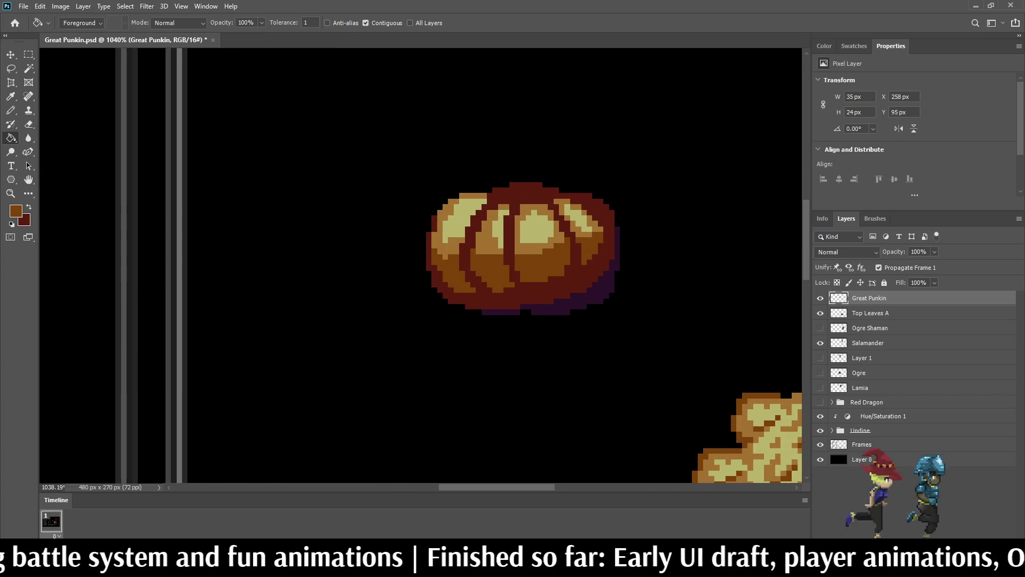
key(i)
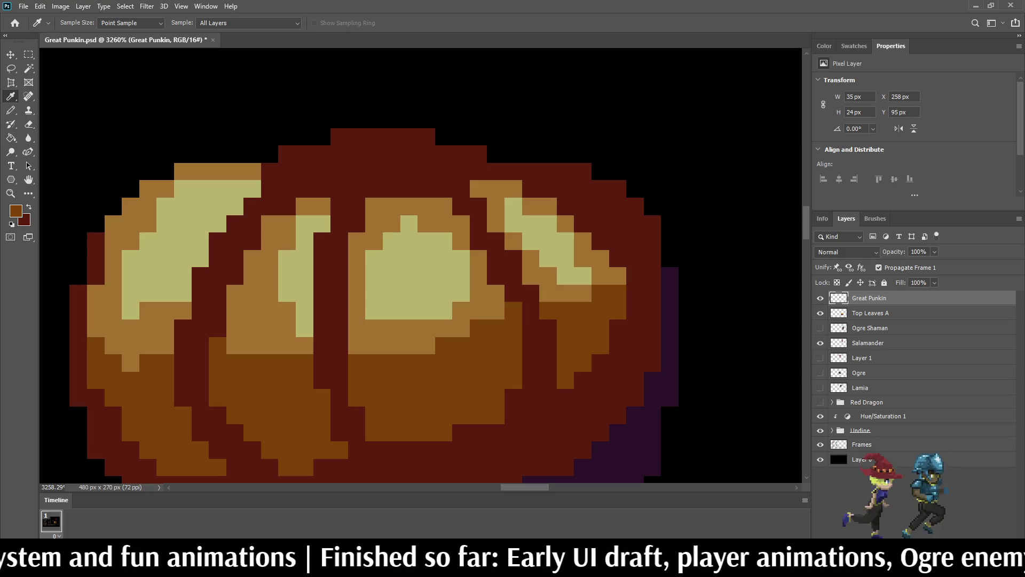
key(b)
mouse_move(531, 188)
mouse_down()
mouse_move(582, 207)
mouse_move(635, 259)
mouse_up()
click(636, 275)
click(617, 259)
click(600, 241)
click(635, 311)
click(617, 328)
- Paint the right lobe's lower-edge maroon pixels brown and the middle lobe's bottom edge orange
scroll(583, 340, down, 5)
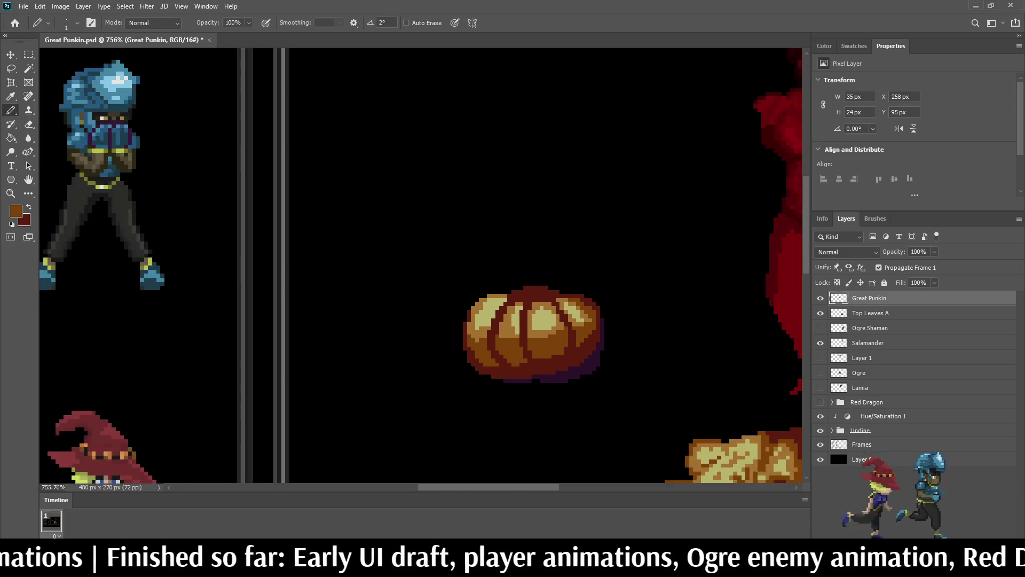
scroll(574, 363, up, 5)
drag(641, 258, 593, 326)
click(600, 299)
click(587, 313)
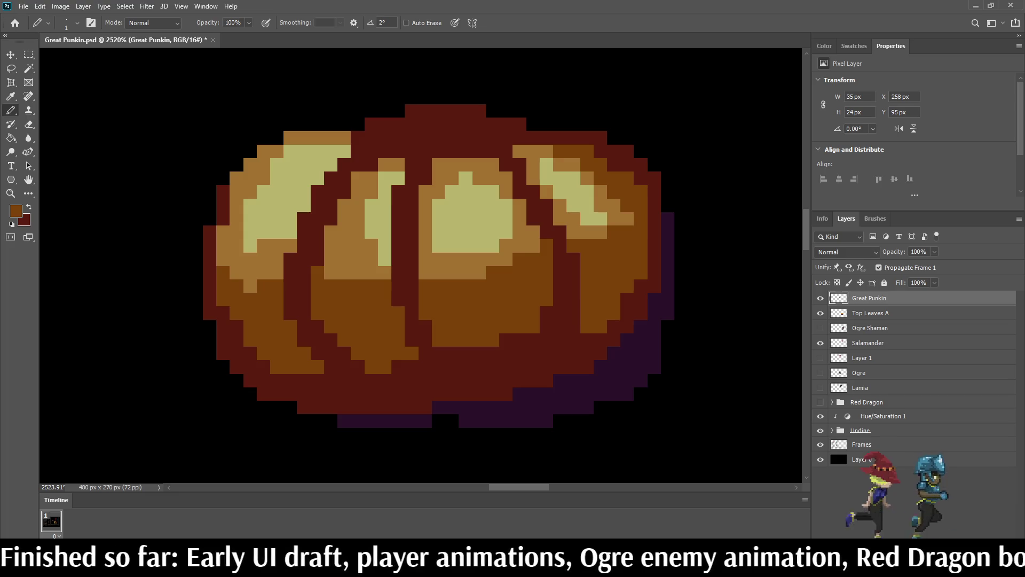
drag(533, 340, 452, 353)
click(519, 353)
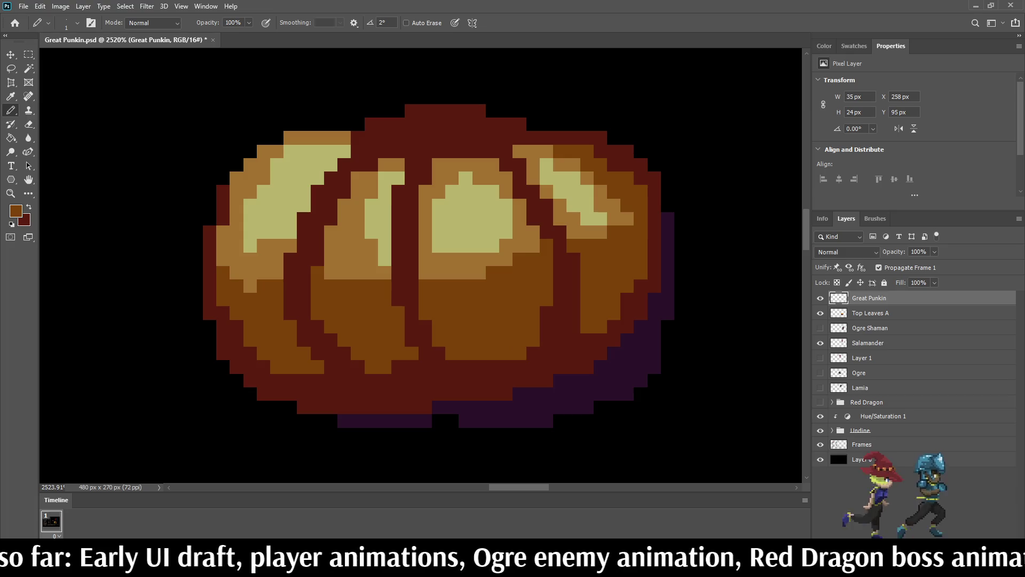
scroll(474, 223, down, 10)
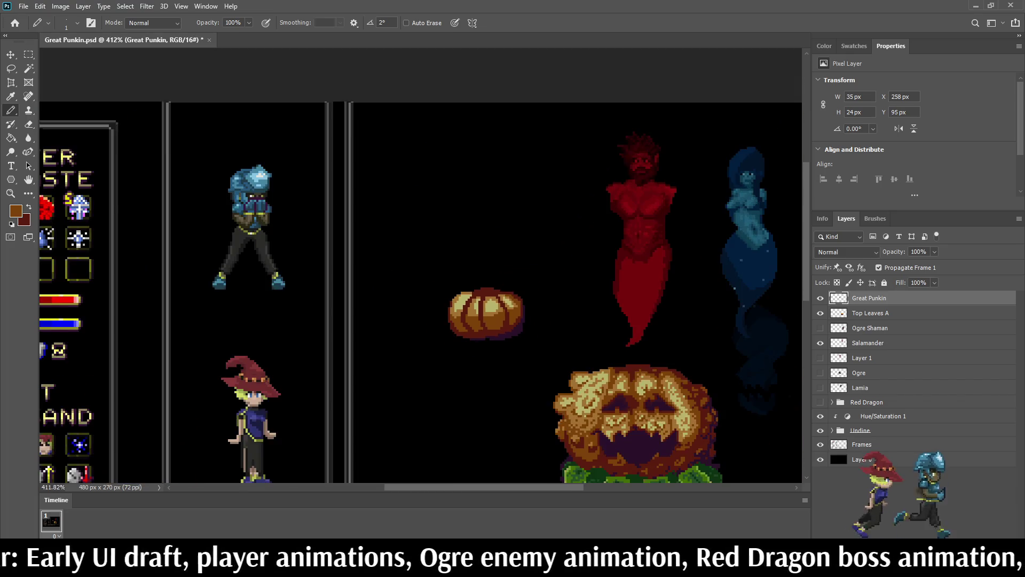
- Zoom out to review and sample the big pumpkin's dark purple mouth colour
scroll(459, 205, up, 5)
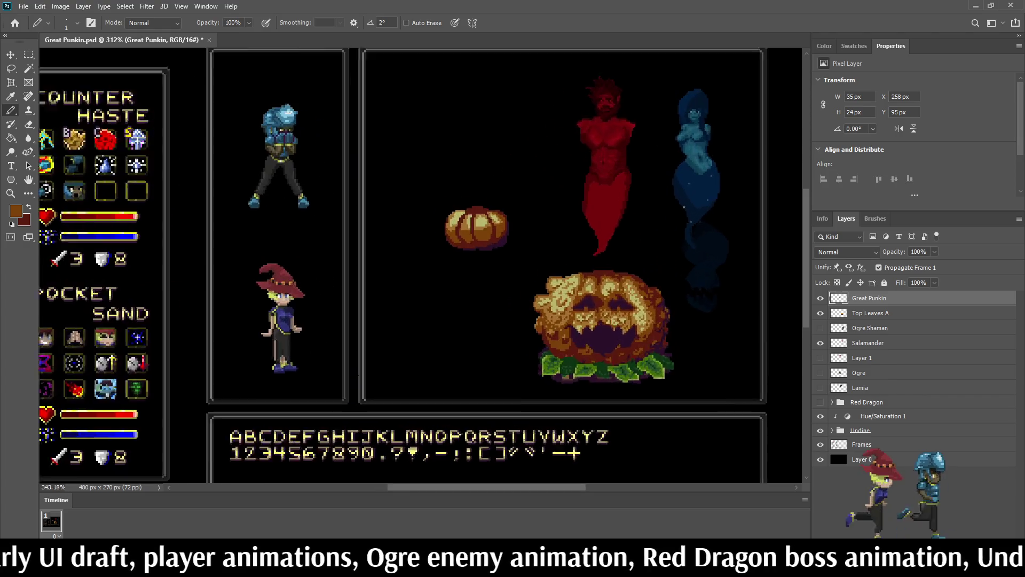
scroll(472, 213, up, 4)
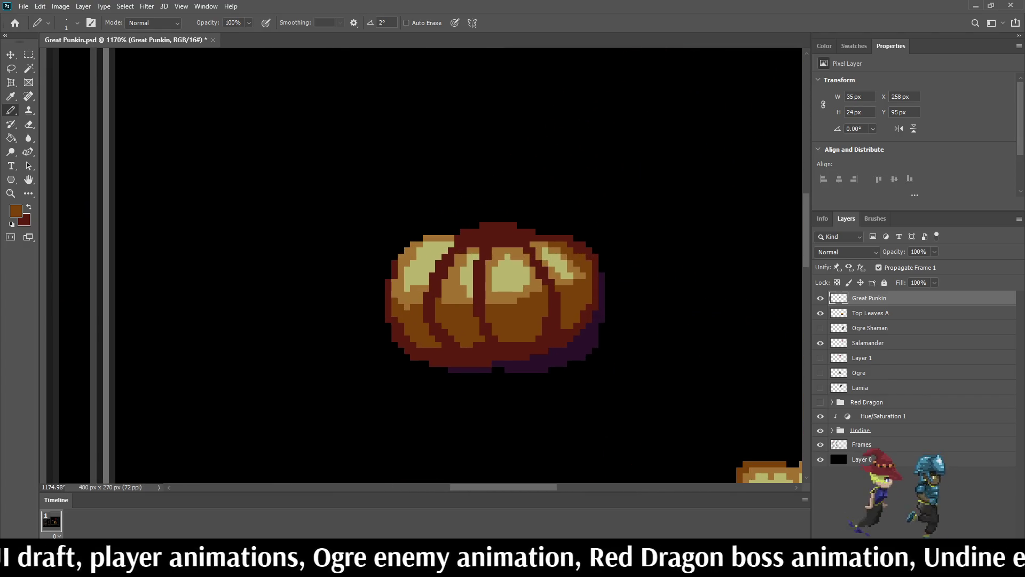
scroll(457, 237, down, 5)
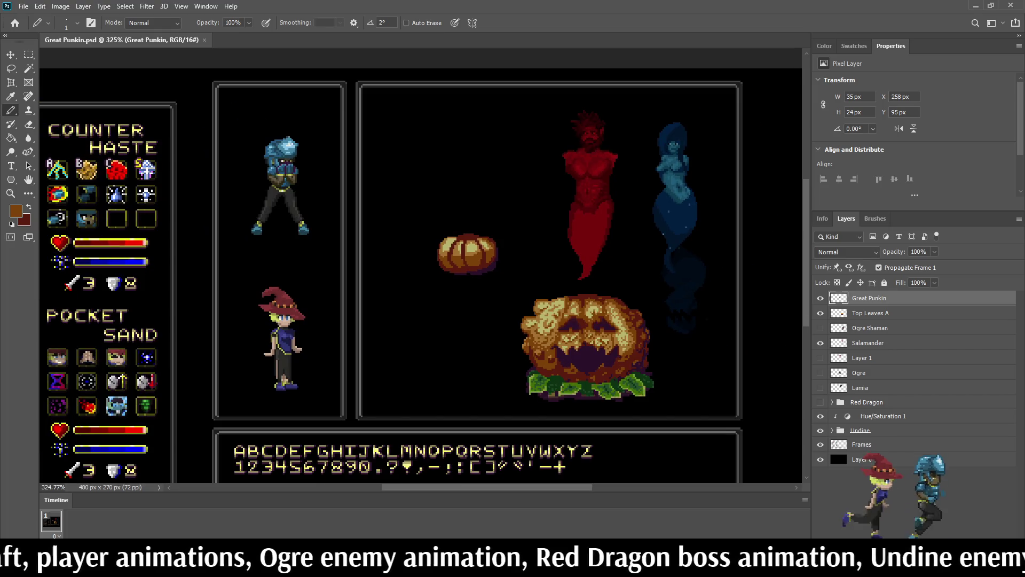
scroll(444, 245, up, 3)
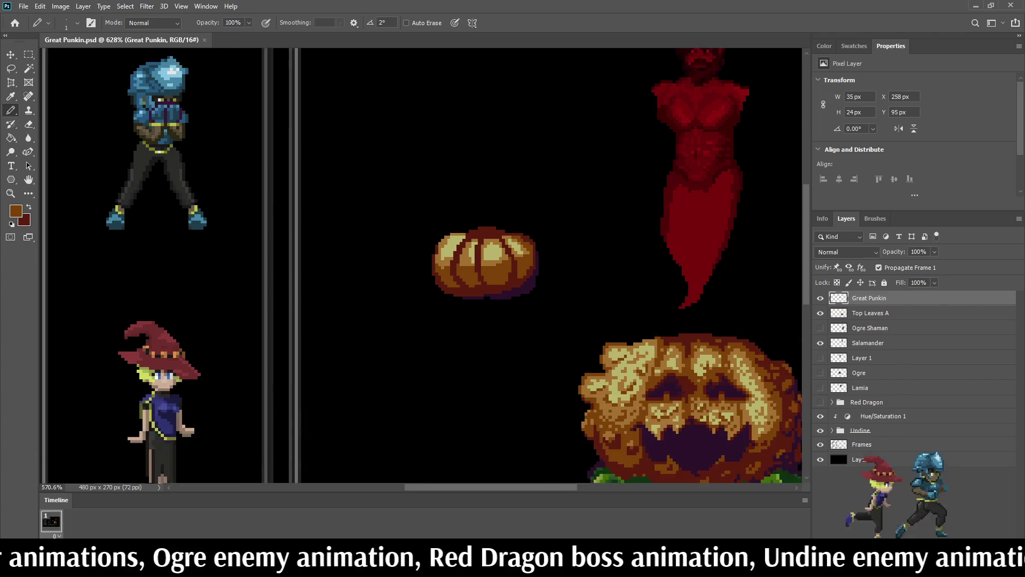
scroll(466, 203, down, 3)
scroll(534, 331, up, 1)
scroll(587, 305, up, 1)
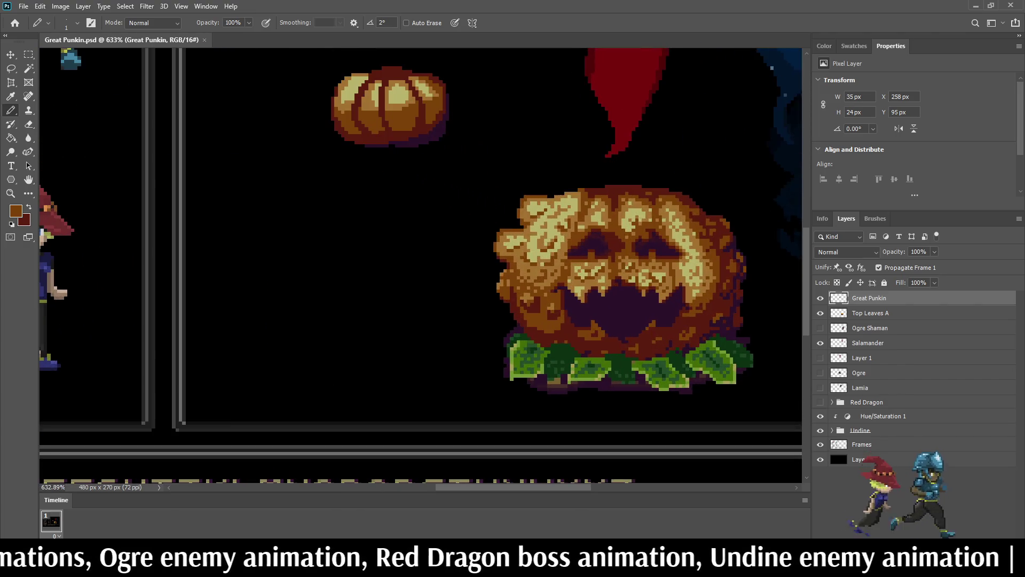
alt+click(590, 307)
- Create a new empty Layer 2 above the Great Punkin layer
scroll(587, 304, down, 2)
scroll(408, 160, up, 5)
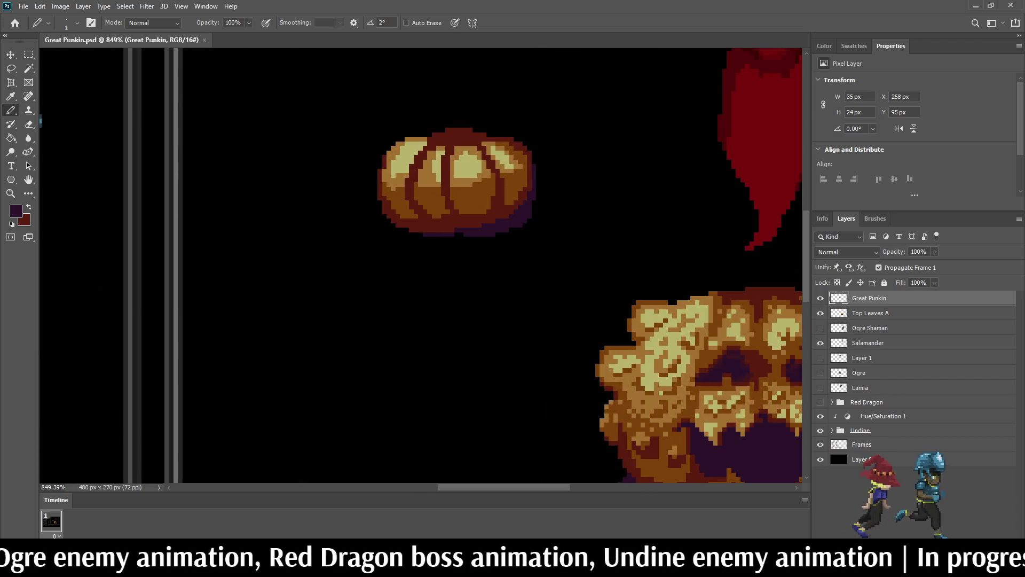
key(ctrl+shift+alt+n)
scroll(445, 188, up, 4)
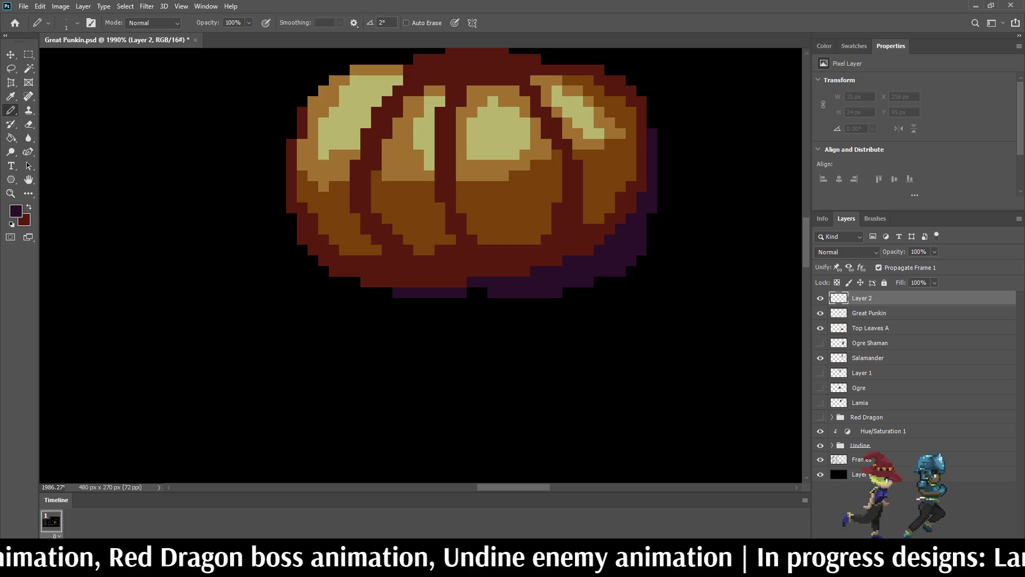
- Keep Great Punkin visible, hide the Top Leaves A layer, and zoom onto the small pumpkin
scroll(472, 234, down, 8)
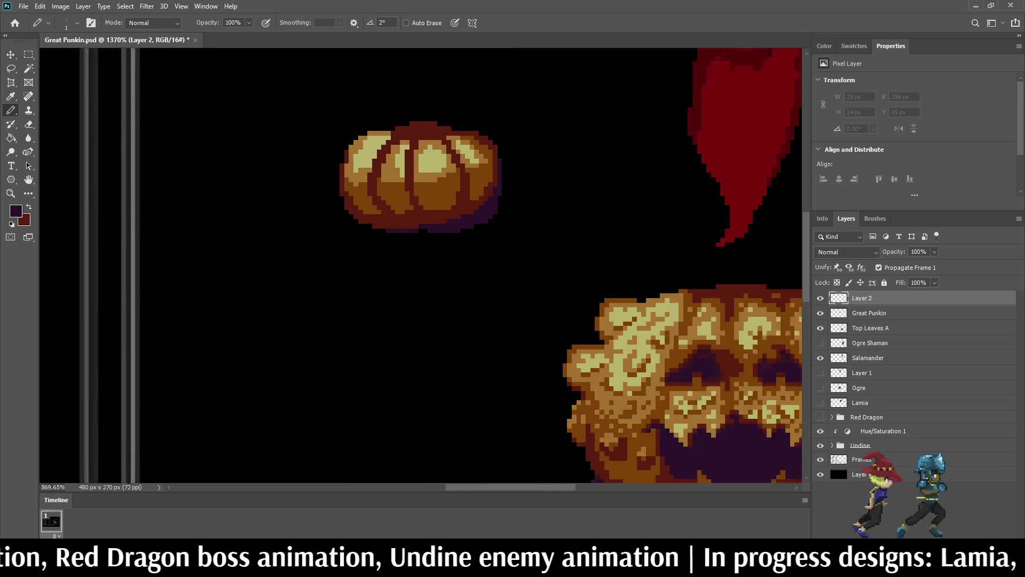
scroll(472, 235, up, 2)
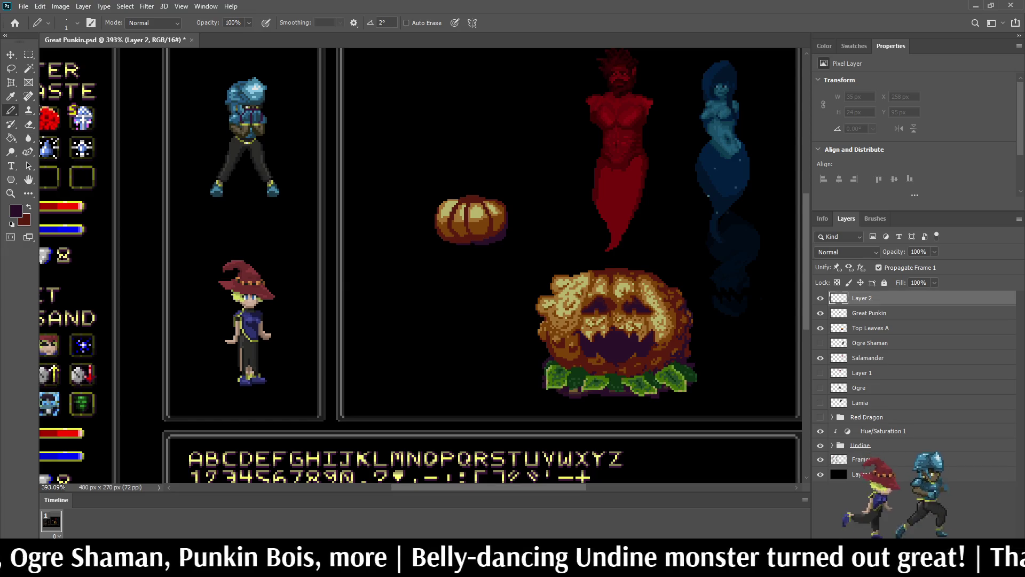
scroll(517, 172, down, 2)
scroll(481, 203, up, 10)
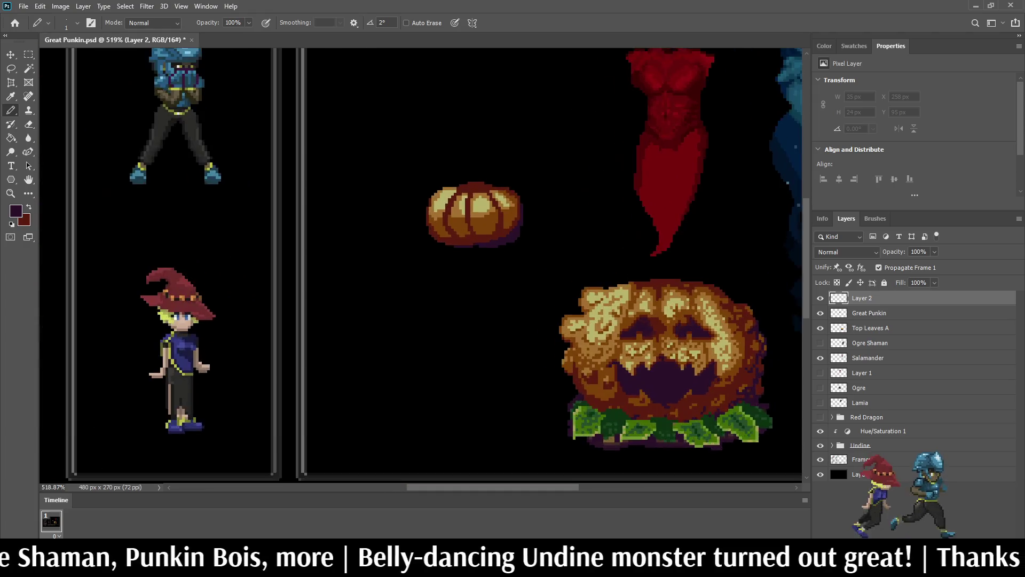
scroll(514, 216, down, 3)
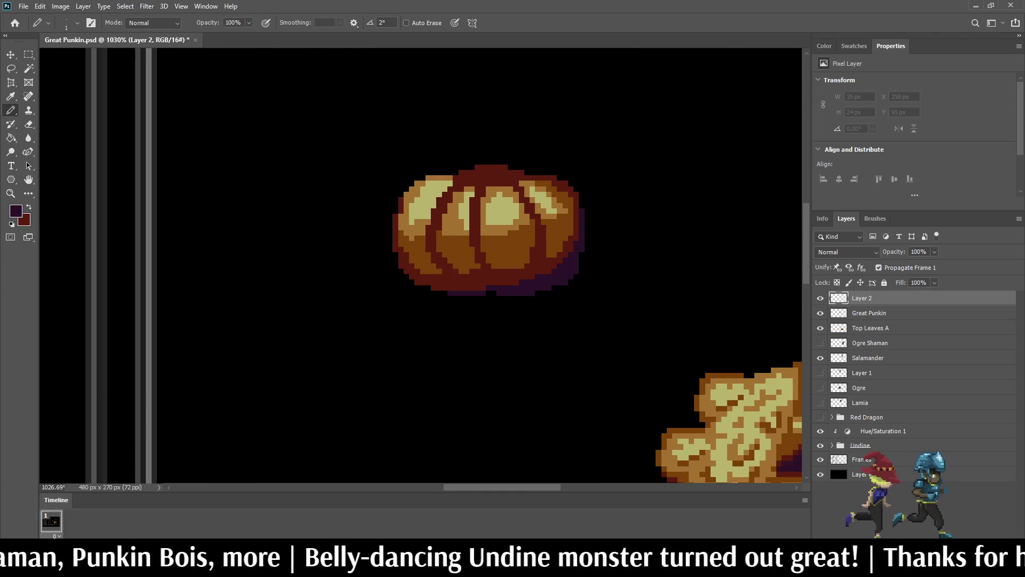
click(820, 313)
click(820, 313)
click(820, 328)
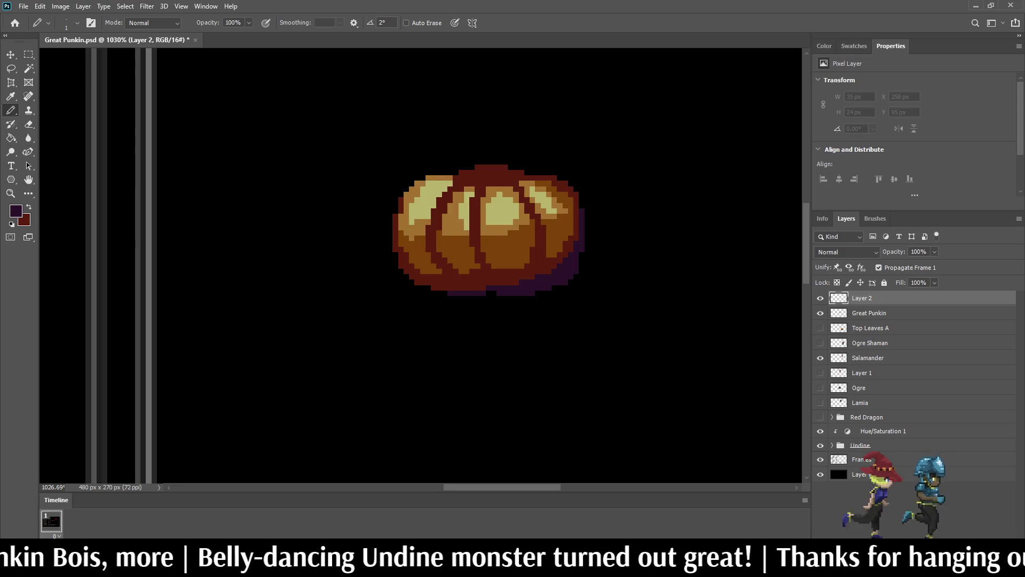
scroll(462, 213, down, 5)
scroll(444, 160, up, 2)
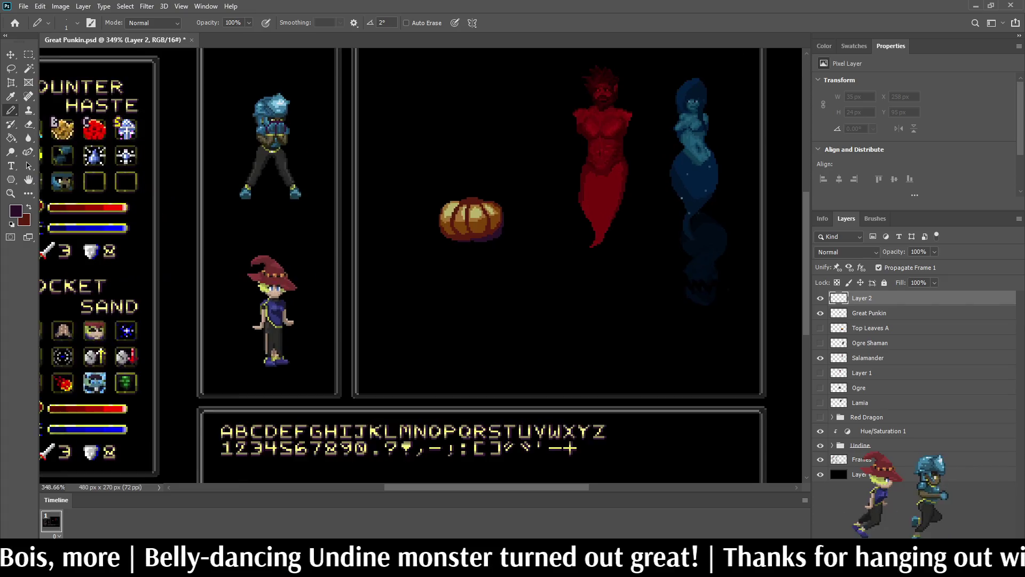
scroll(474, 210, up, 5)
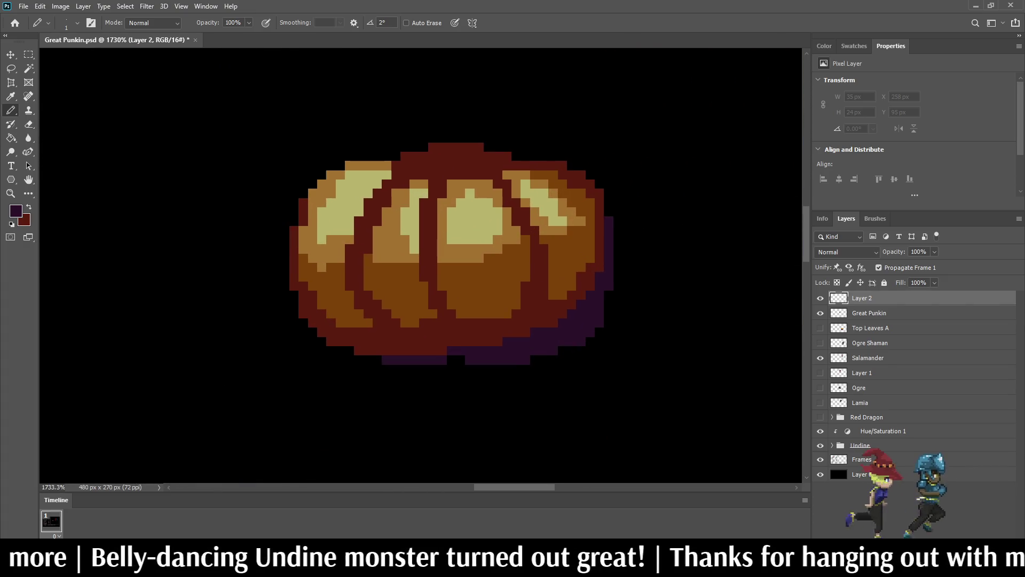
- Sample the pumpkin's dark red outline colour and paint it over the lower-right shadow
scroll(588, 267, up, 1)
alt+click(589, 267)
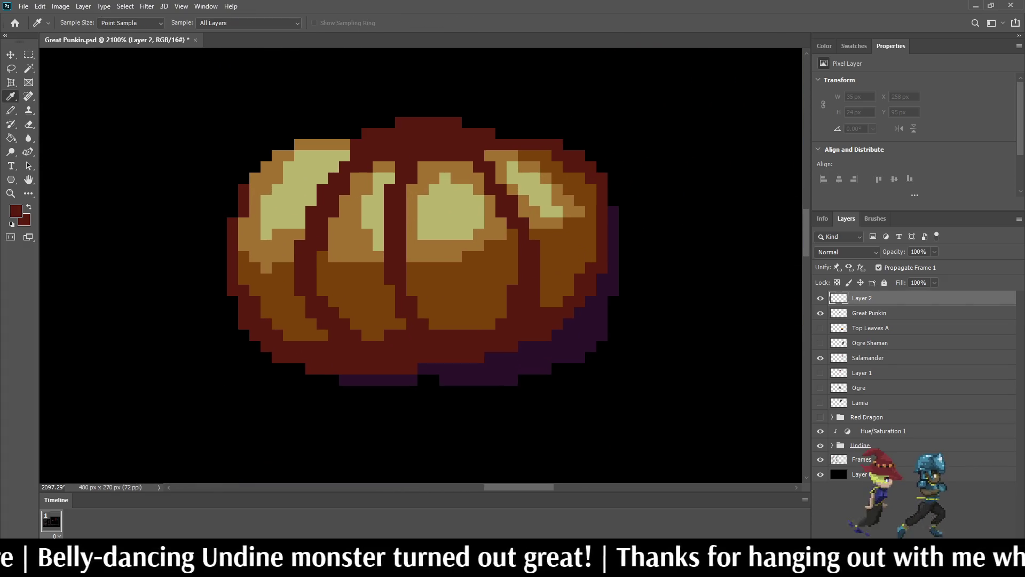
scroll(627, 296, up, 1)
mouse_move(594, 273)
mouse_down()
mouse_move(533, 347)
mouse_move(475, 377)
mouse_move(445, 377)
mouse_up()
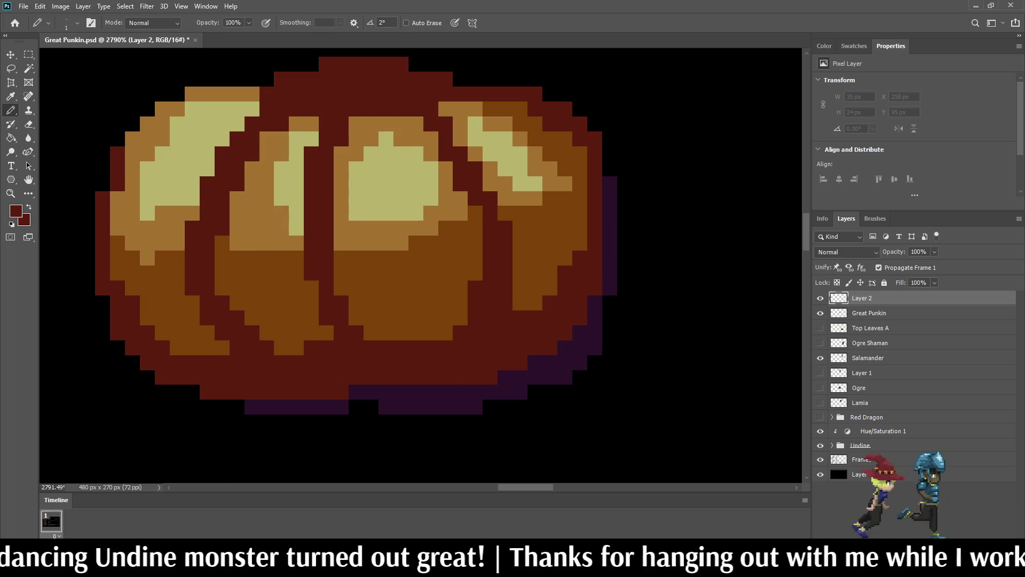
scroll(443, 353, down, 6)
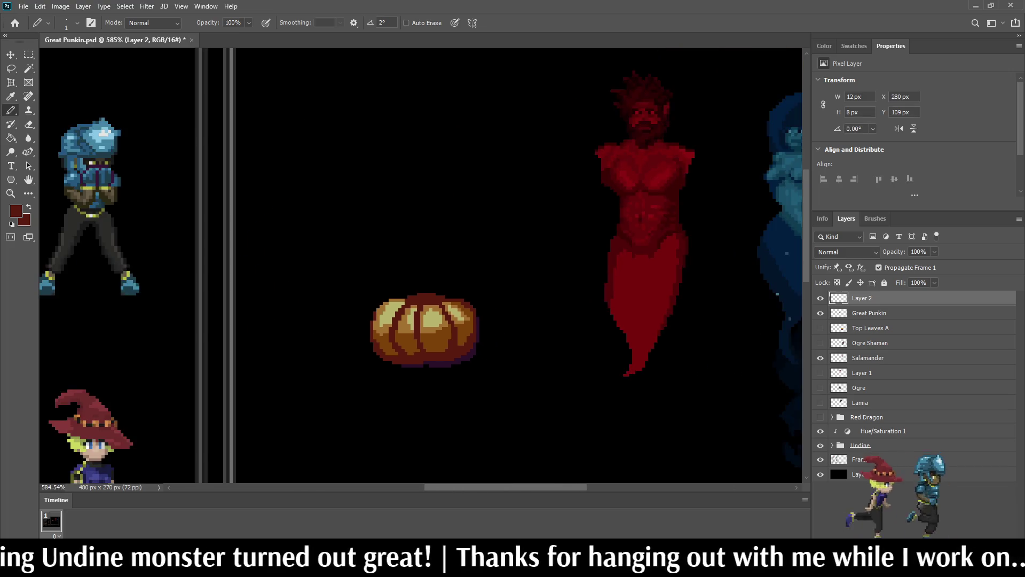
scroll(411, 374, down, 2)
scroll(411, 374, up, 5)
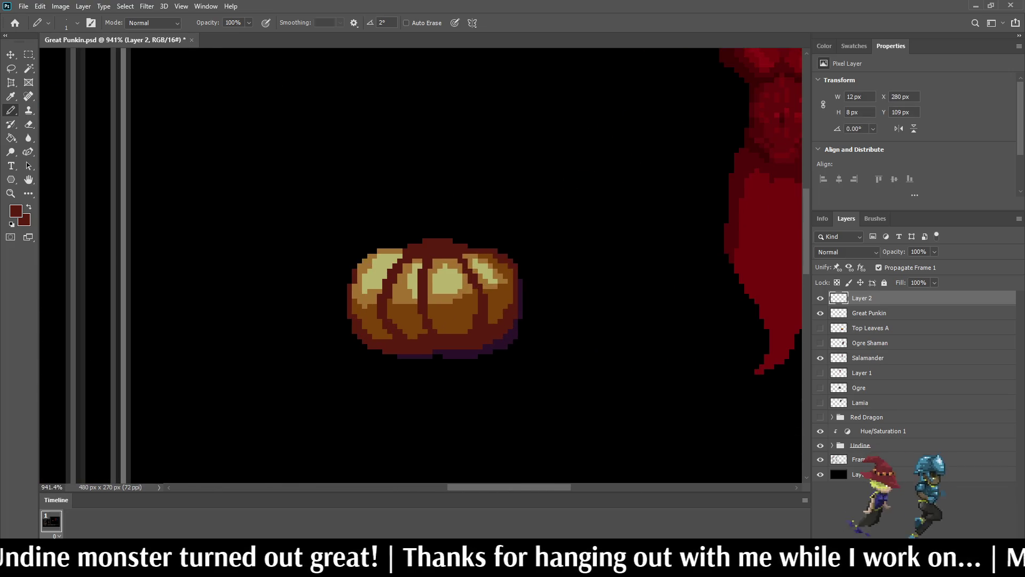
scroll(450, 358, down, 2)
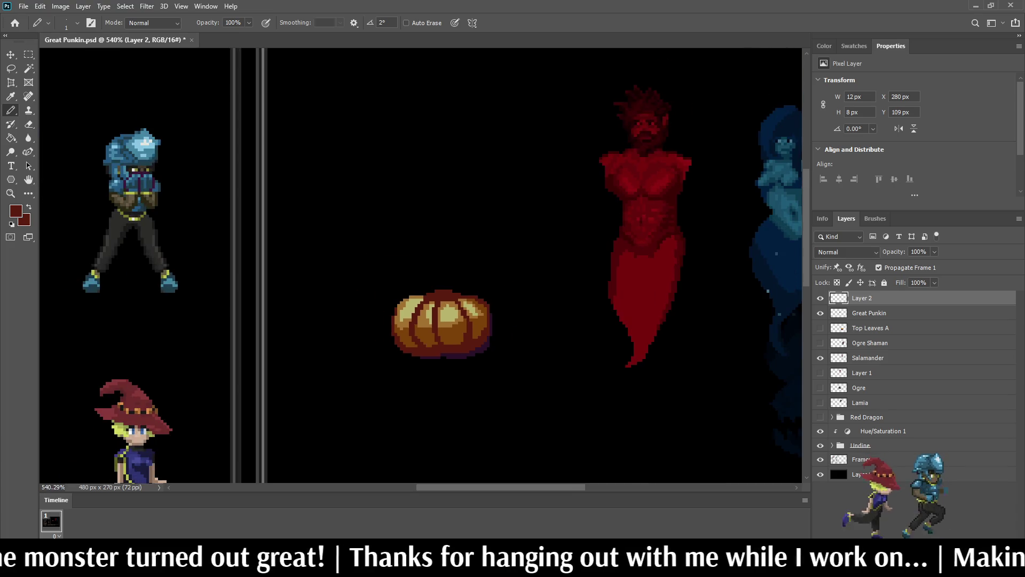
scroll(395, 360, up, 5)
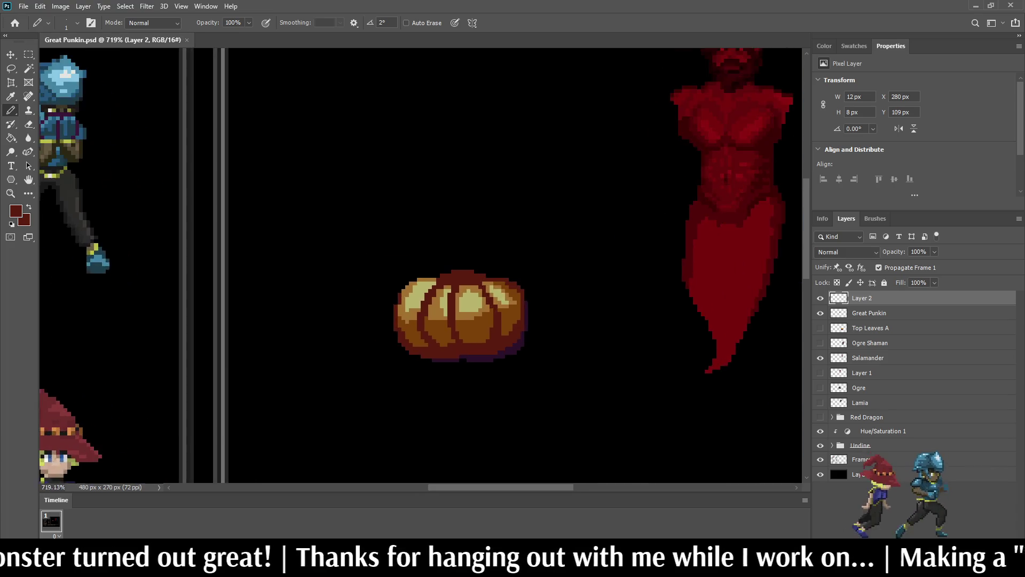
scroll(423, 278, up, 3)
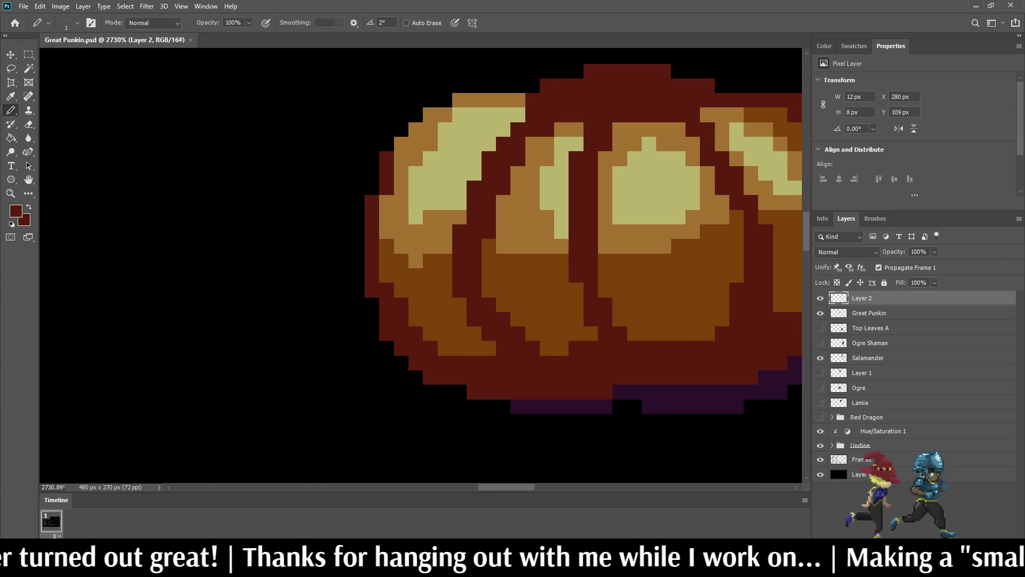
- Sample orange-brown and pencil light-brown pixels around the left, pale and right highlights, then hide Layer 2 to compare
key(i)
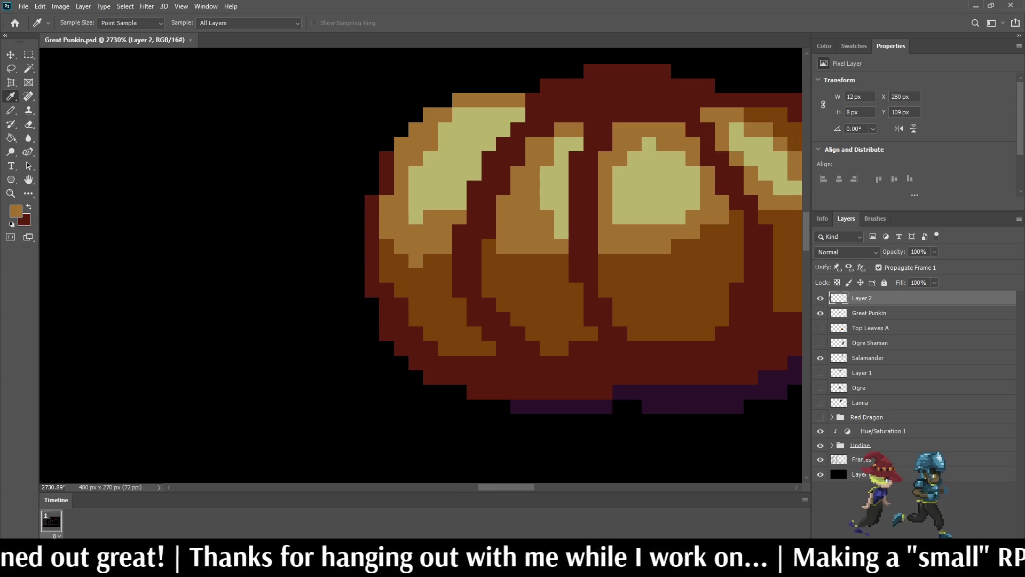
key(b)
click(532, 261)
click(546, 261)
click(663, 261)
scroll(675, 315, down, 5)
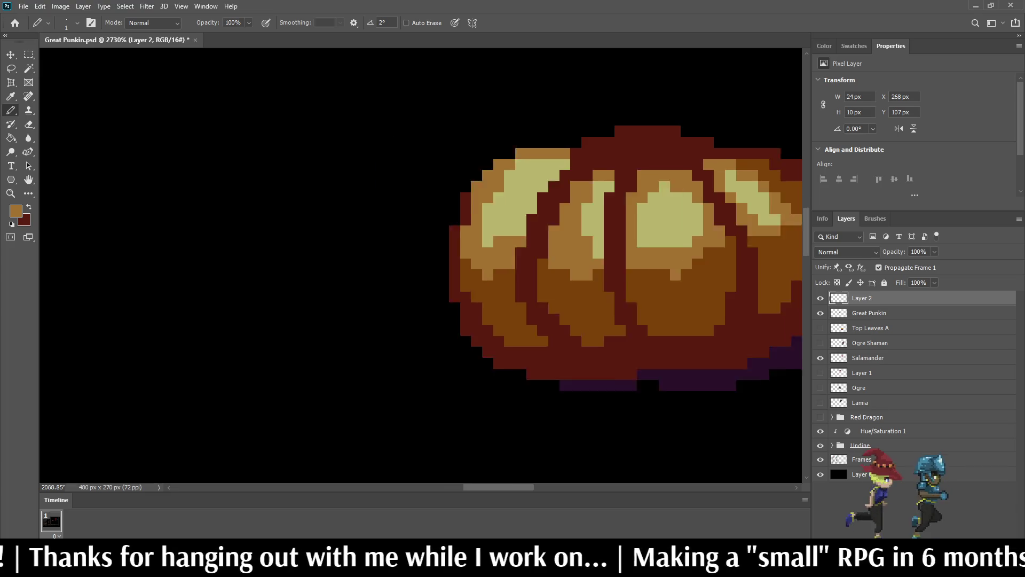
scroll(299, 267, up, 5)
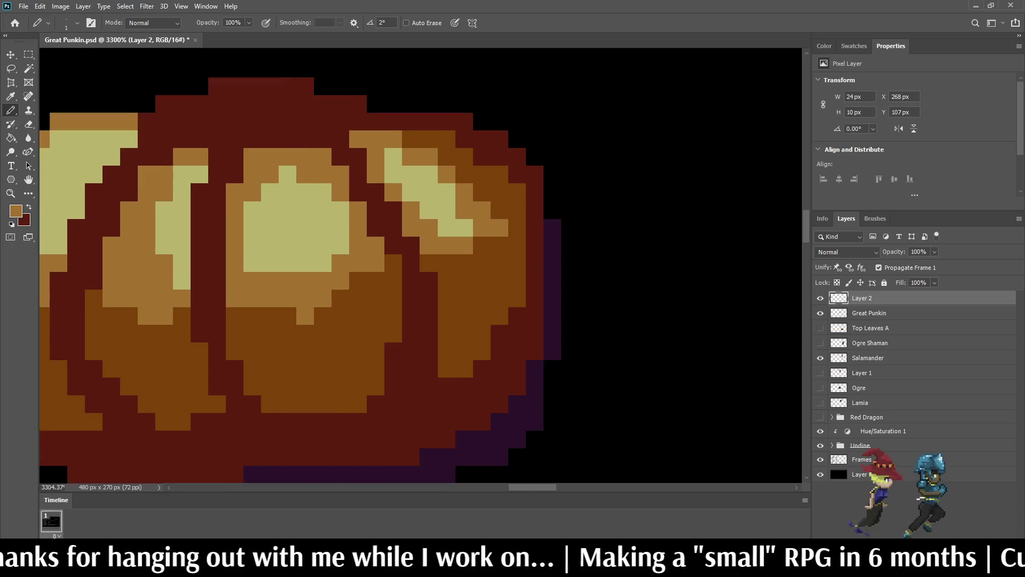
mouse_move(427, 266)
mouse_down()
mouse_move(448, 287)
mouse_move(481, 244)
mouse_up()
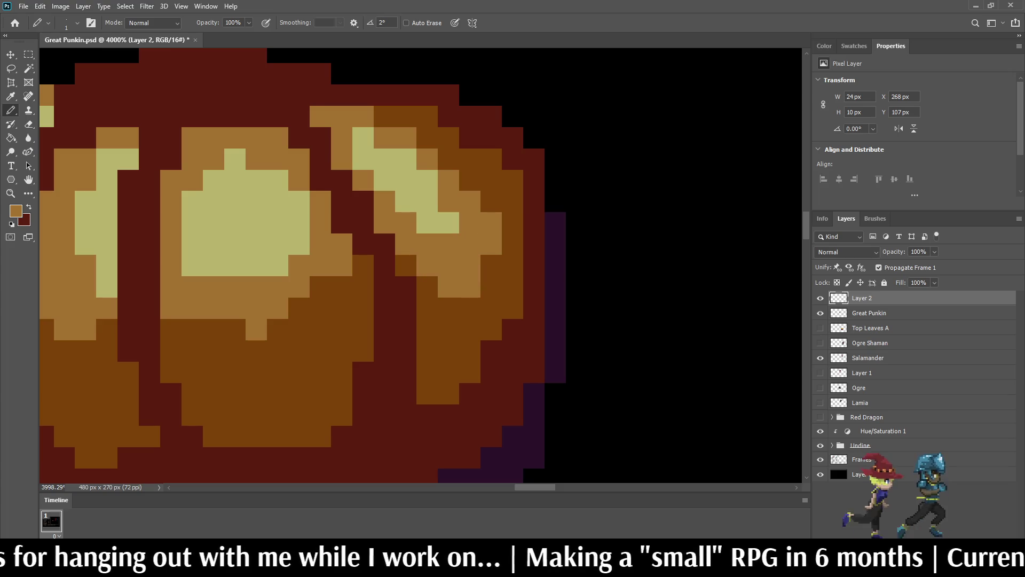
scroll(489, 227, down, 10)
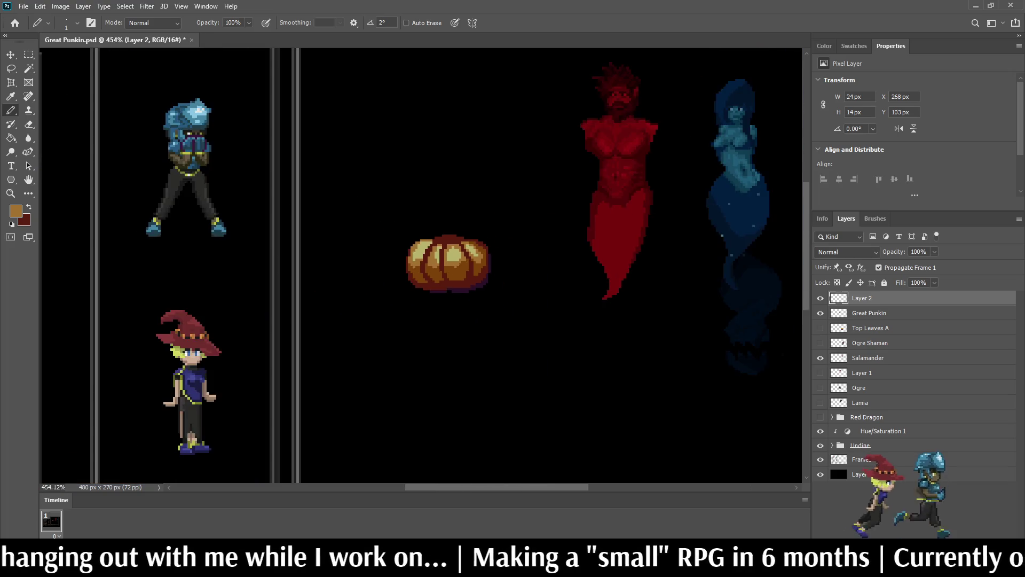
scroll(451, 219, up, 5)
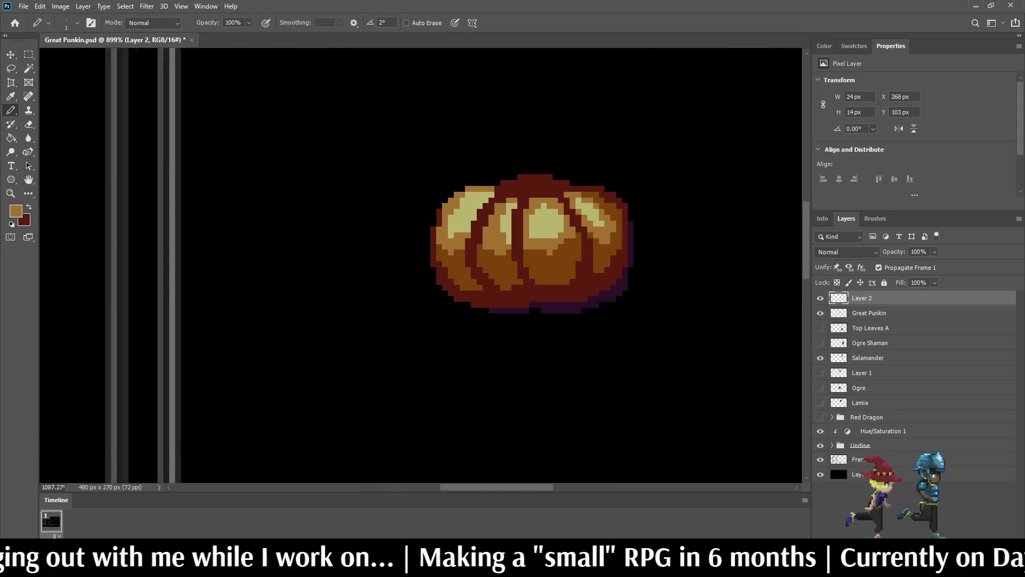
scroll(459, 231, up, 2)
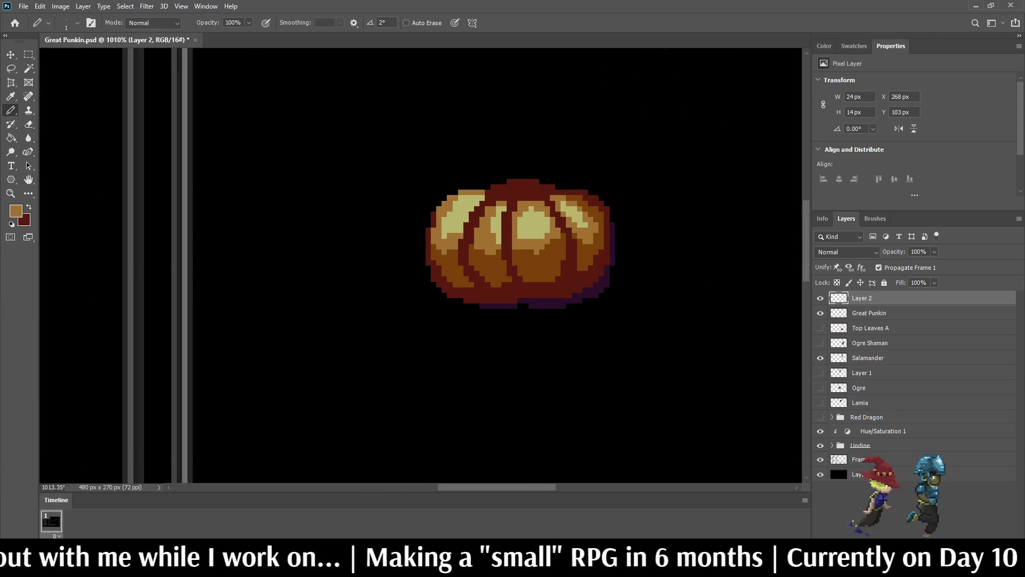
key(ctrl+comma)
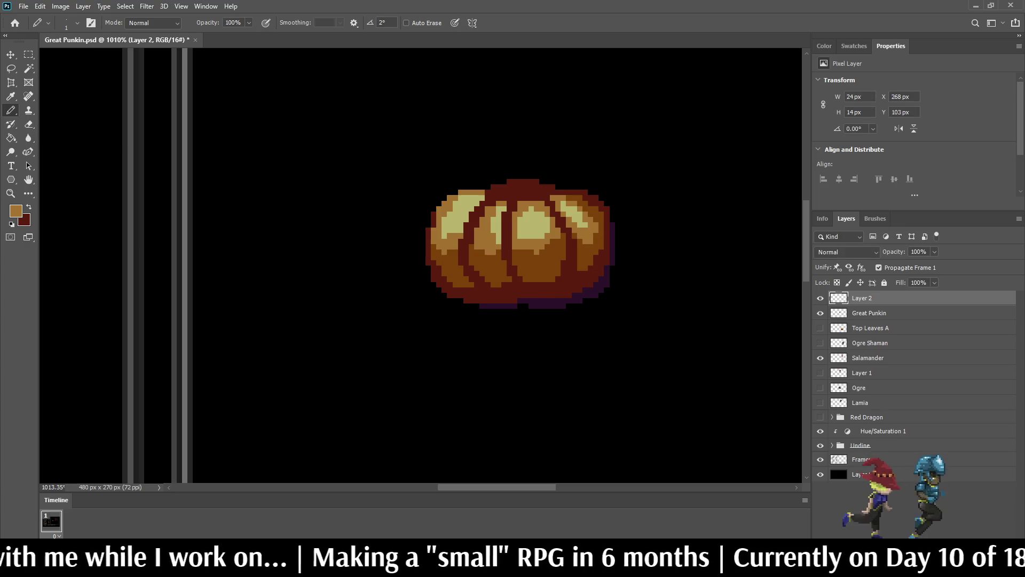
- Show Layer 2 again, merge Great Punkin into Layer 2, and add a new empty layer
key(ctrl+comma)
key(alt+shift+bracketleft)
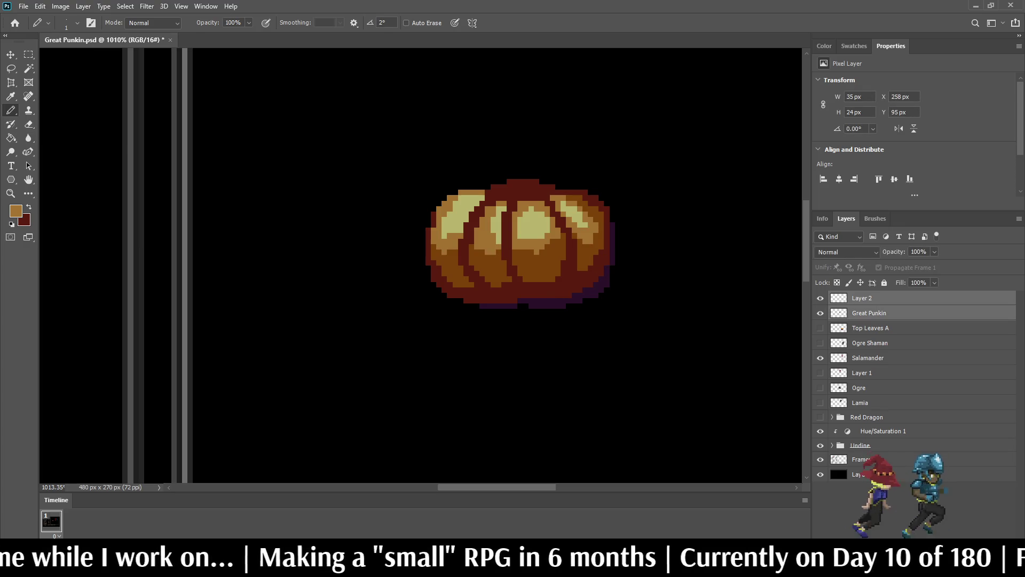
key(ctrl+e)
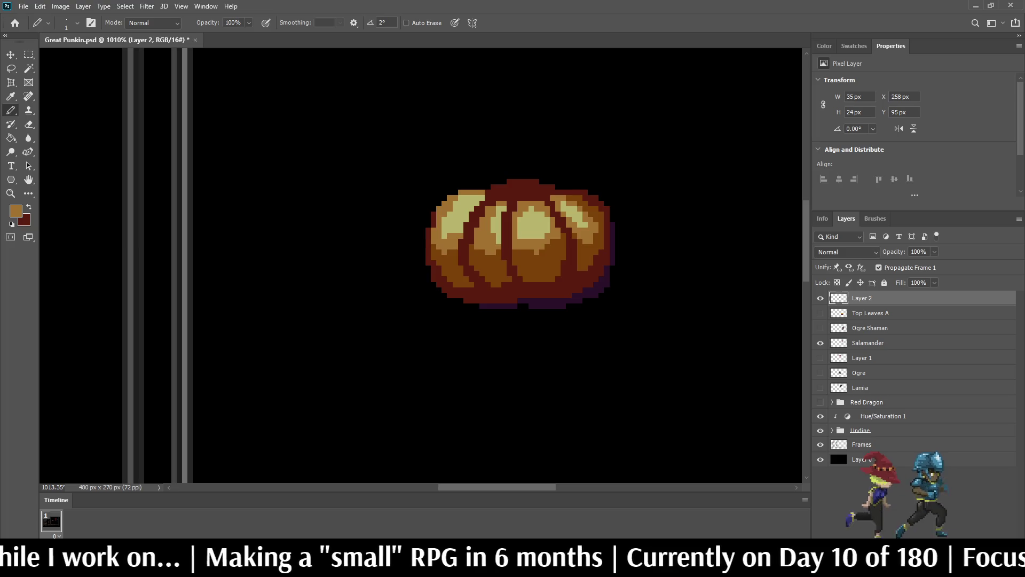
key(ctrl+shift+alt+n)
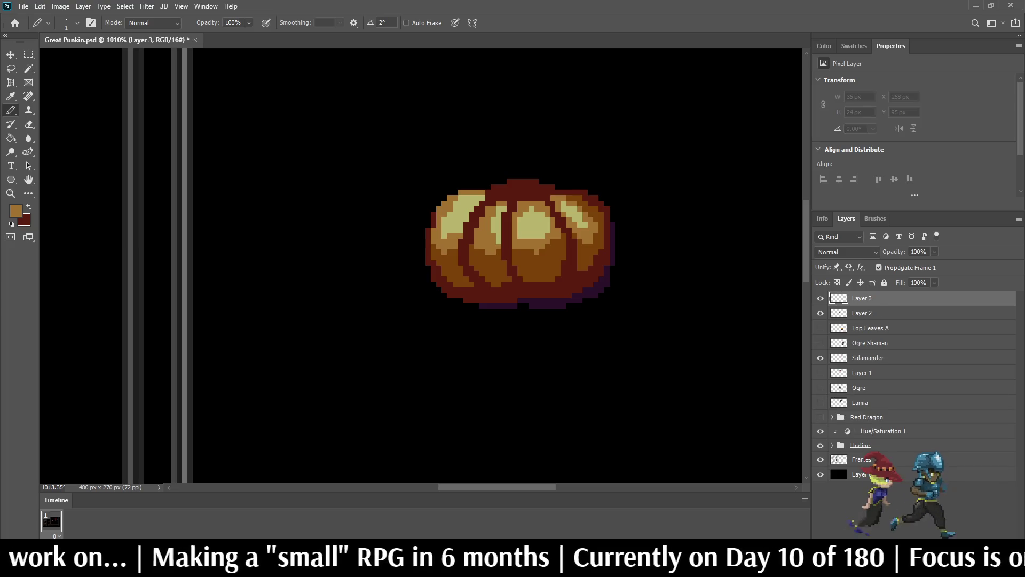
- Sample the dark purple shadow colour and draw a brow across the pumpkin, extended one pixel left
scroll(579, 310, up, 3)
alt+click(576, 291)
scroll(504, 207, up, 2)
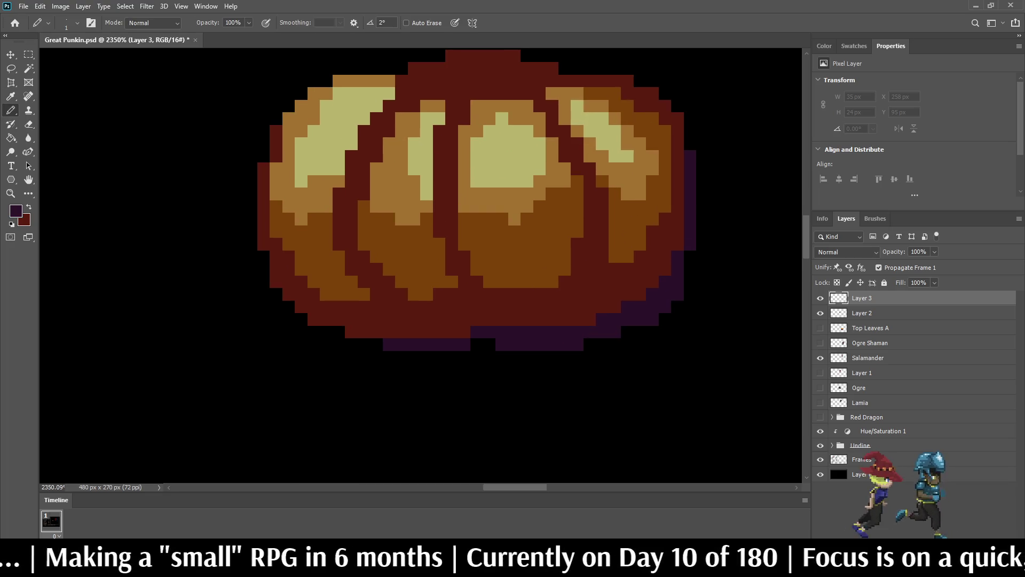
mouse_move(377, 156)
mouse_down()
mouse_move(427, 168)
mouse_move(439, 156)
mouse_up()
click(377, 168)
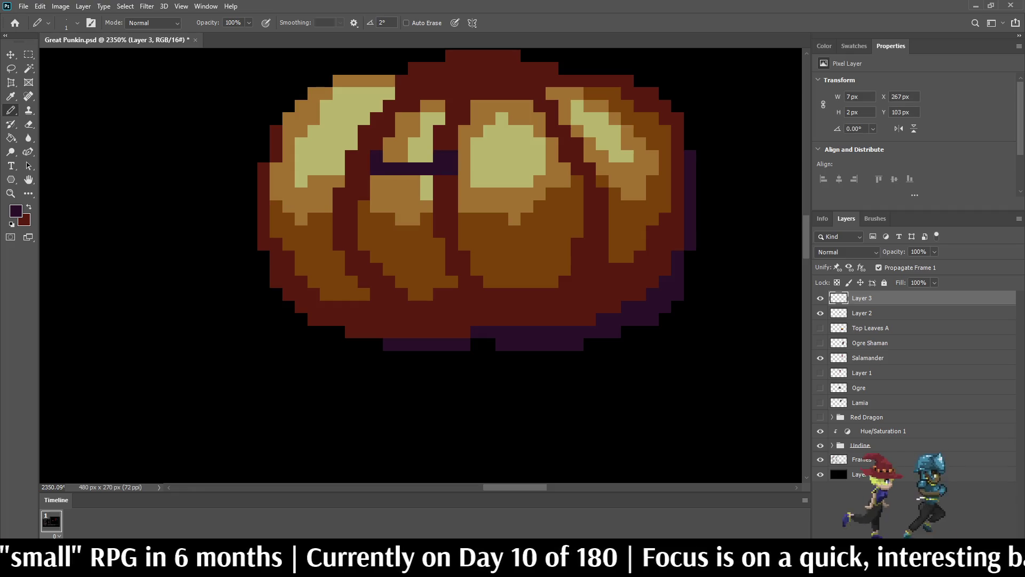
- Draw a hooked angry eye under the brow with extra pixels to its right, then undo them
mouse_move(401, 180)
mouse_down()
mouse_move(389, 181)
mouse_move(400, 207)
mouse_move(427, 194)
mouse_up()
click(438, 194)
click(438, 181)
click(452, 181)
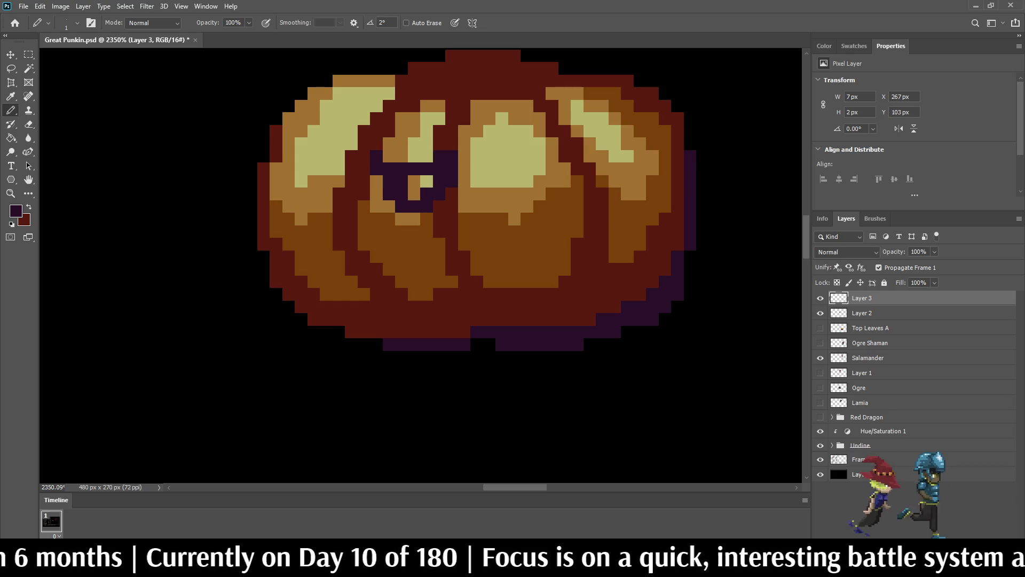
key(ctrl+z)
key(ctrl+z)
key(ctrl+z)
- Redraw the eye as a solid purple block, extended right and widened two pixels left
click(402, 181)
click(402, 194)
click(389, 194)
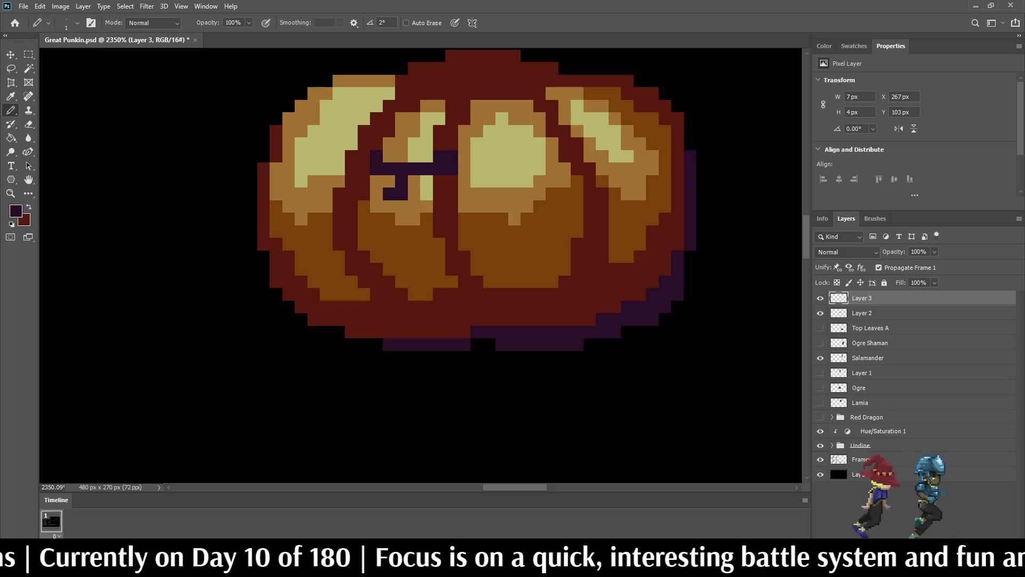
click(426, 194)
click(439, 194)
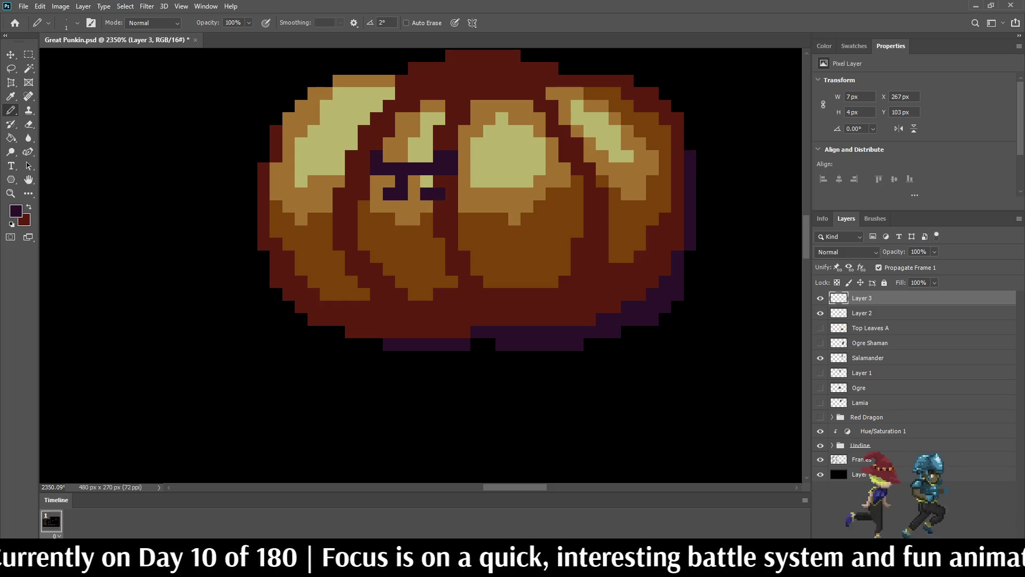
click(452, 193)
click(439, 181)
click(451, 181)
click(390, 181)
click(376, 181)
- Enlarge the left eye with pixels stepping up and left, plus a vertical stroke further right
scroll(375, 165, down, 5)
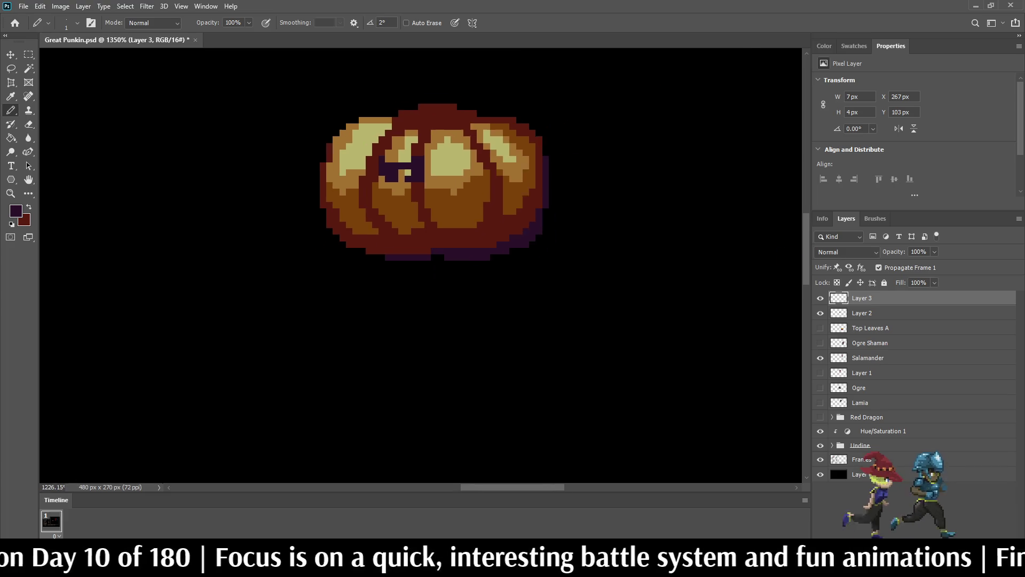
scroll(375, 165, up, 3)
scroll(420, 160, up, 3)
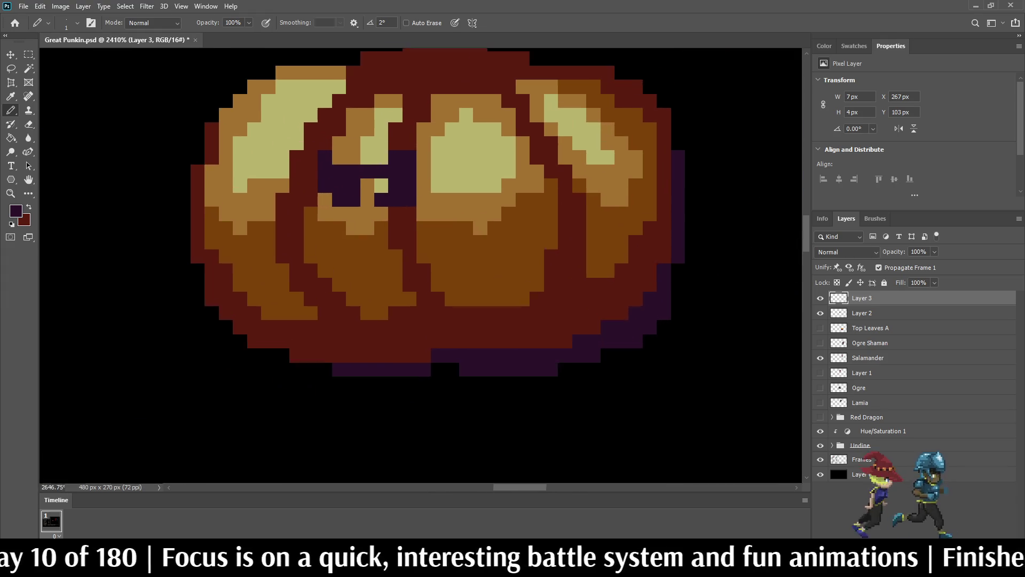
click(289, 174)
click(288, 158)
click(271, 157)
click(272, 140)
click(271, 174)
mouse_move(425, 157)
mouse_down()
mouse_move(442, 175)
mouse_move(424, 192)
mouse_up()
scroll(414, 128, down, 1)
scroll(433, 129, down, 15)
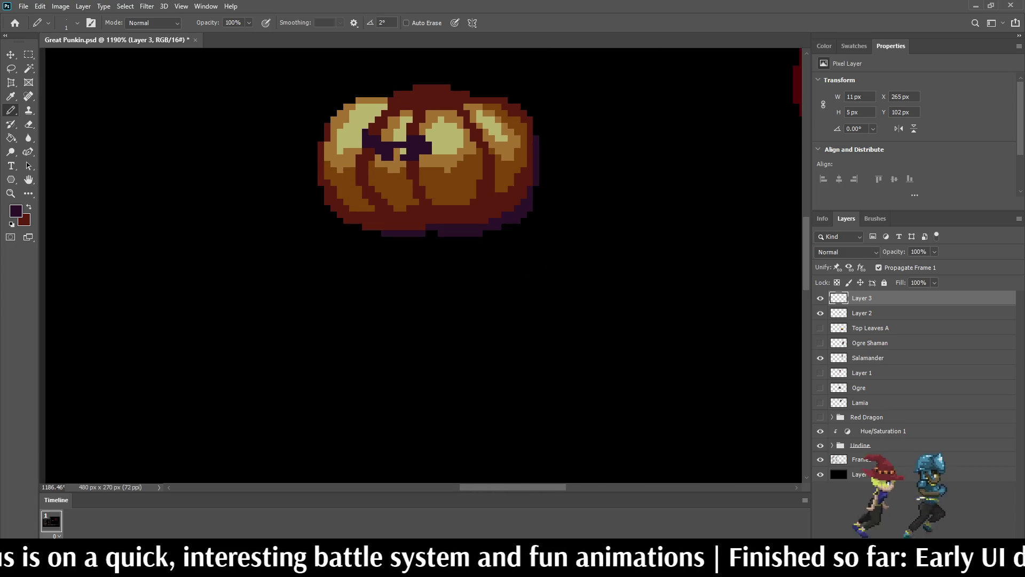
scroll(437, 115, up, 15)
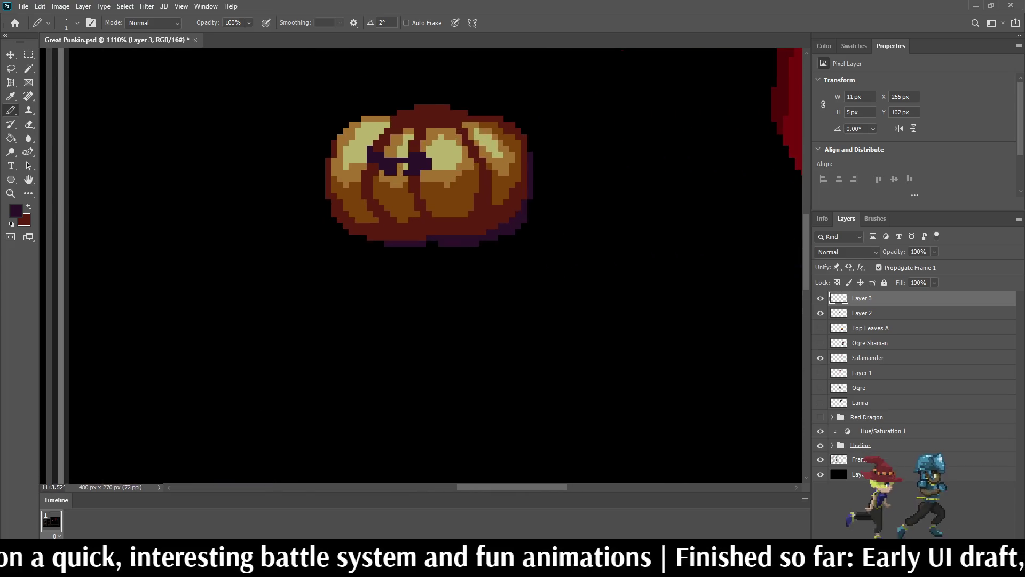
scroll(430, 128, down, 10)
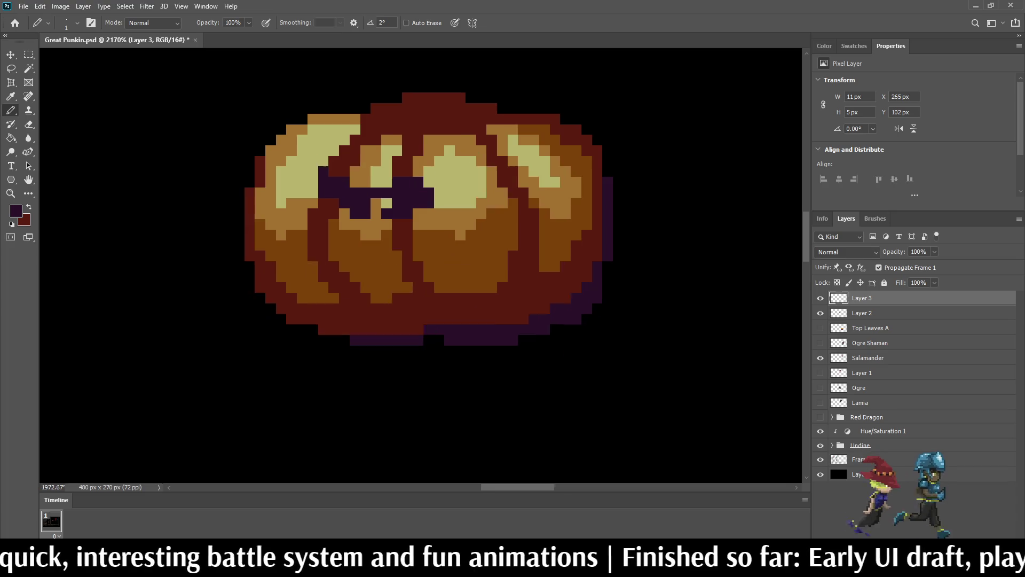
scroll(430, 130, up, 12)
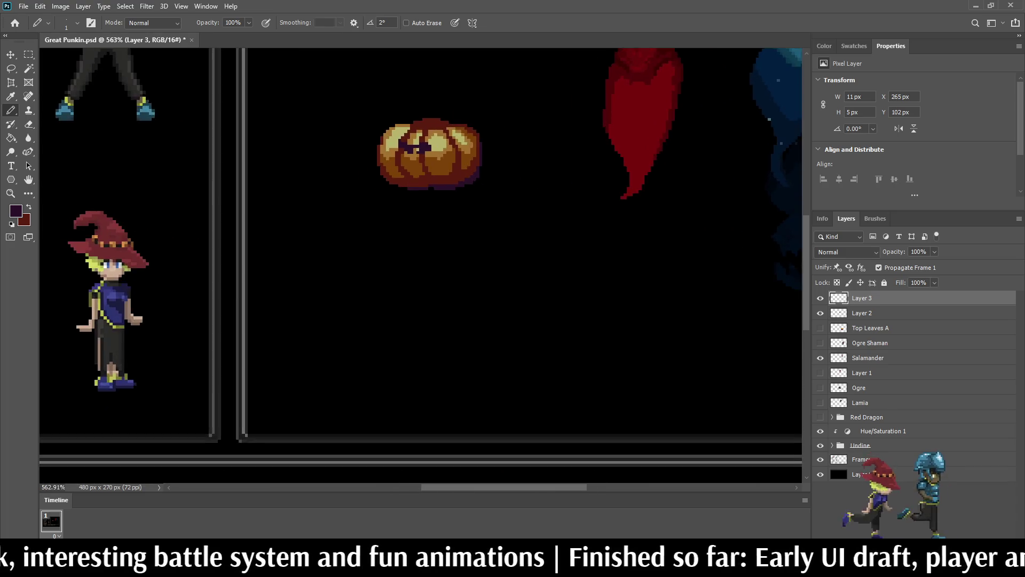
scroll(438, 130, up, 1)
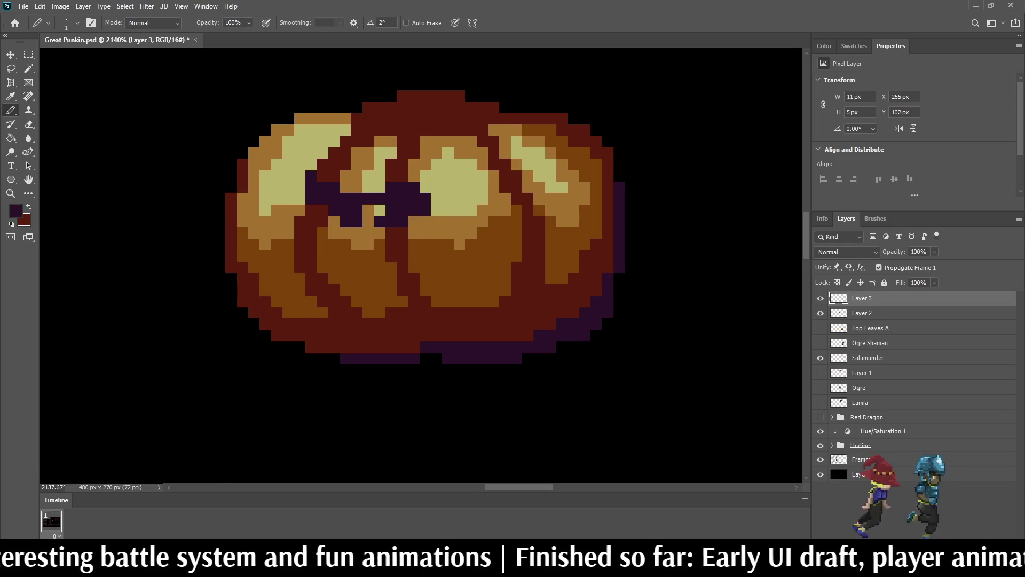
- Duplicate the eye layer, flip the copy horizontally, and place it on the pumpkin's right side
key(ctrl+j)
key(ctrl+t)
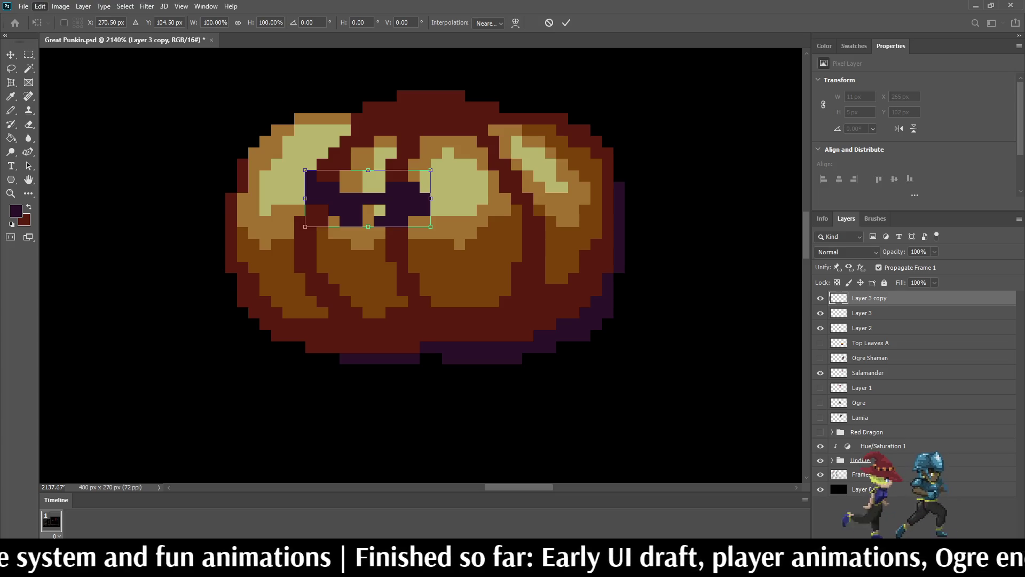
key(e)
key(a)
key(h)
mouse_move(368, 198)
mouse_down()
mouse_move(715, 198)
mouse_move(508, 198)
mouse_move(516, 198)
mouse_up()
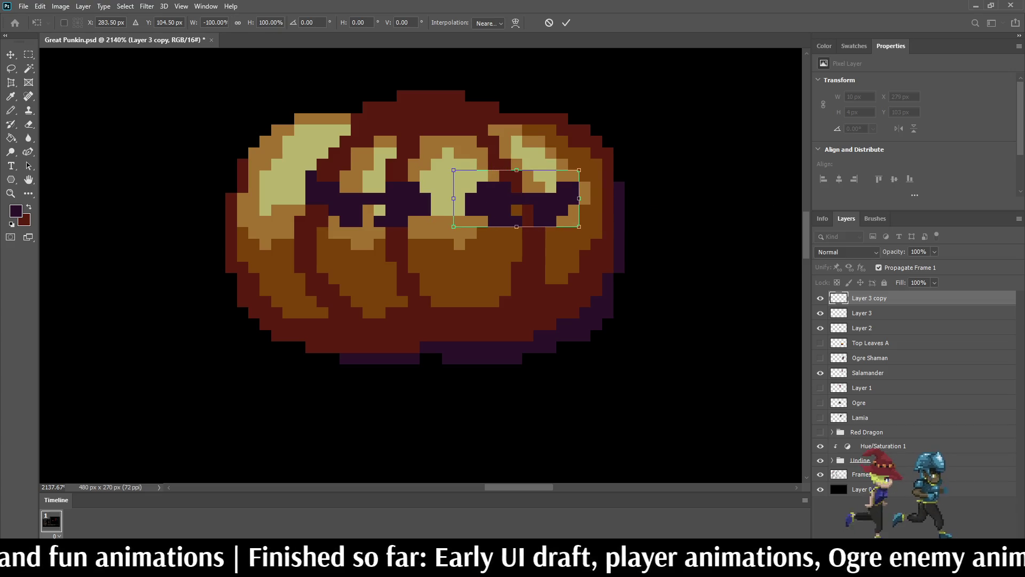
key(Return)
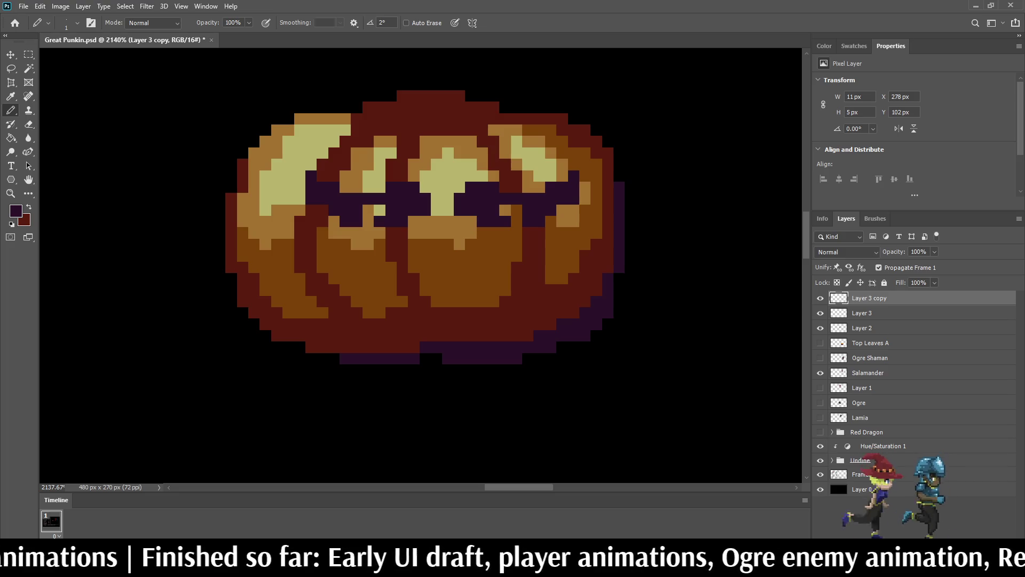
shift+click(861, 313)
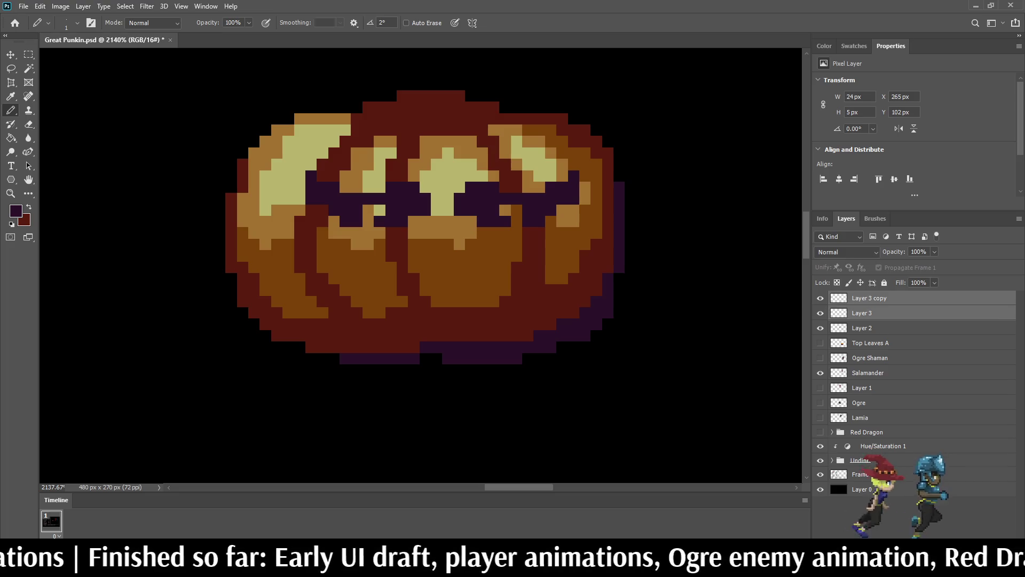
- Nudge both eyes one pixel left and merge them into one layer
key(ctrl+t)
key(Left)
key(Return)
key(b)
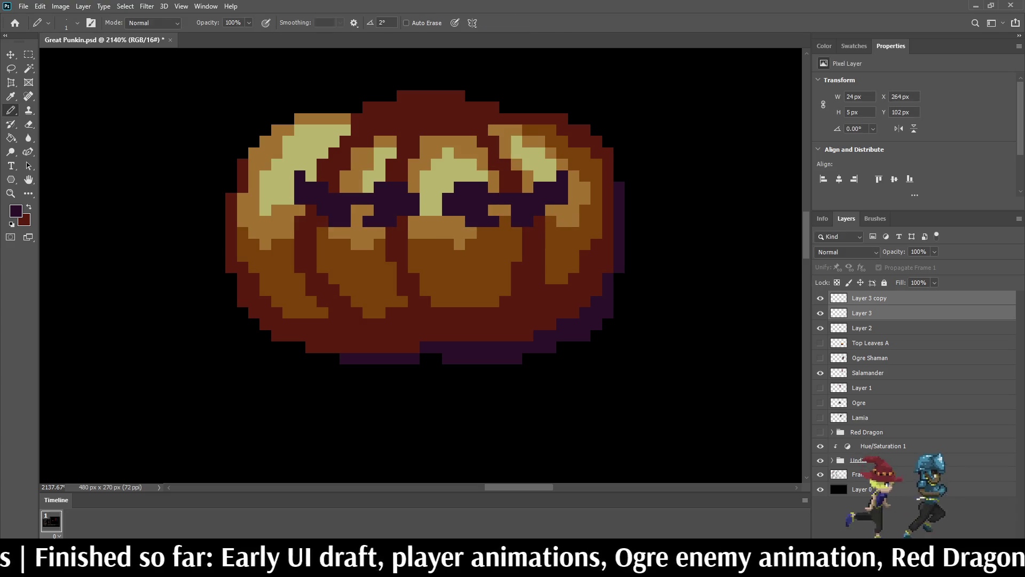
key(ctrl+e)
- Save the document, then paint a dark purple drip below the right eye
scroll(448, 178, down, 8)
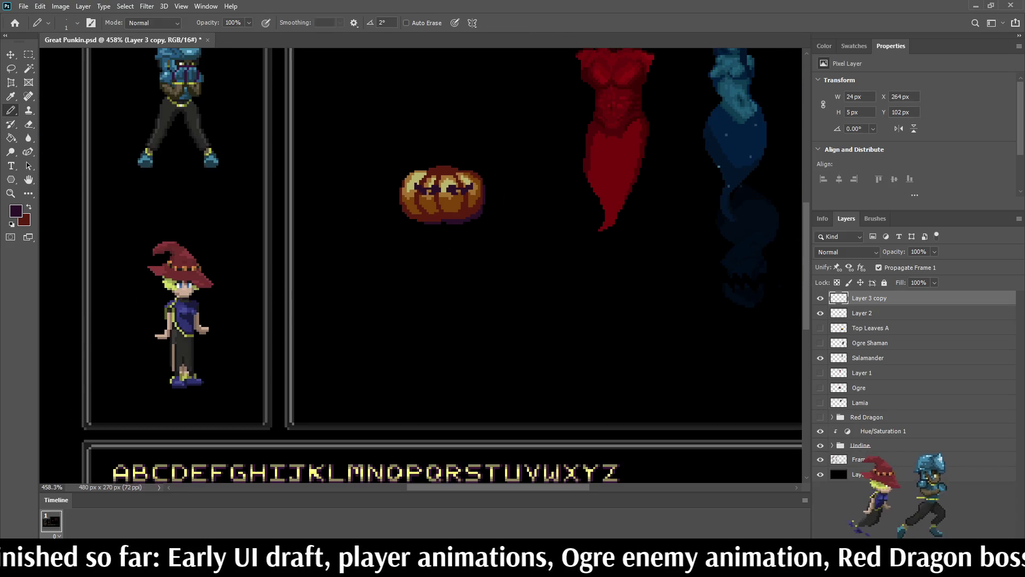
scroll(449, 187, down, 2)
scroll(448, 186, up, 7)
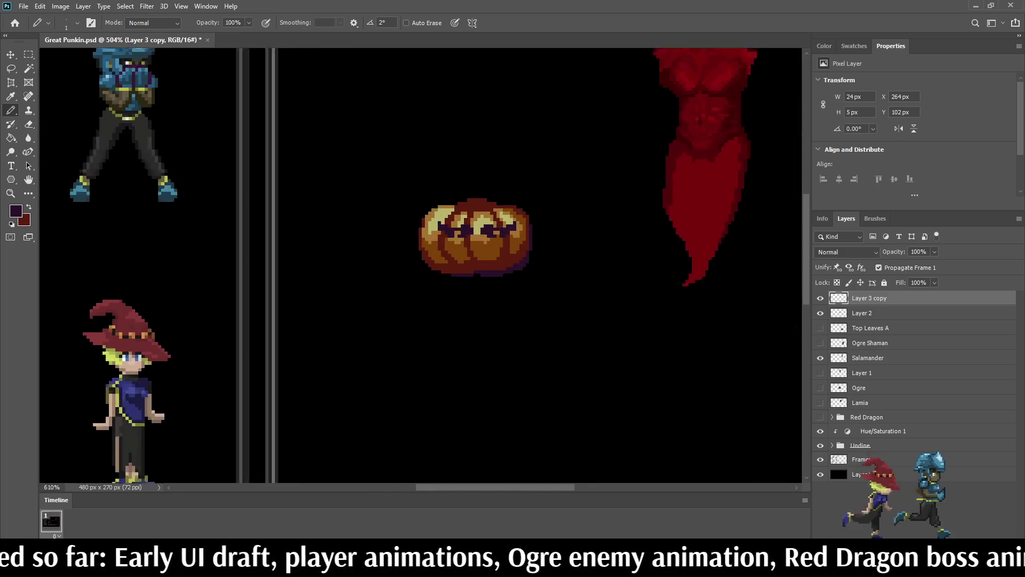
scroll(495, 232, up, 10)
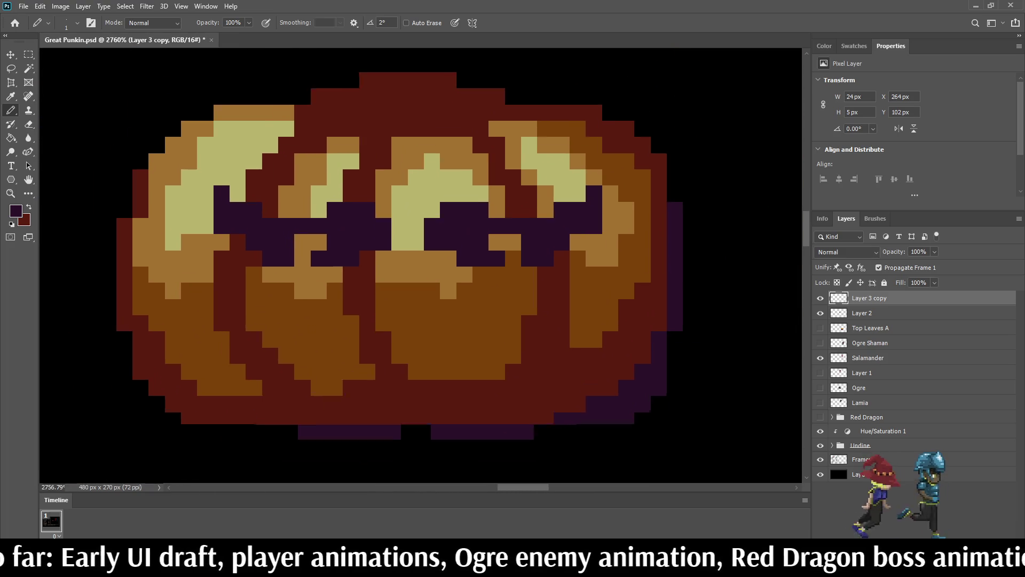
key(i)
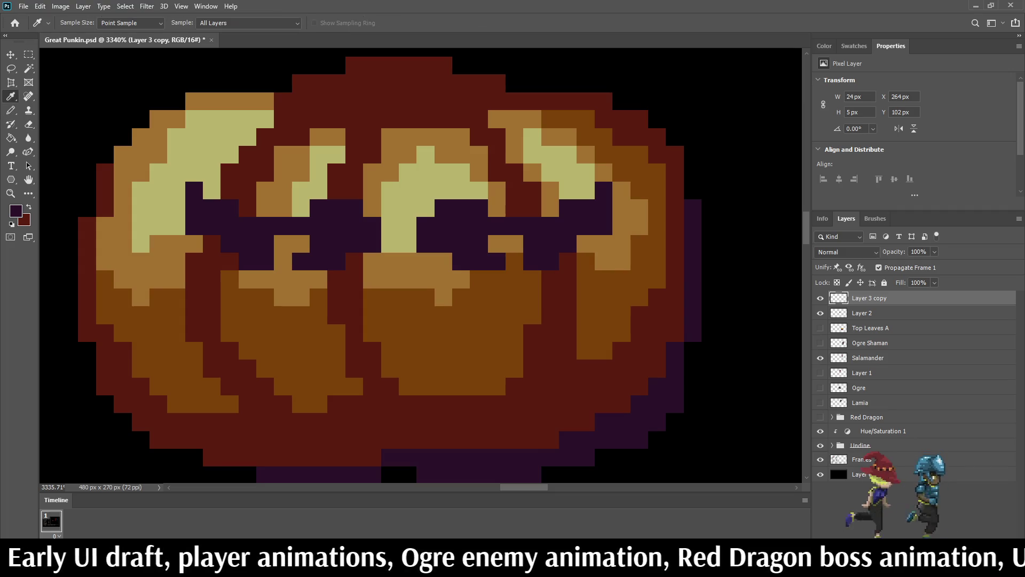
key(b)
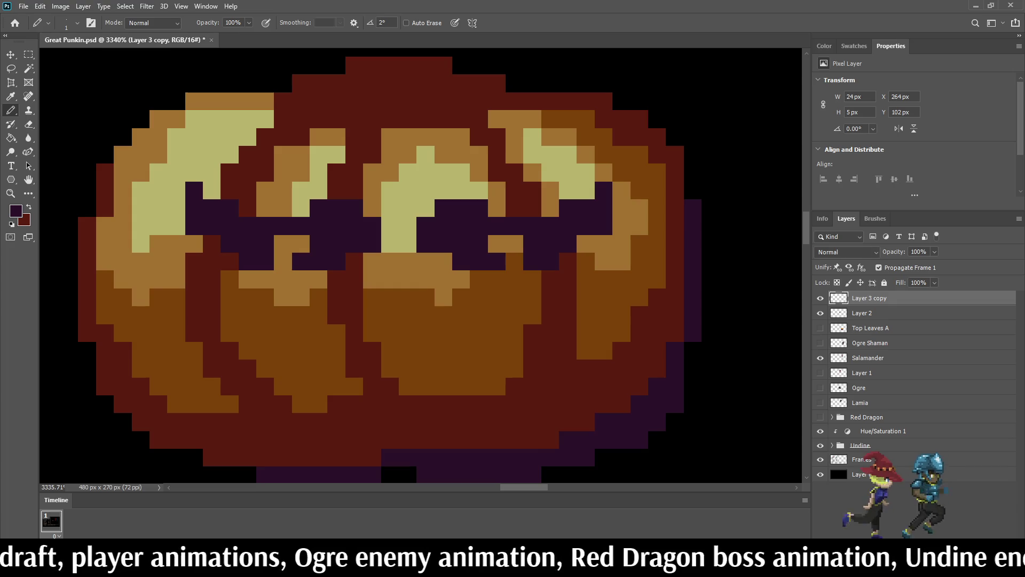
key(ctrl+s)
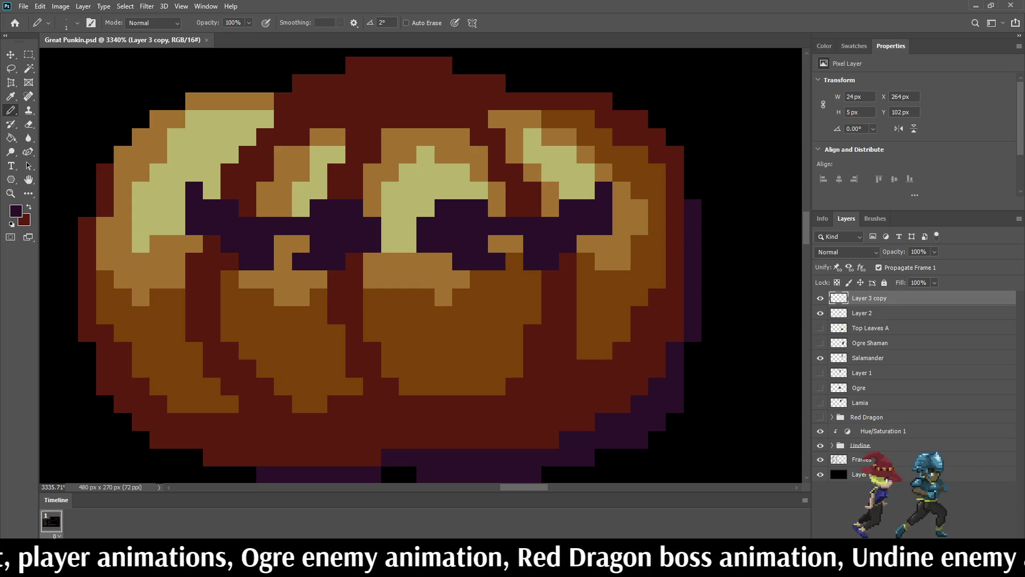
mouse_move(531, 154)
mouse_down()
mouse_move(496, 243)
mouse_move(514, 261)
mouse_move(496, 315)
mouse_up()
- Widen the purple drip below the right eye and darken two pale pixels beside it
click(514, 278)
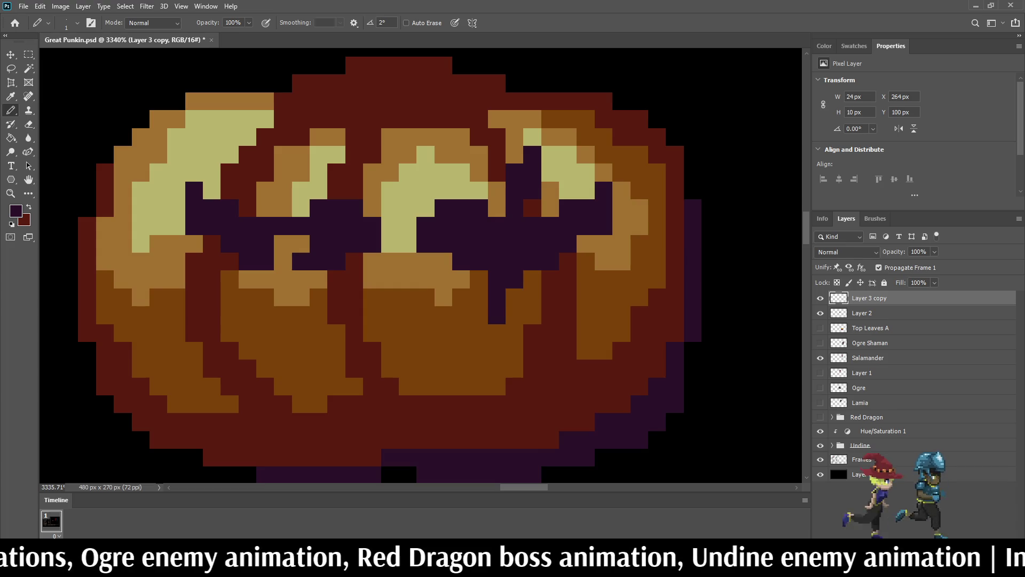
click(478, 278)
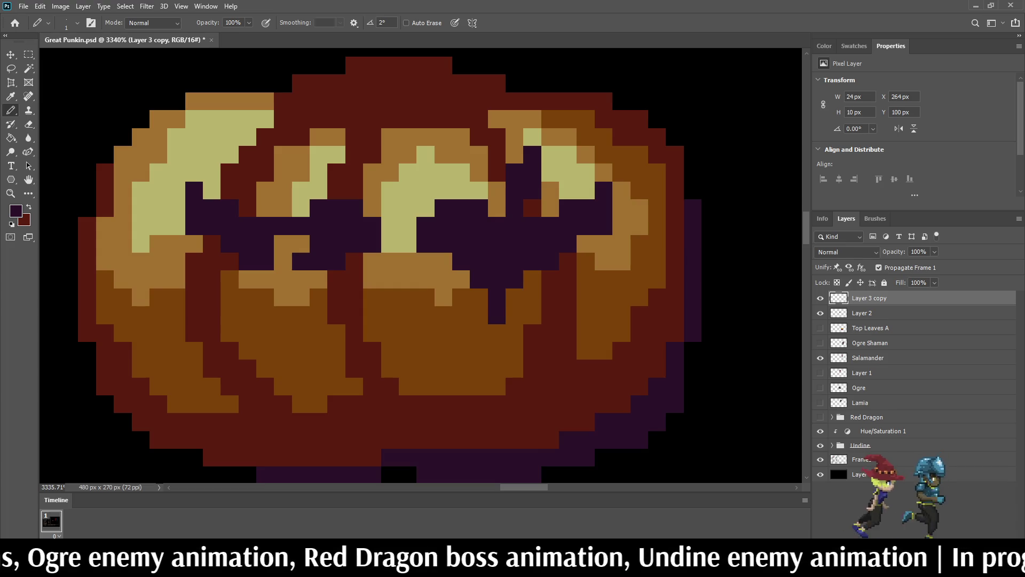
drag(549, 155, 549, 172)
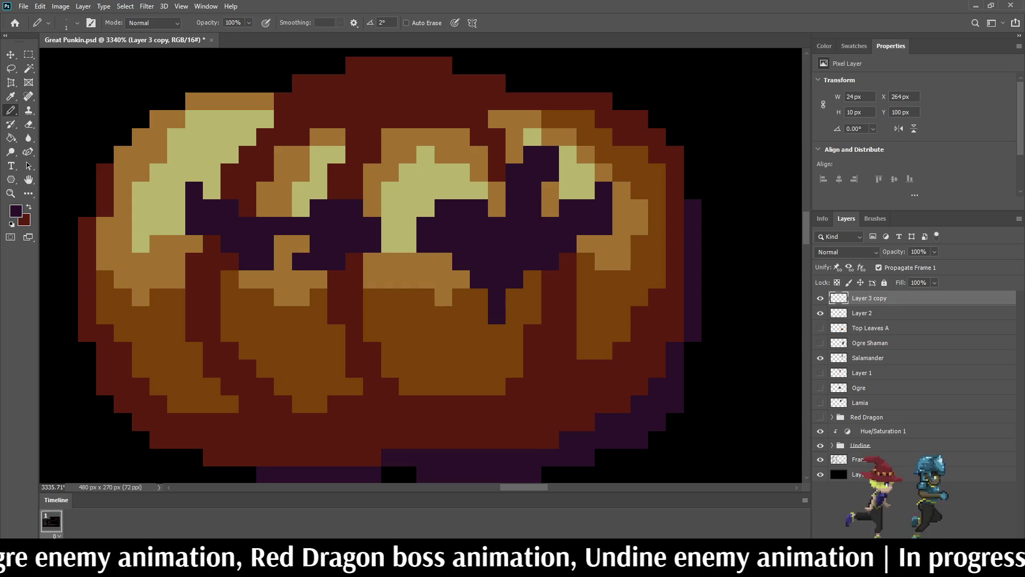
drag(478, 297, 461, 333)
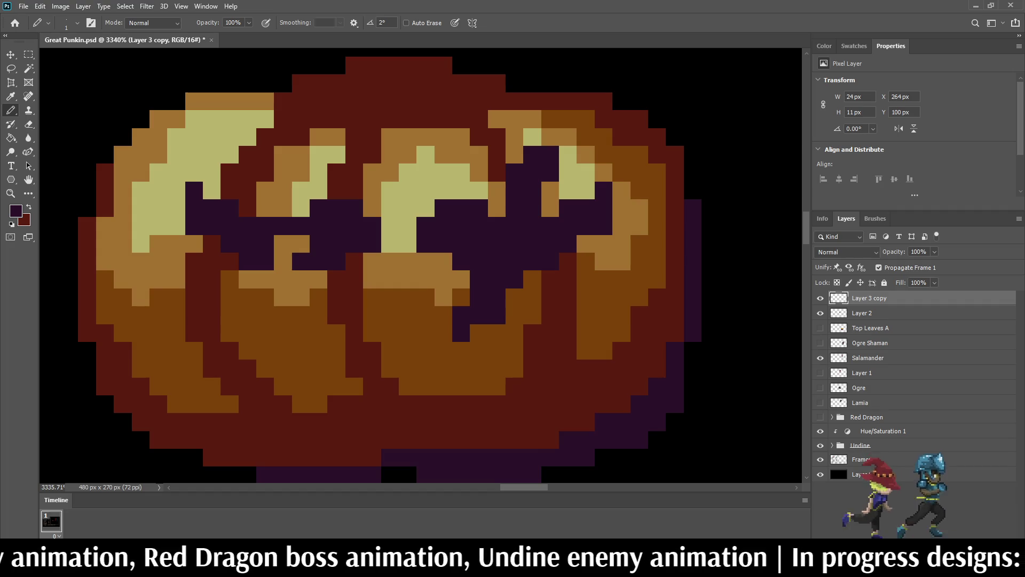
scroll(532, 191, down, 10)
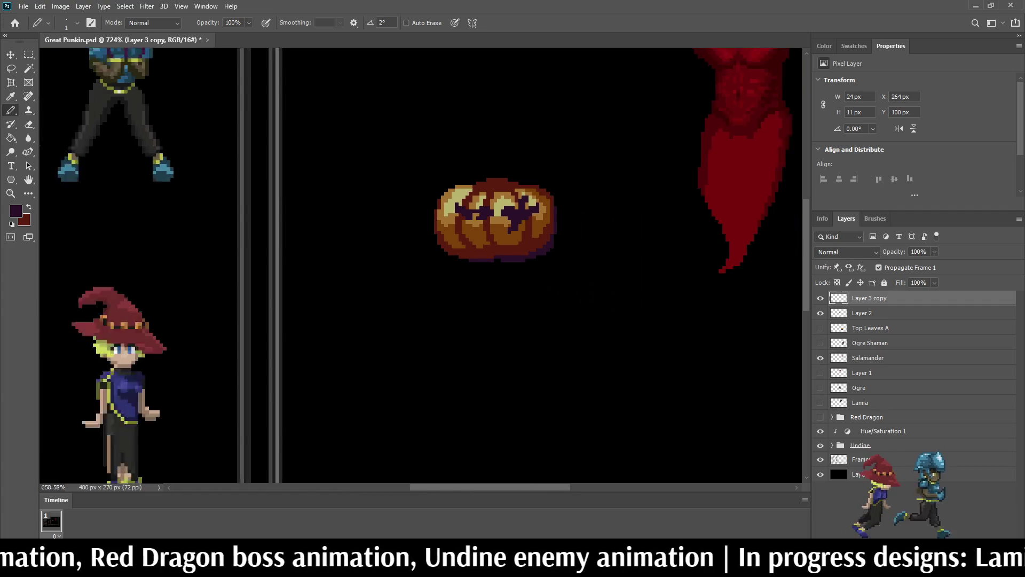
scroll(518, 202, up, 8)
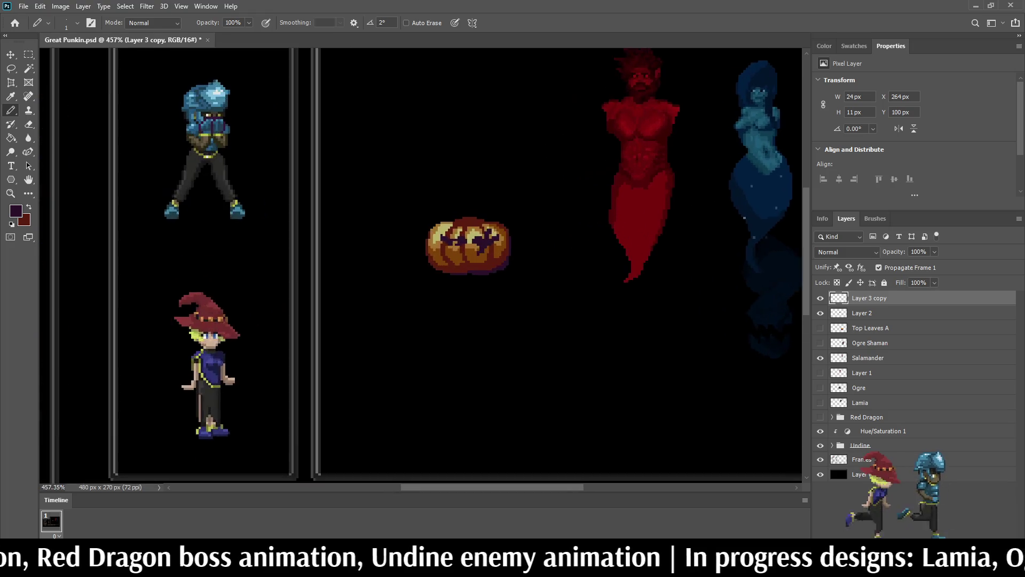
scroll(409, 225, up, 5)
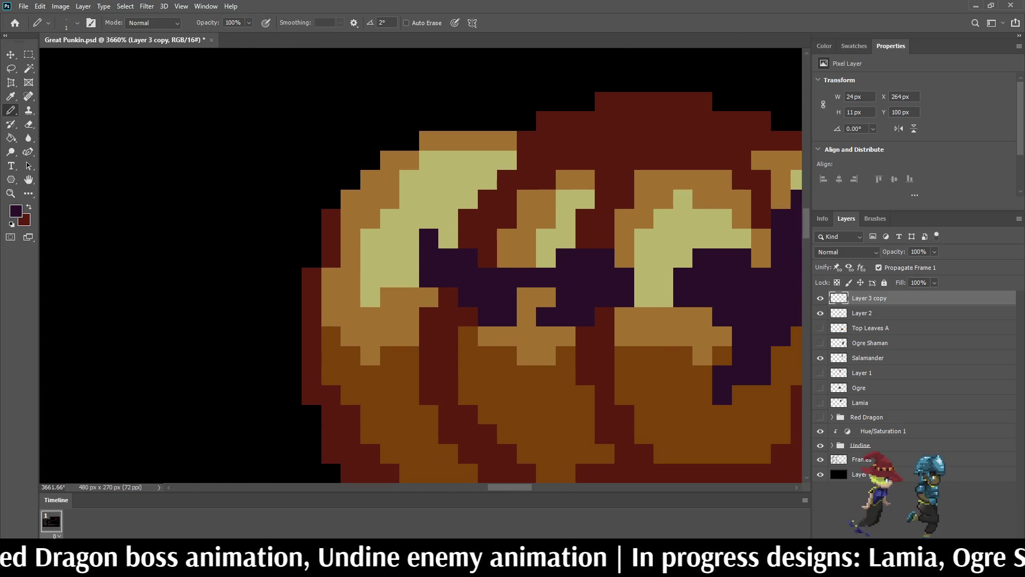
- Extend the left eye leftward over the yellow, then delete the whole dark purple face layer
click(449, 238)
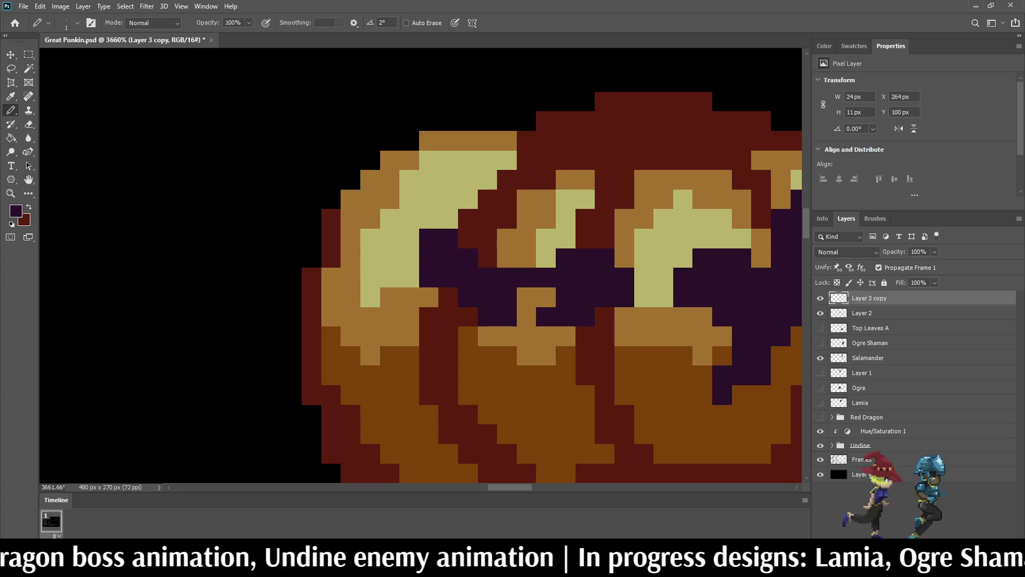
click(410, 238)
scroll(450, 290, down, 8)
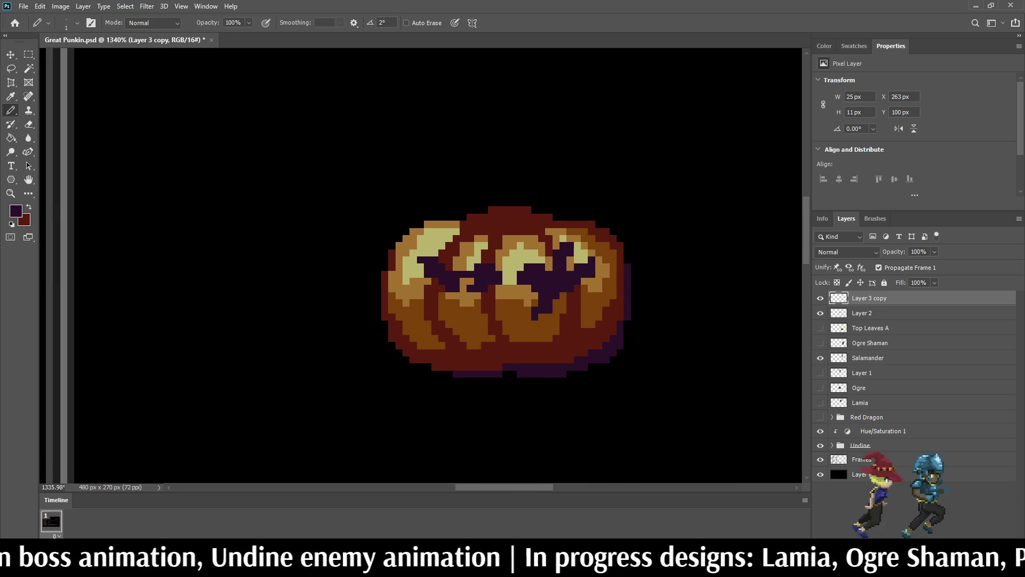
scroll(498, 276, up, 5)
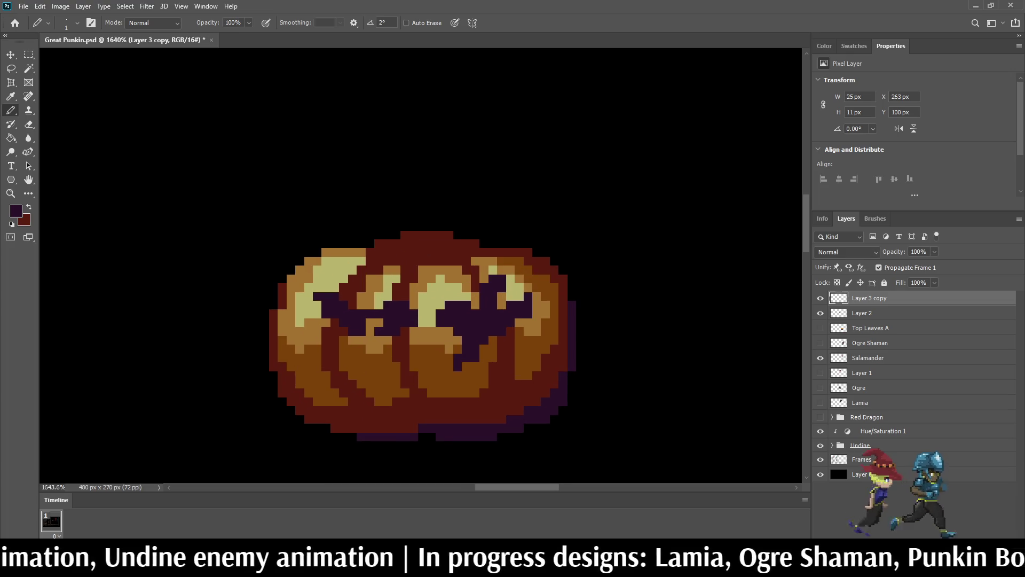
key(Delete)
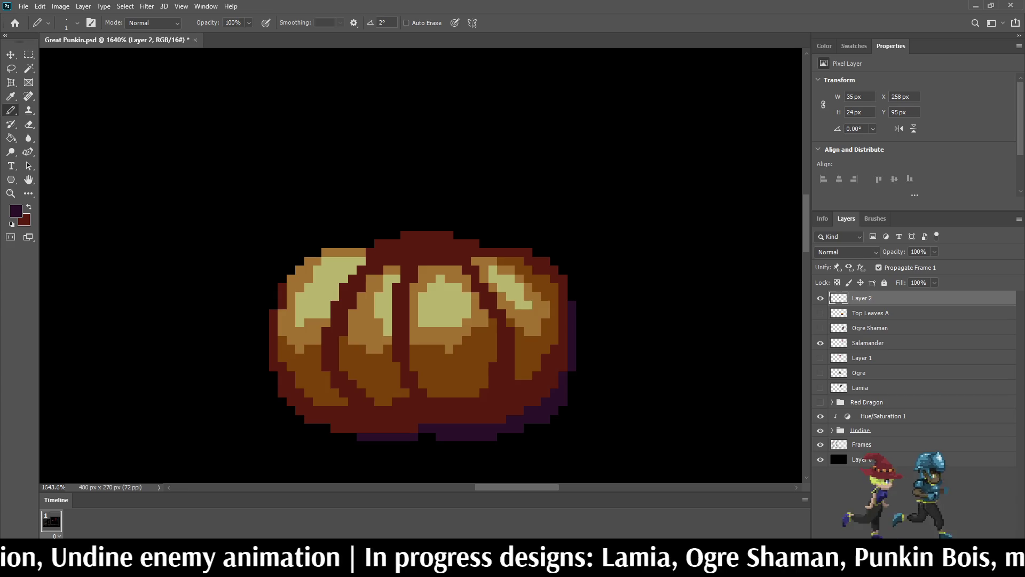
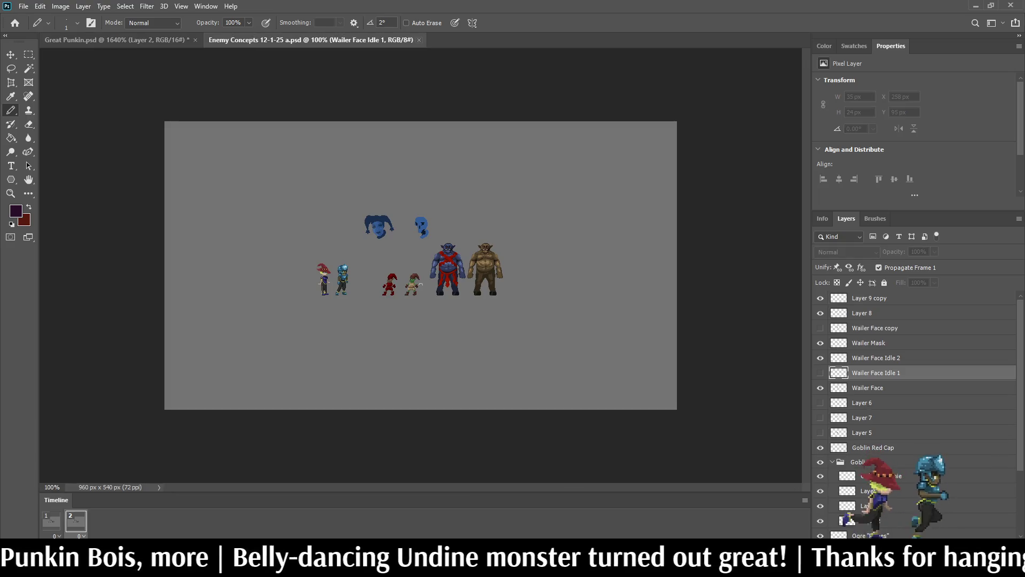
- Close Enemy Concepts and play the walk animation preview in Pumpkin Arms Walk.psd
key(ctrl+w)
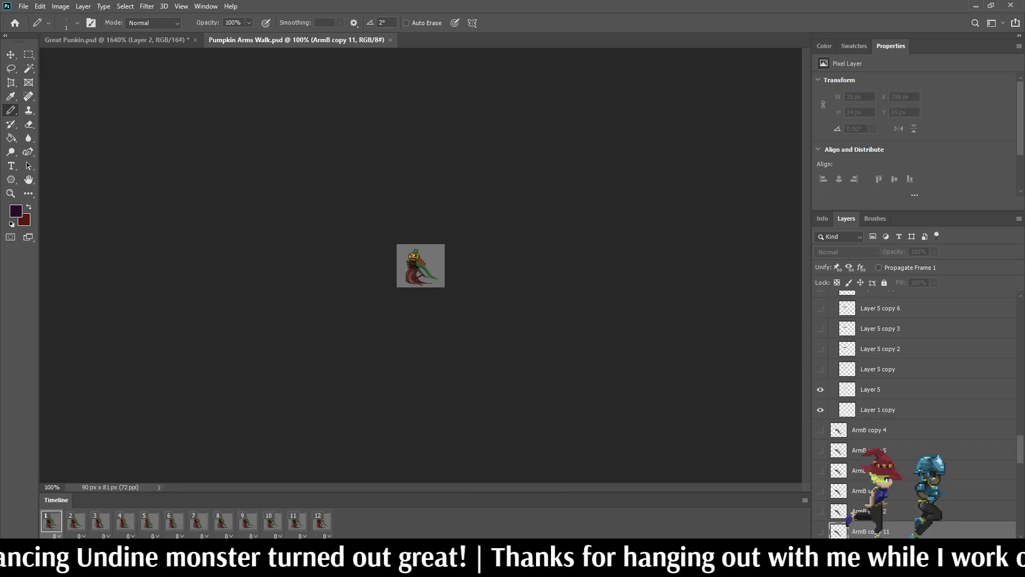
scroll(420, 267, up, 10)
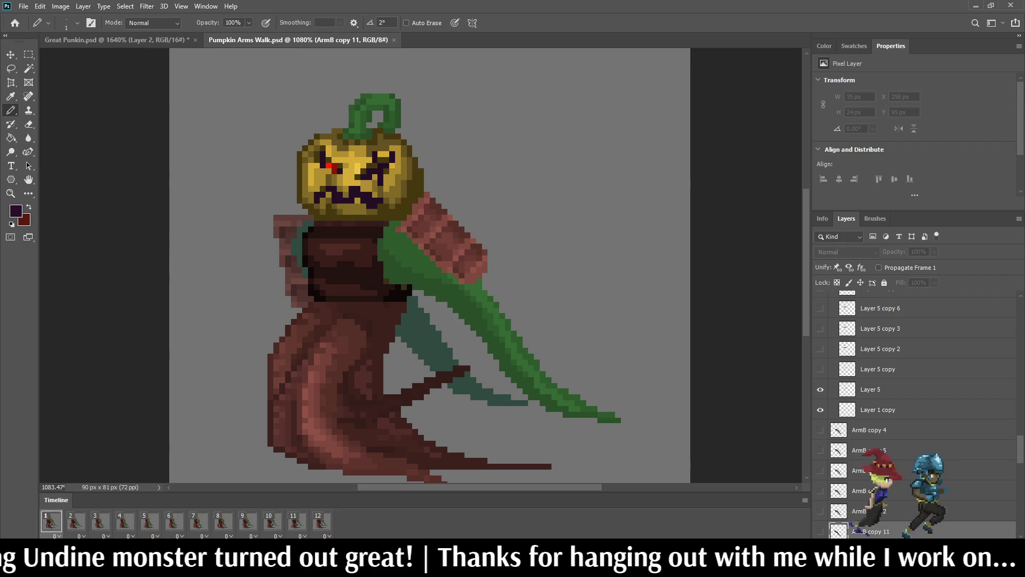
key(space)
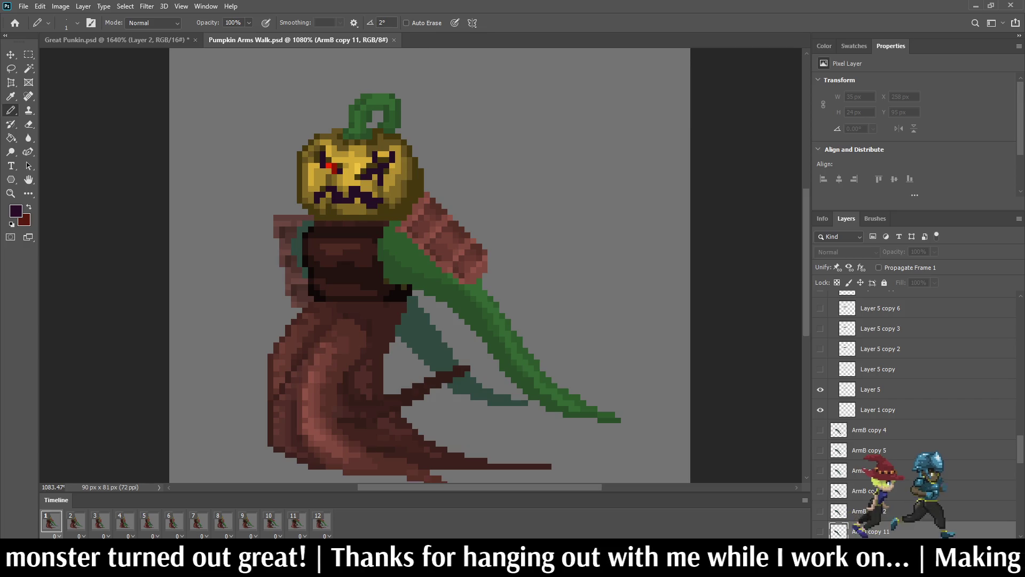
scroll(915, 414, down, 10)
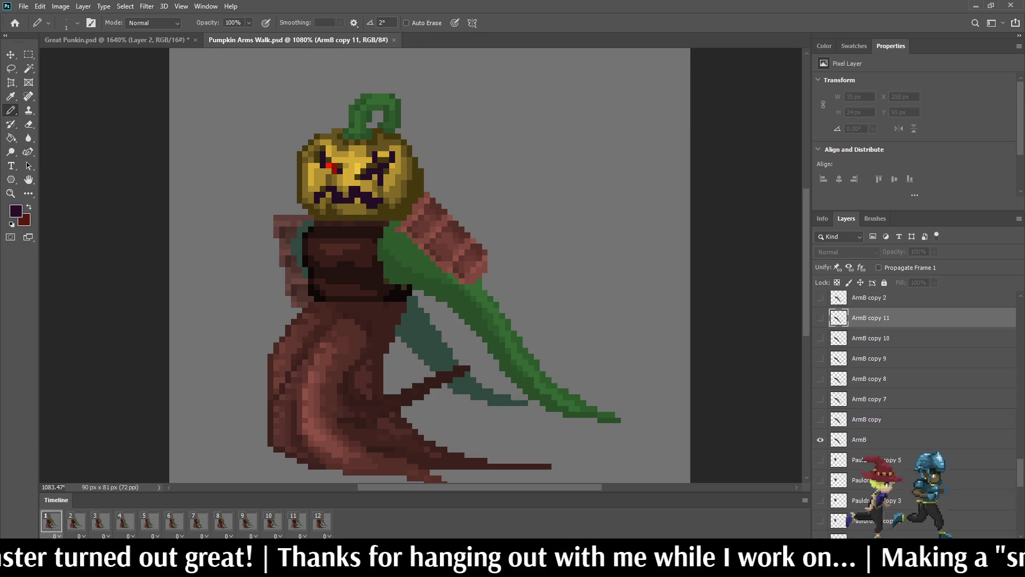
scroll(916, 413, down, 10)
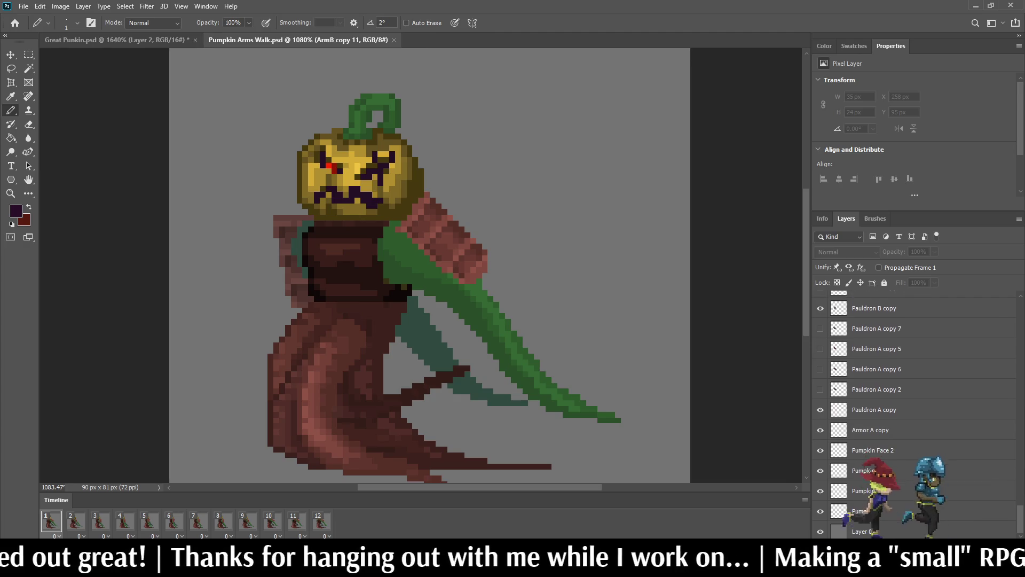
- Select Pumpkin Face 2 and compare the alternate pumpkin face versions
click(875, 450)
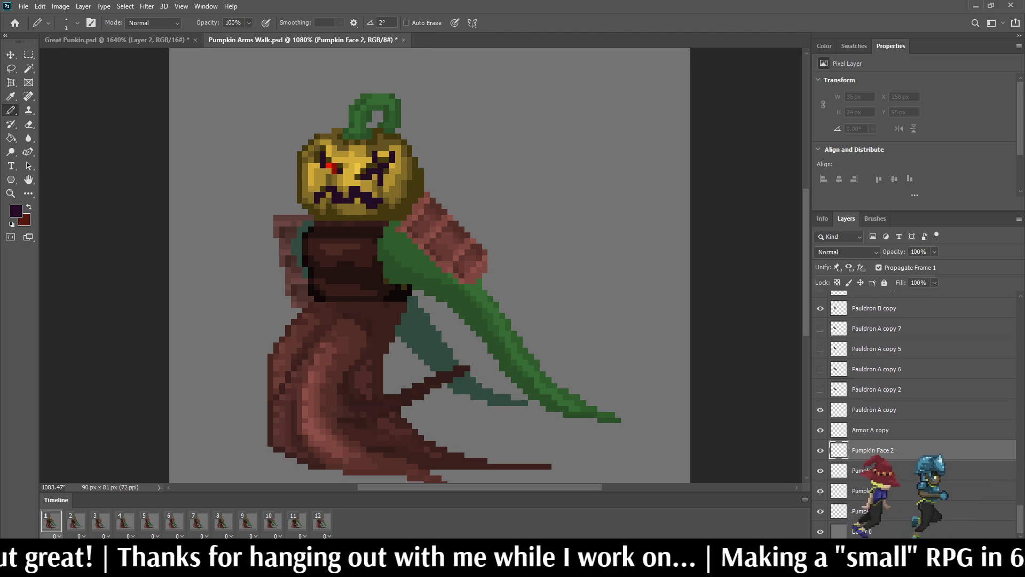
click(820, 450)
click(820, 470)
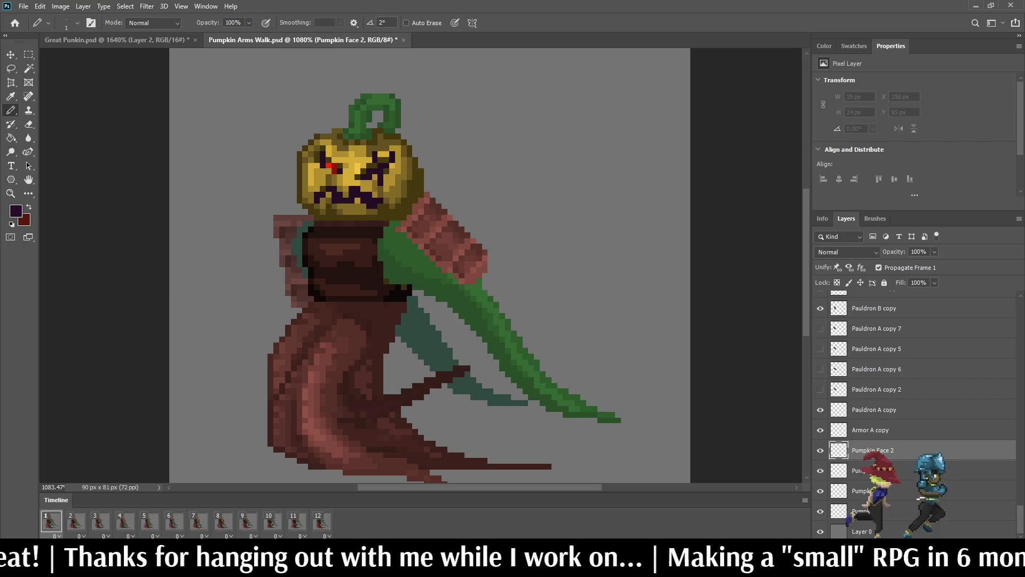
- Select the Pumpkin copy 7 and Pumpkin Face layers, then close Pumpkin Arms Walk.psd
scroll(916, 414, up, 10)
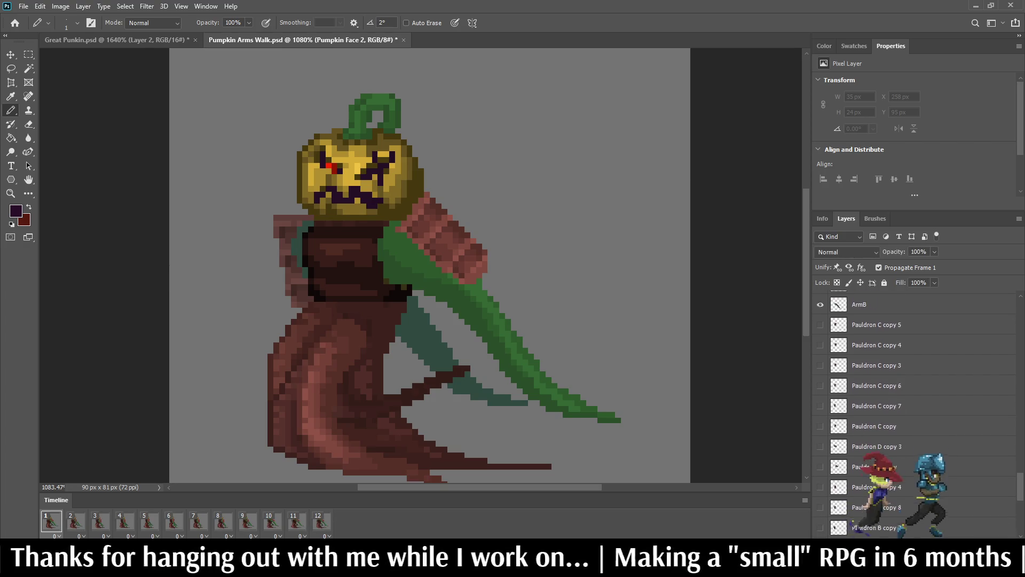
scroll(915, 373, up, 10)
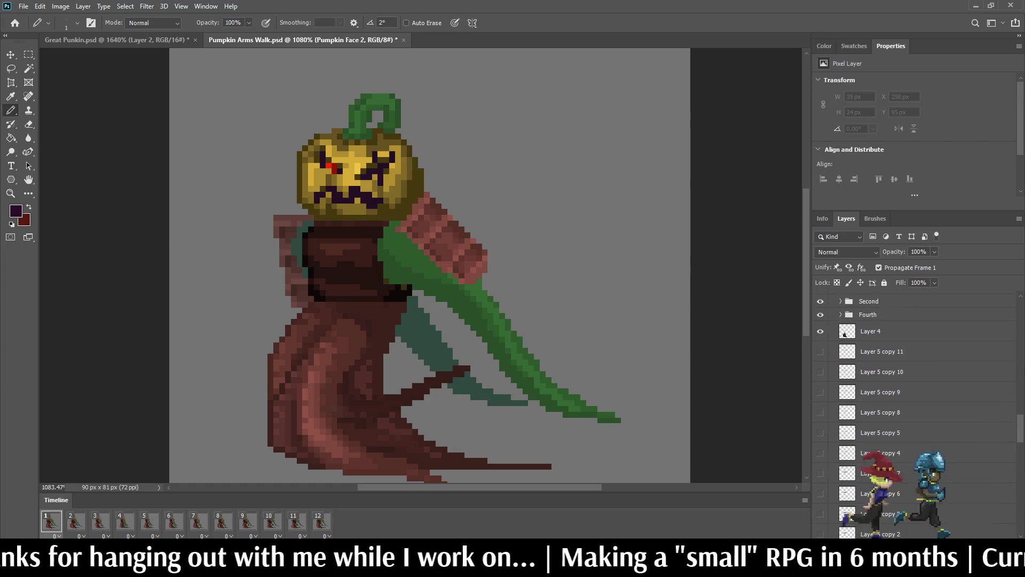
scroll(915, 413, up, 3)
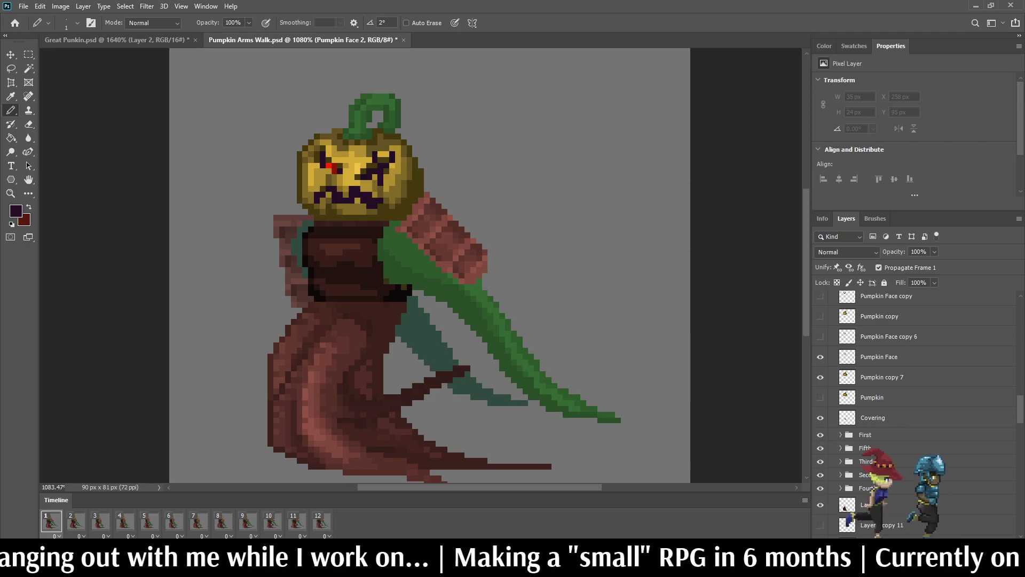
click(881, 377)
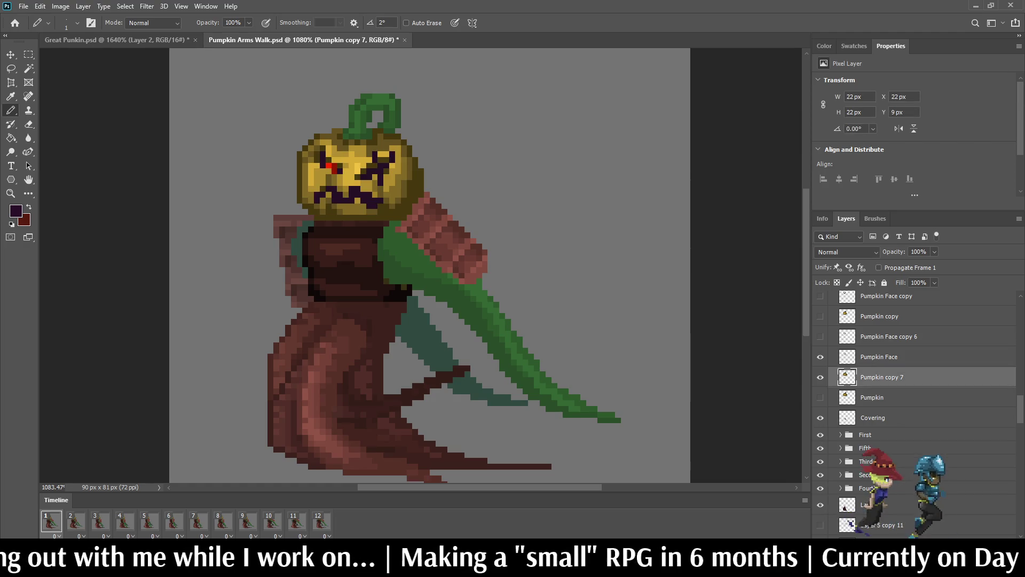
shift+click(878, 357)
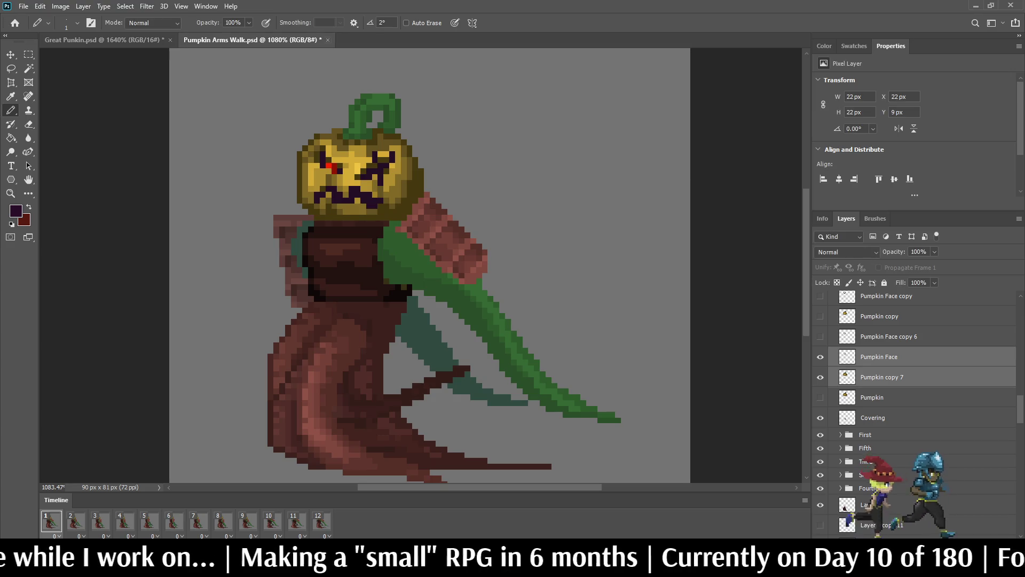
key(ctrl+w)
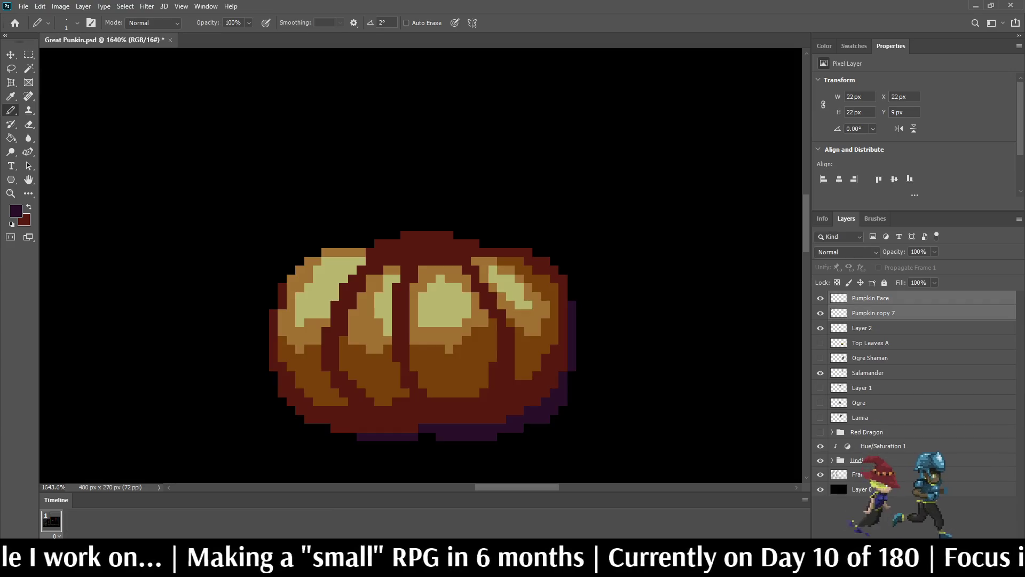
- Fit the mockup on screen and move the jack-o'-lantern head down beside the big pumpkin
key(ctrl+0)
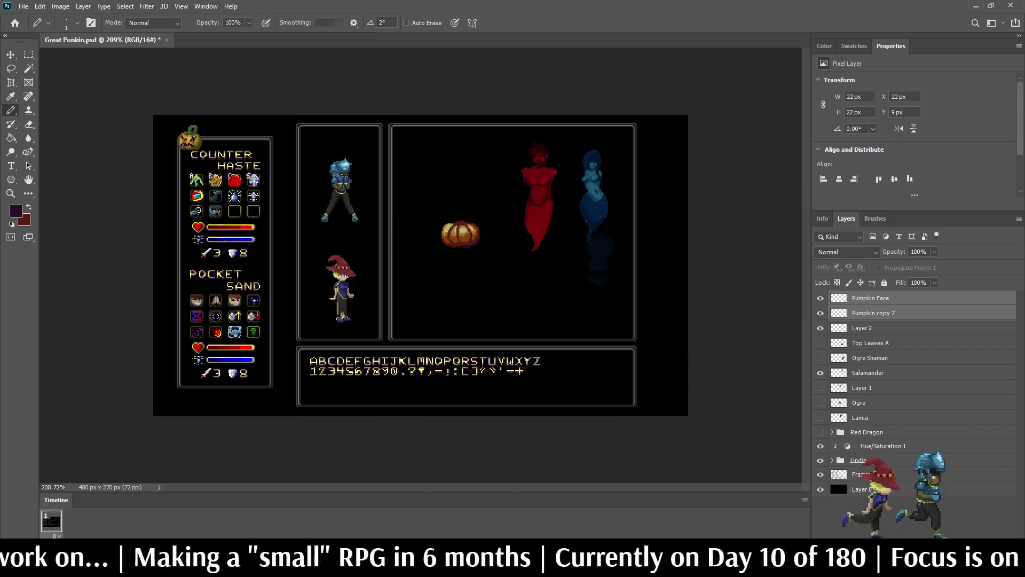
key(ctrl+t)
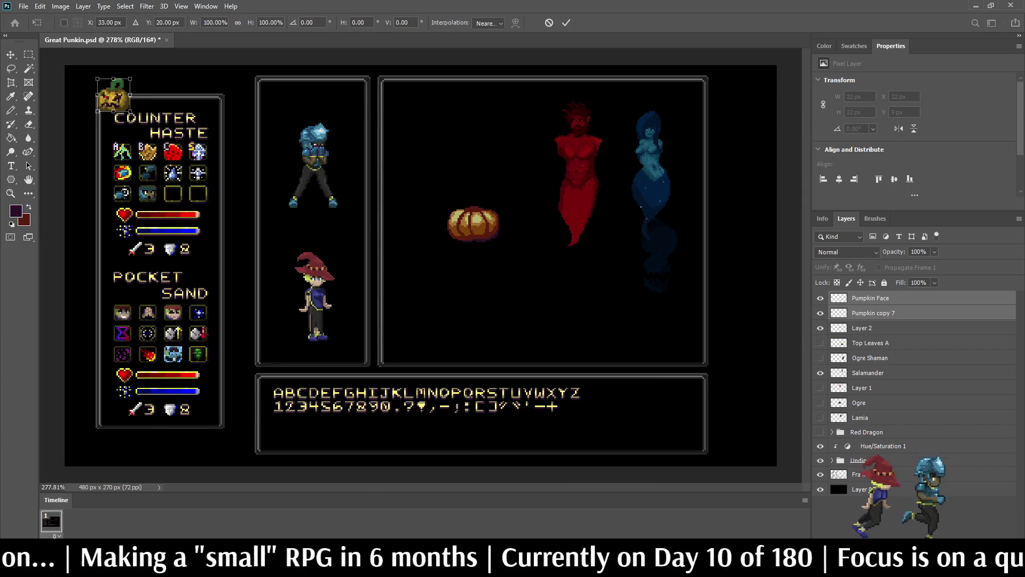
key(shift+Right)
key(shift+Right)
key(shift+Right)
key(shift+Right)
key(shift+Down)
key(shift+Down)
key(shift+Down)
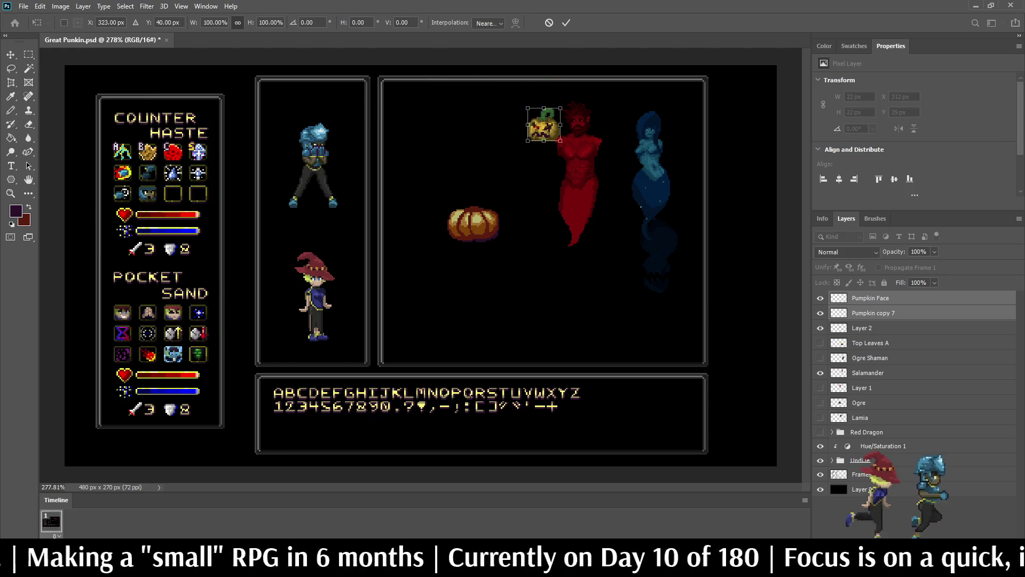
key(Down)
key(Down)
key(Down)
key(Right)
key(Return)
key(b)
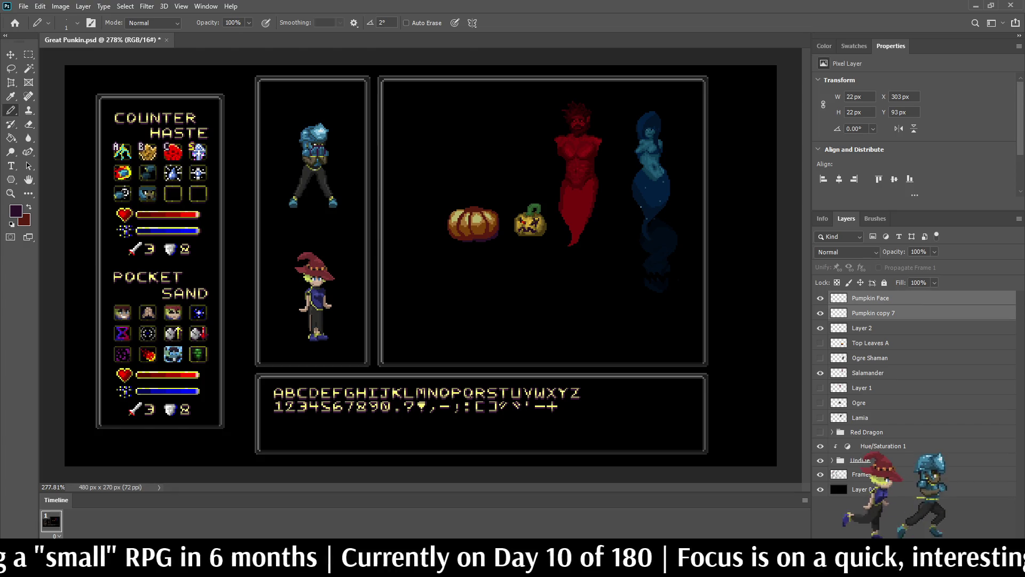
- Select Layer 2, check the big pumpkin by toggling its visibility, and add new Layer 3
click(876, 328)
click(820, 328)
click(820, 328)
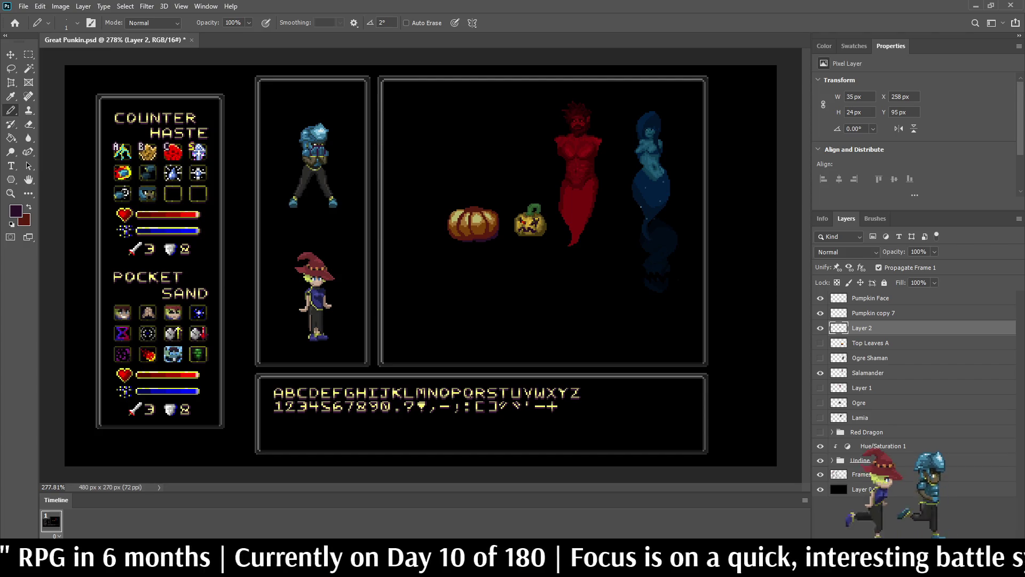
key(ctrl+shift+alt+n)
scroll(496, 209, up, 6)
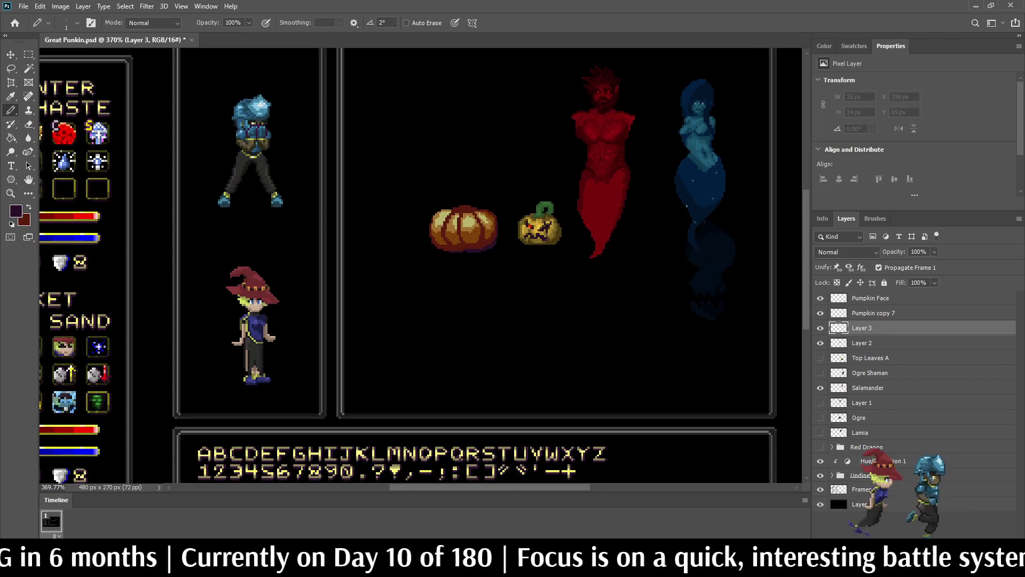
scroll(489, 181, up, 2)
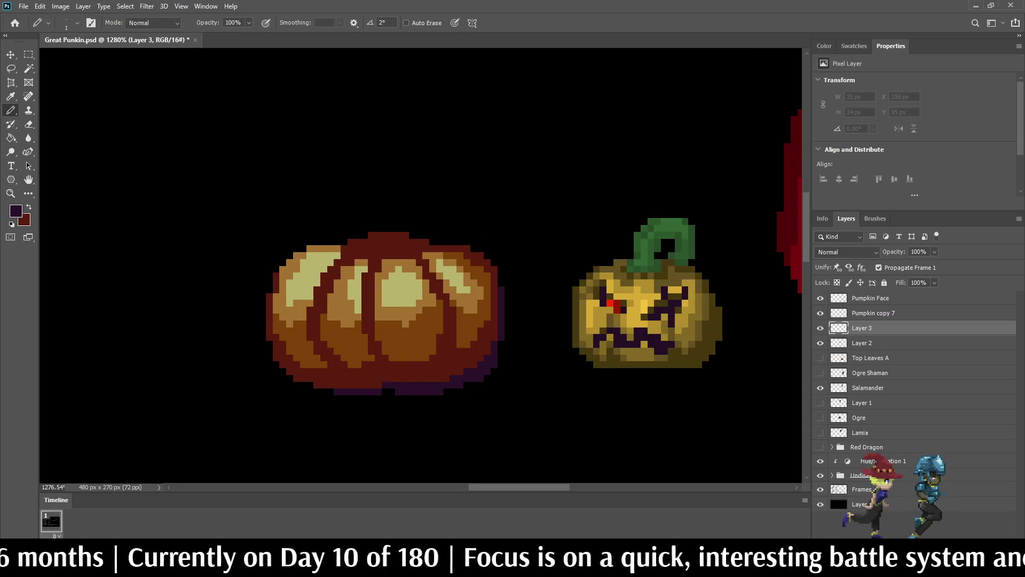
- Pencil a dark purple eye slash on the big pumpkin and duplicate it for mirroring
key(i)
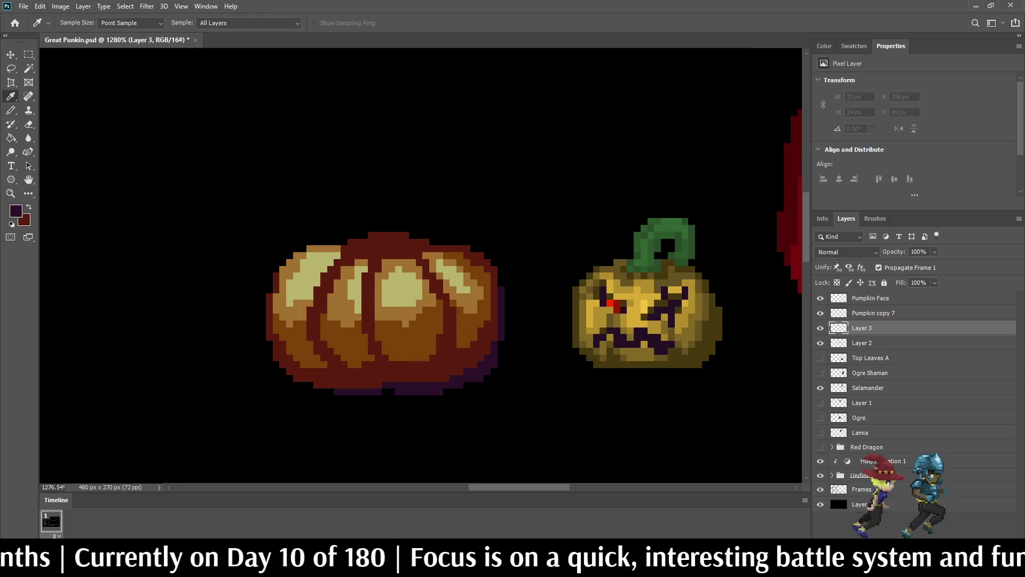
key(b)
scroll(406, 379, down, 1)
scroll(405, 379, up, 2)
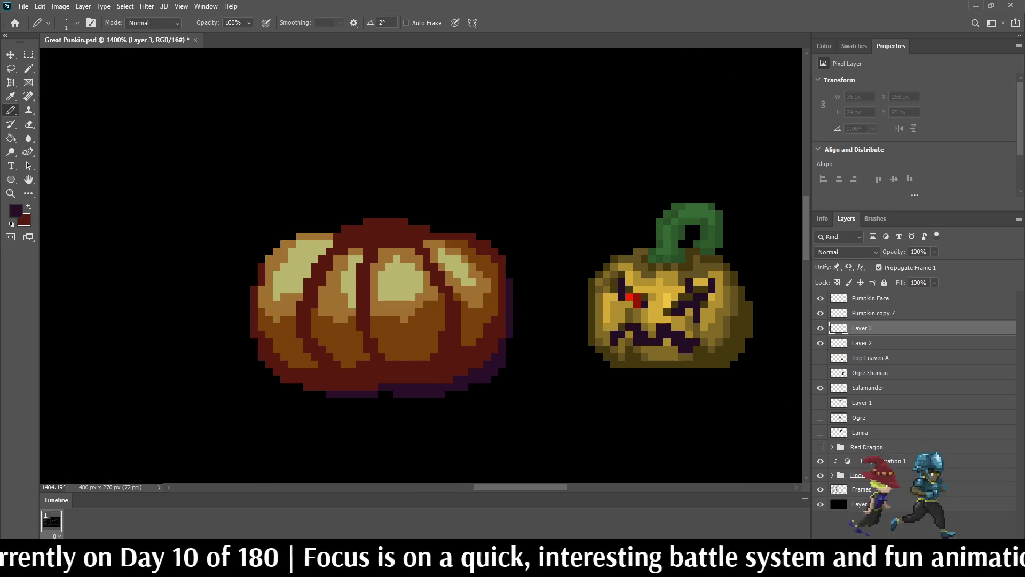
mouse_move(305, 257)
mouse_down()
mouse_move(359, 304)
mouse_move(351, 311)
mouse_move(307, 275)
mouse_up()
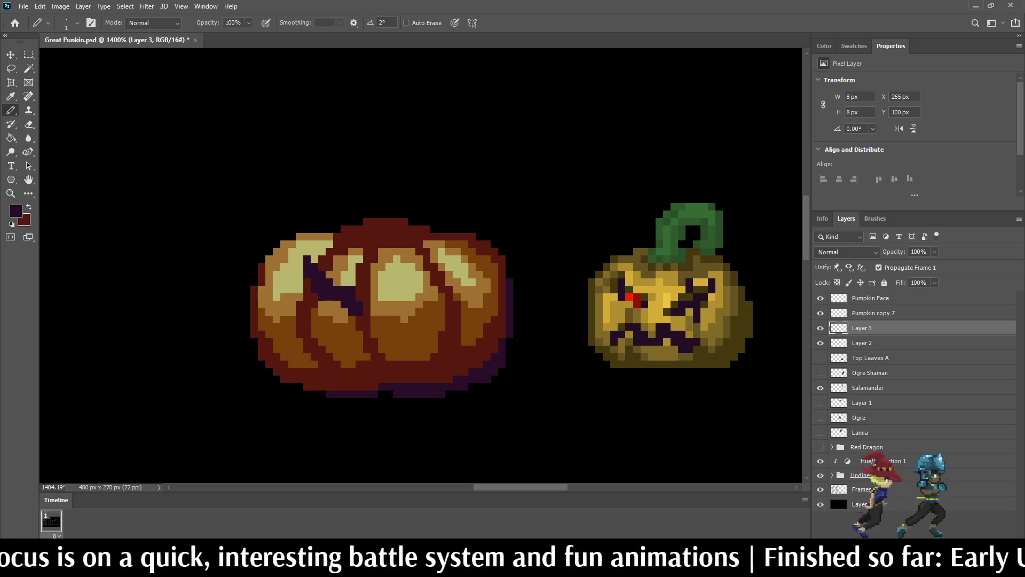
key(ctrl+j)
key(ctrl+t)
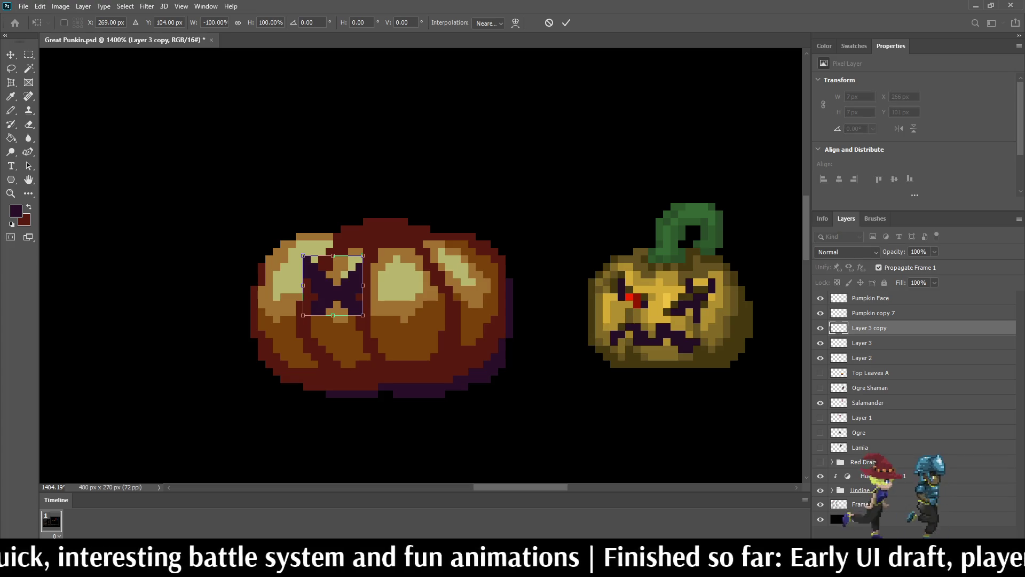
- Position the mirrored eye across the pumpkin and nudge it one pixel right
key(shift+Right)
key(shift+Right)
key(shift+Left)
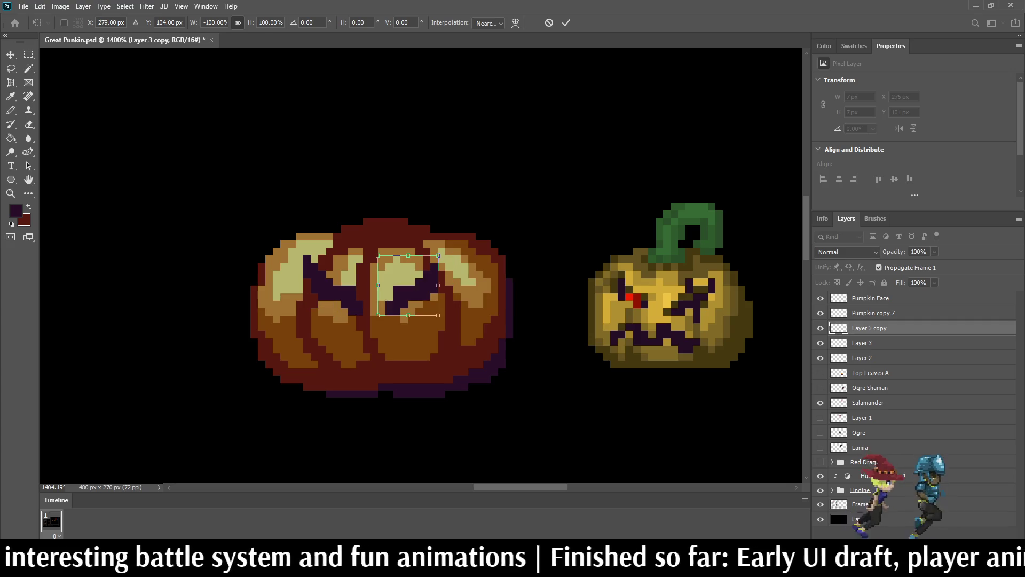
key(Right)
key(Right)
key(Return)
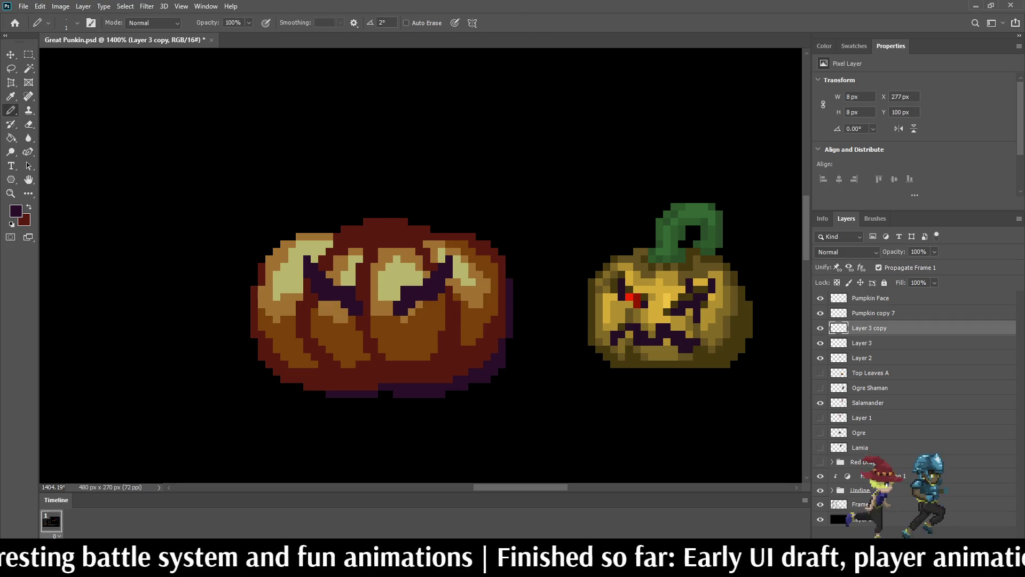
key(ctrl+Right)
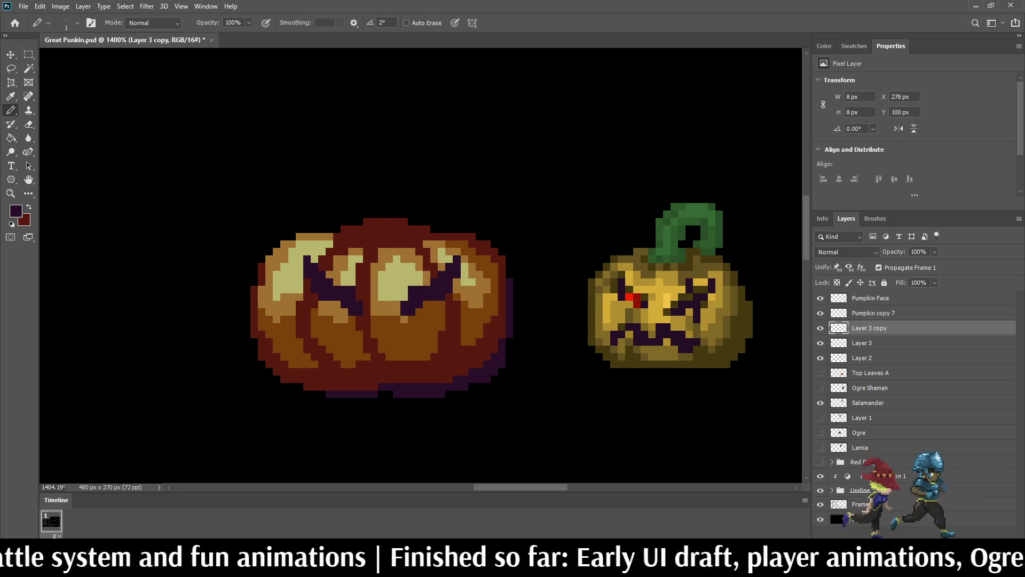
- Sharpen both eyes with extra dark purple pixels
scroll(344, 229, down, 8)
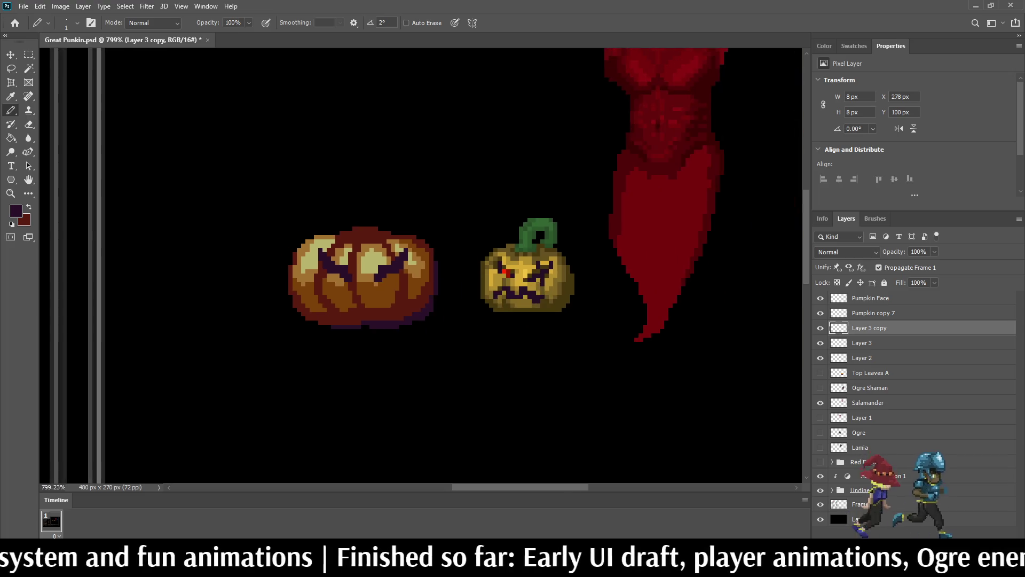
scroll(363, 251, up, 8)
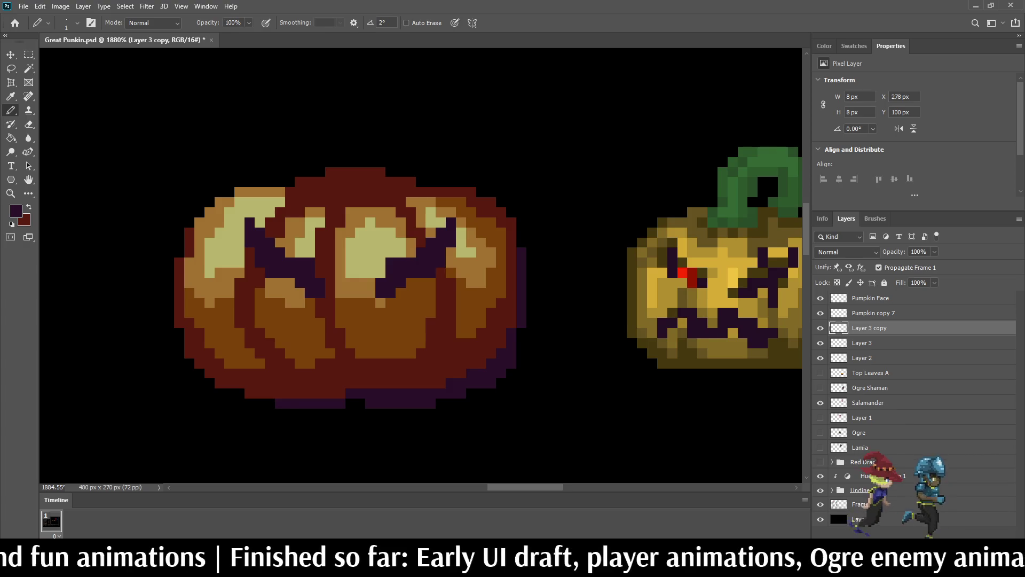
scroll(448, 272, down, 3)
drag(414, 243, 443, 286)
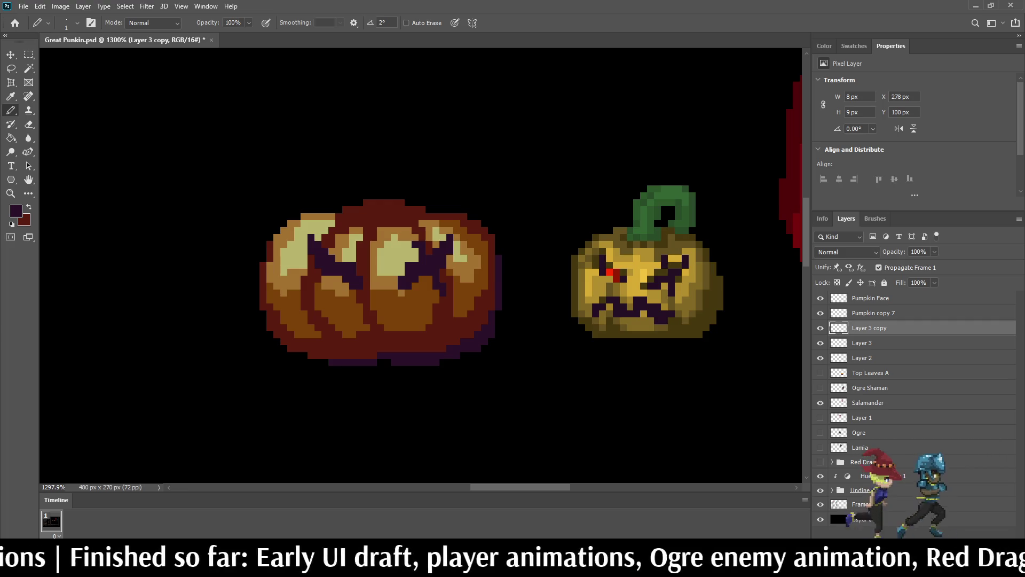
click(338, 279)
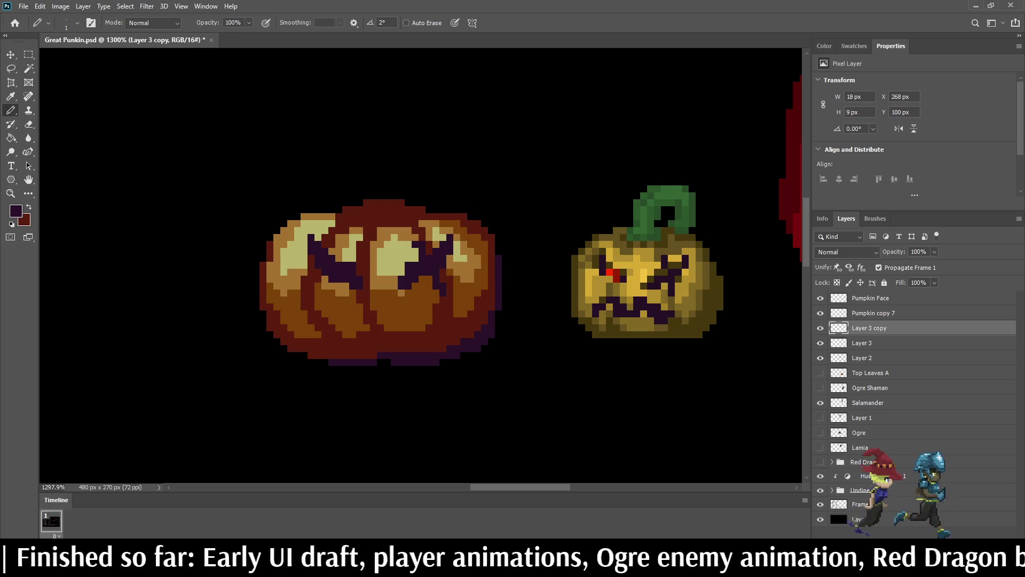
- Merge Layer 3 into Layer 3 copy and nudge the merged eyes vertically
scroll(341, 261, down, 5)
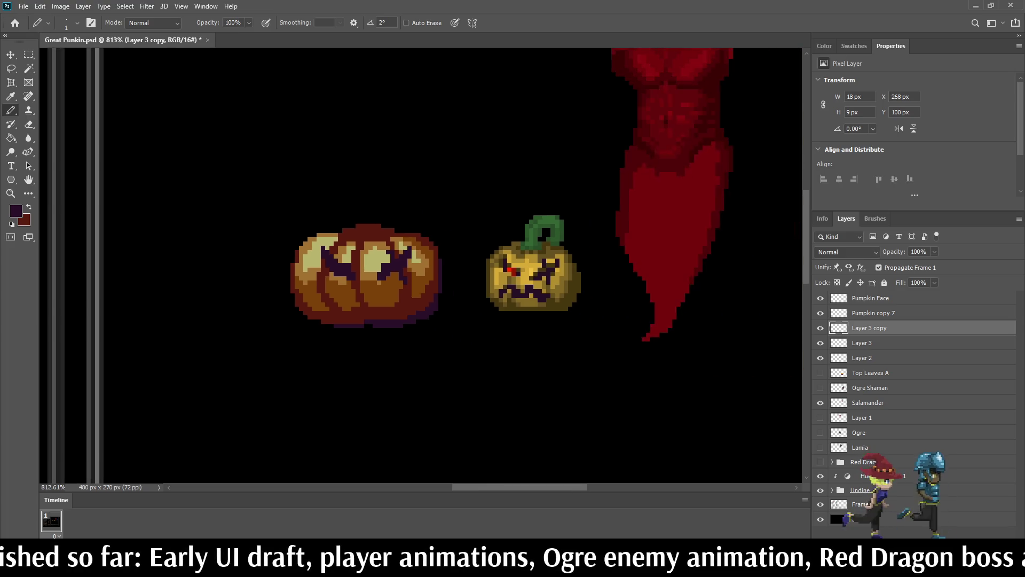
scroll(342, 262, up, 2)
scroll(347, 261, up, 2)
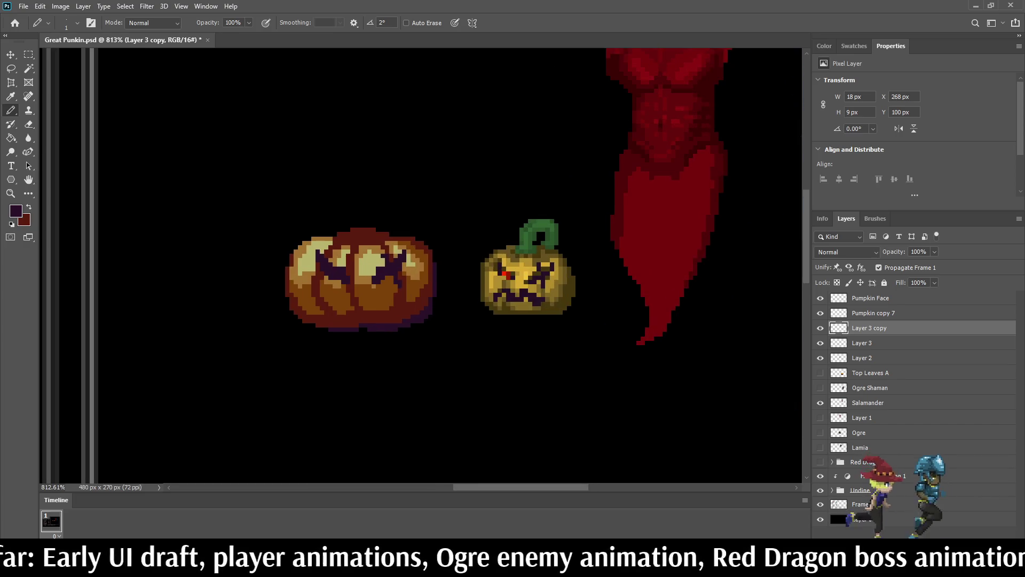
shift+click(861, 343)
key(ctrl+e)
key(ctrl+t)
key(Down)
key(Down)
key(Up)
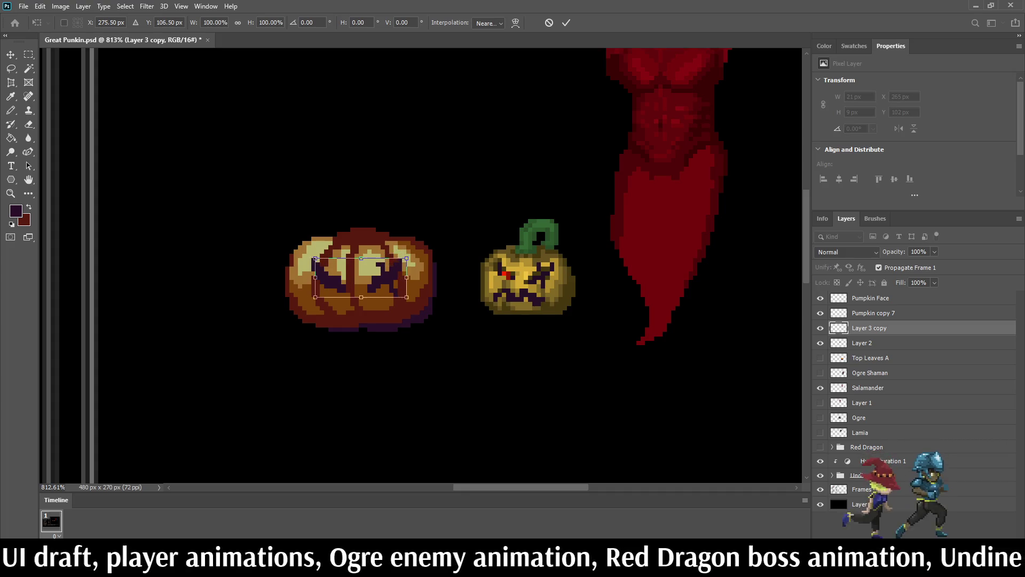
- Apply the eye transform and erase stray pixels along the eye's edge
key(Return)
key(b)
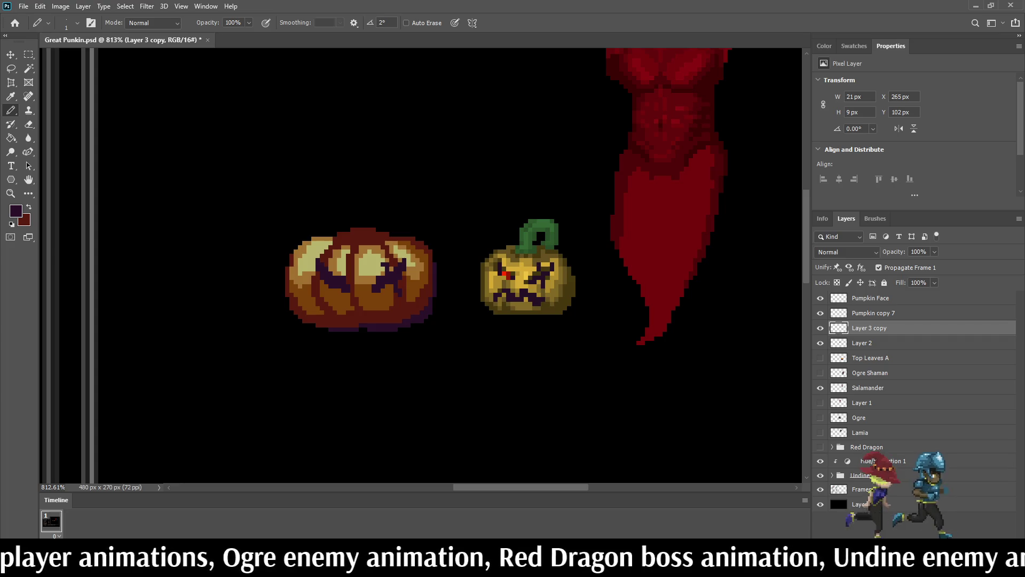
scroll(529, 272, up, 5)
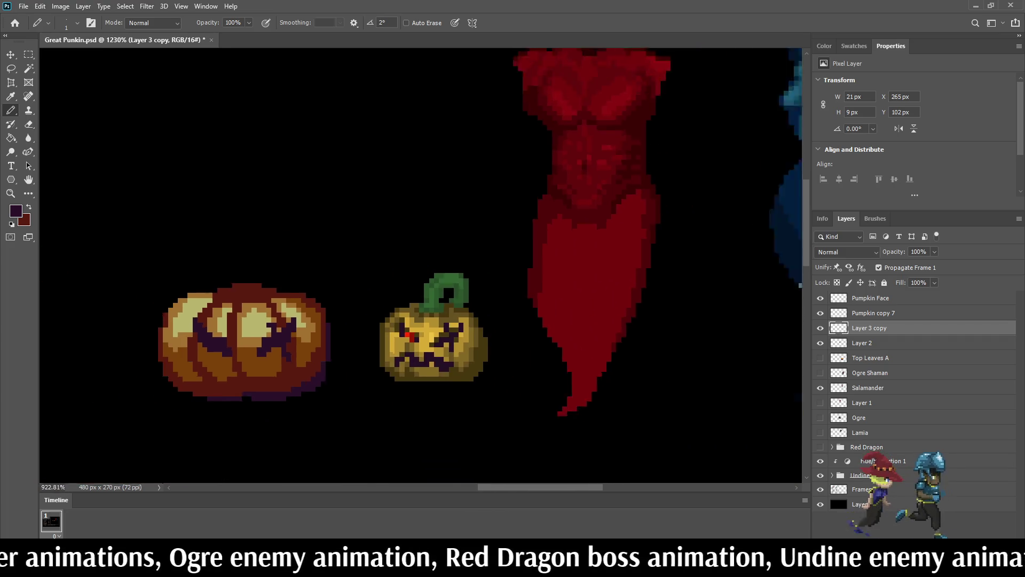
scroll(236, 342, up, 5)
key(e)
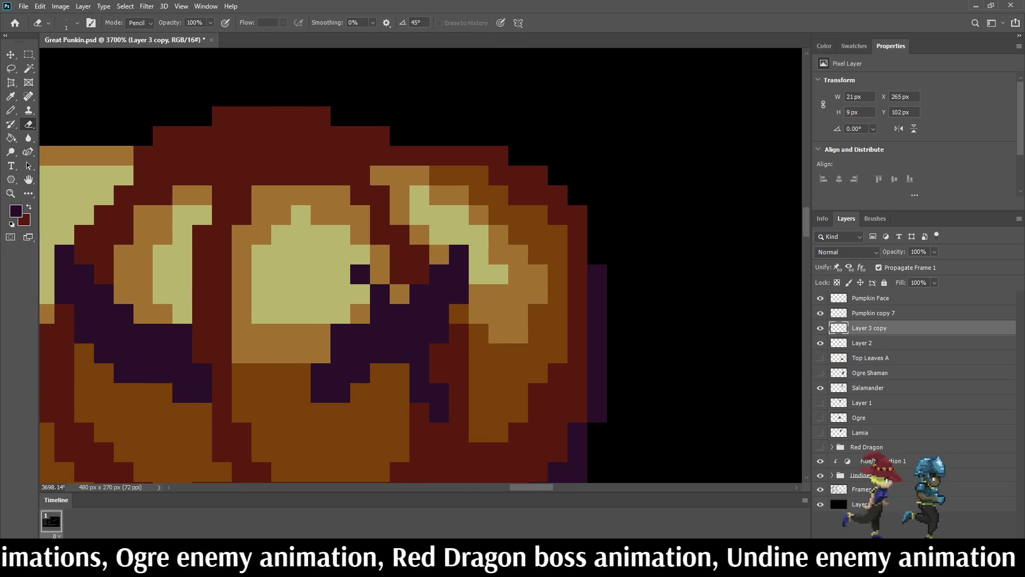
scroll(396, 274, down, 3)
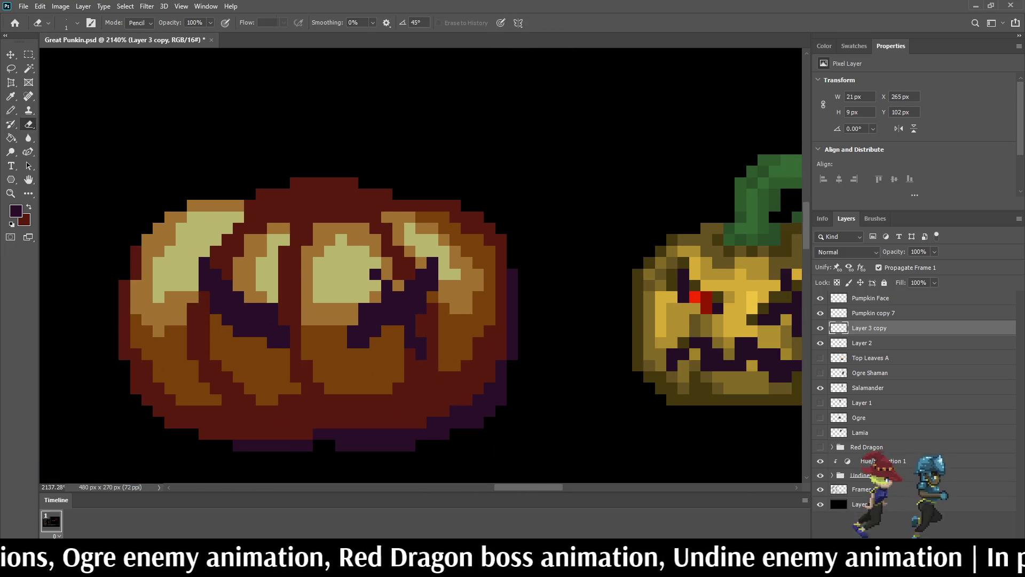
click(420, 341)
scroll(420, 342, down, 5)
scroll(438, 359, up, 5)
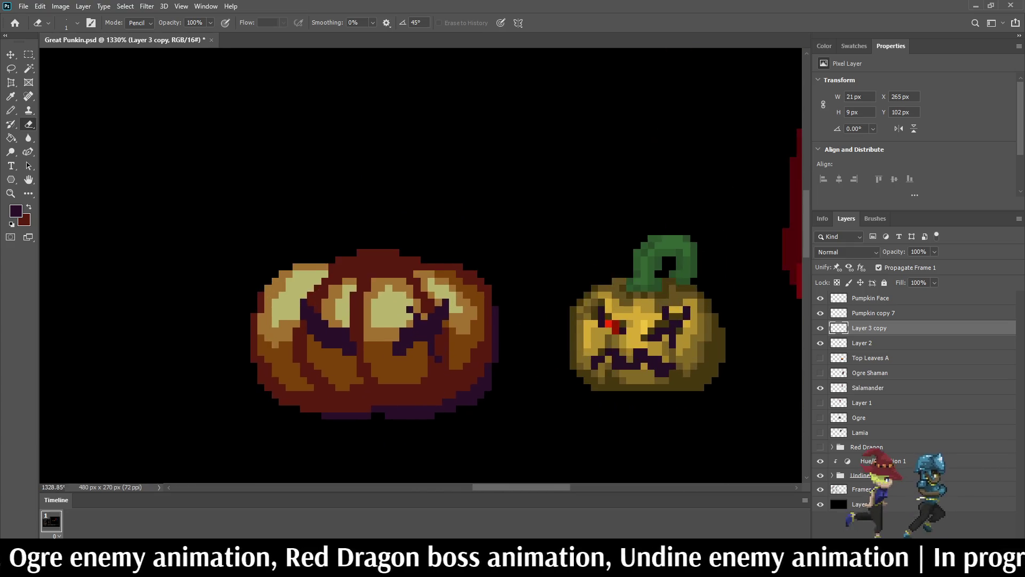
click(438, 359)
scroll(389, 274, down, 4)
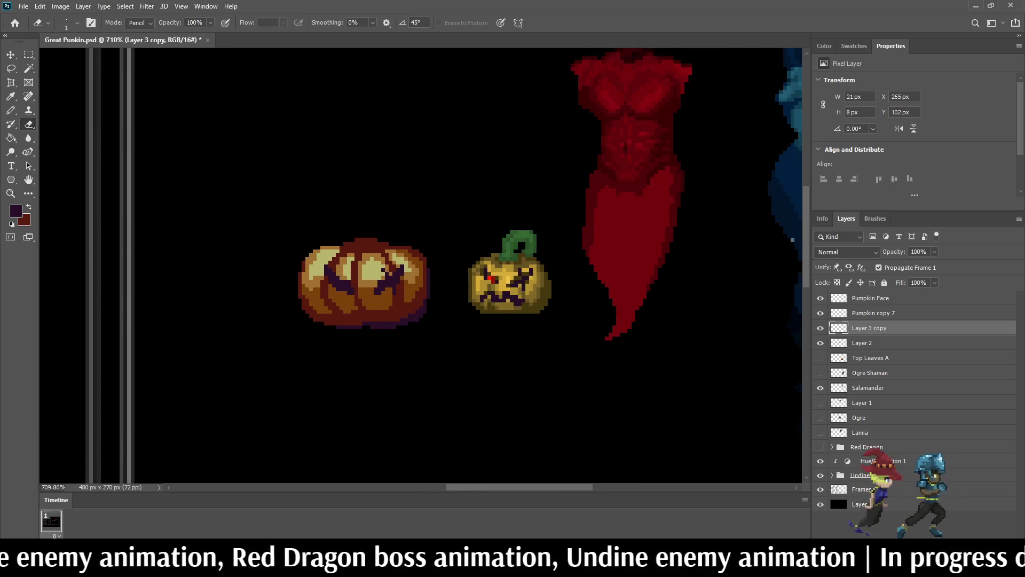
scroll(389, 274, up, 1)
scroll(340, 275, up, 6)
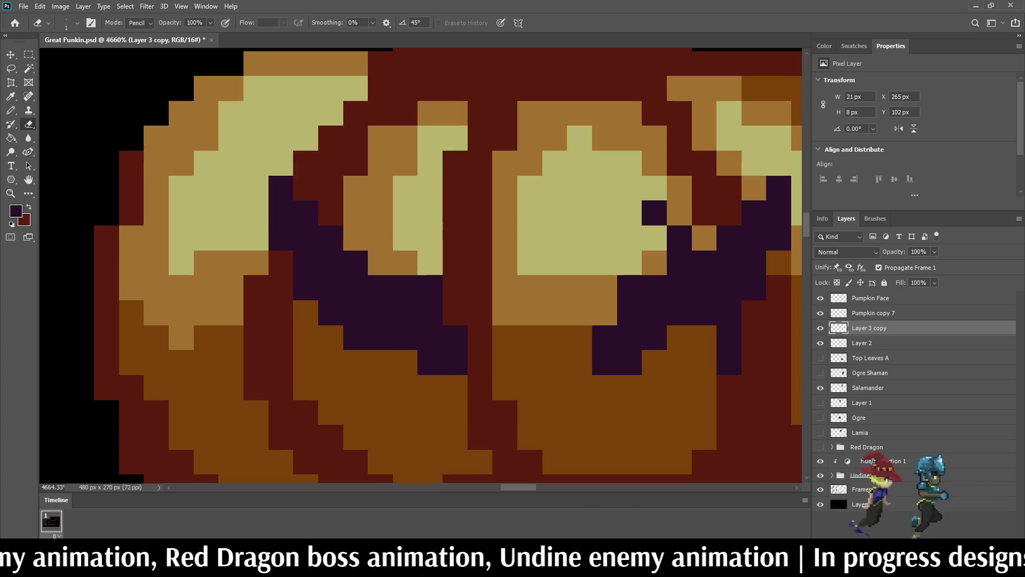
- Sample the pumpkin's brown and repaint five purple eye pixels brown
key(i)
click(374, 363)
key(b)
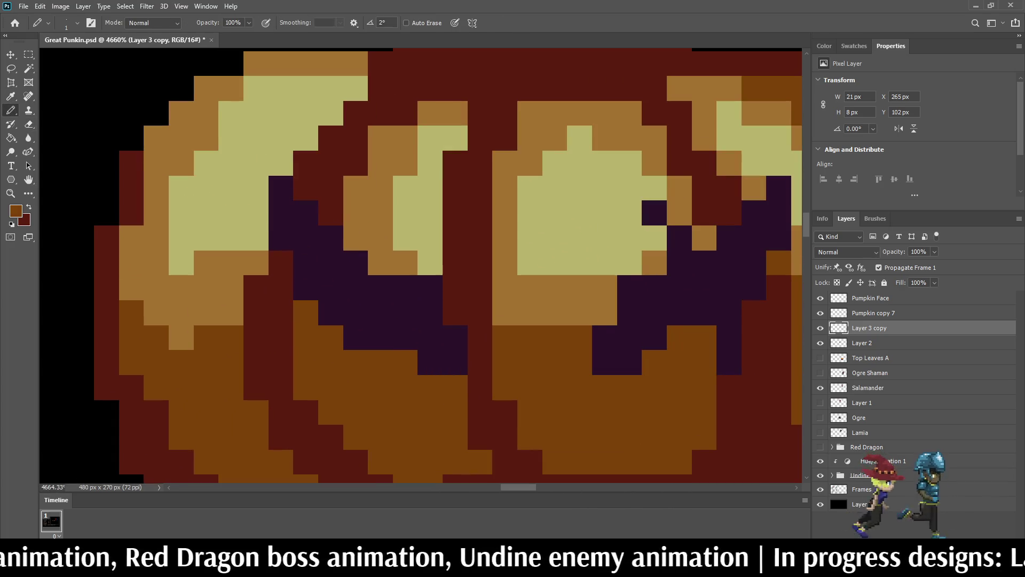
click(380, 338)
click(405, 338)
scroll(403, 299, down, 5)
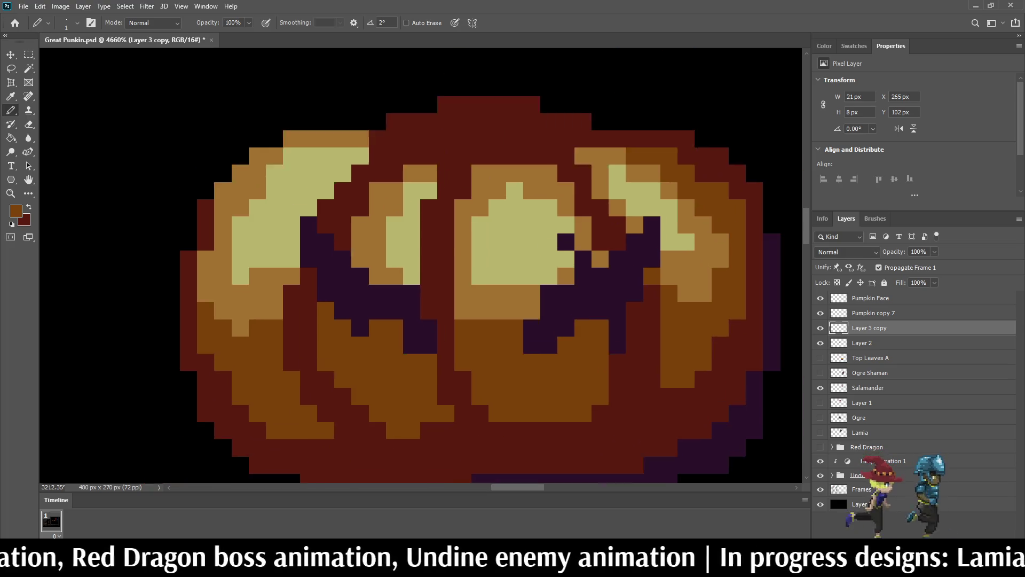
scroll(398, 225, down, 2)
scroll(394, 267, up, 7)
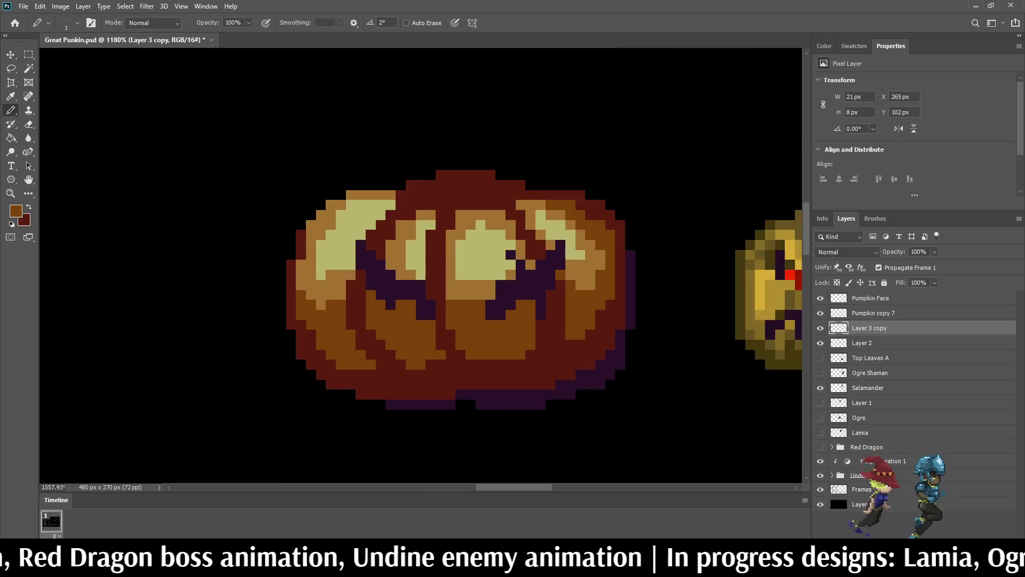
drag(424, 295, 403, 295)
click(446, 337)
scroll(425, 221, down, 6)
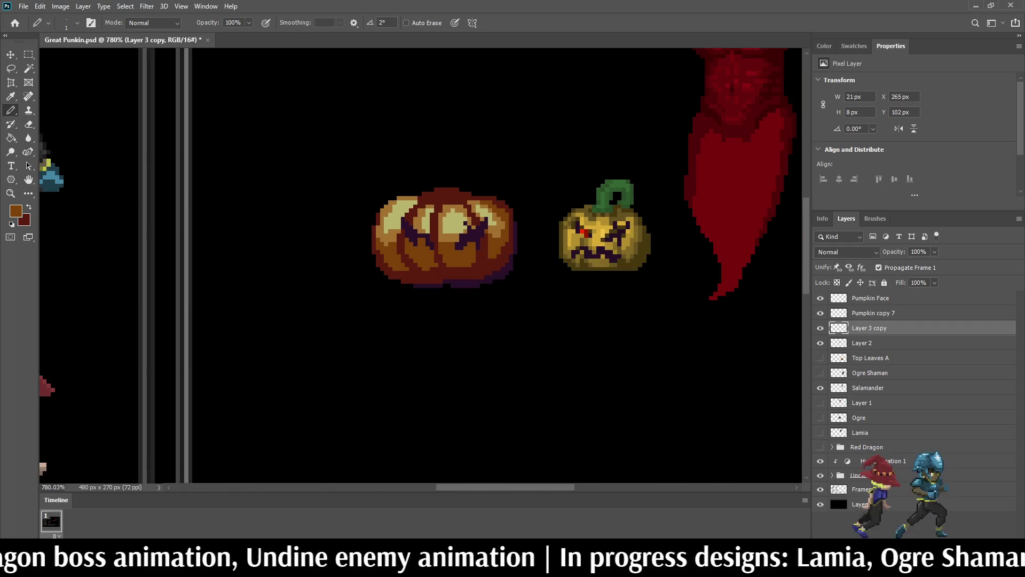
scroll(482, 218, down, 4)
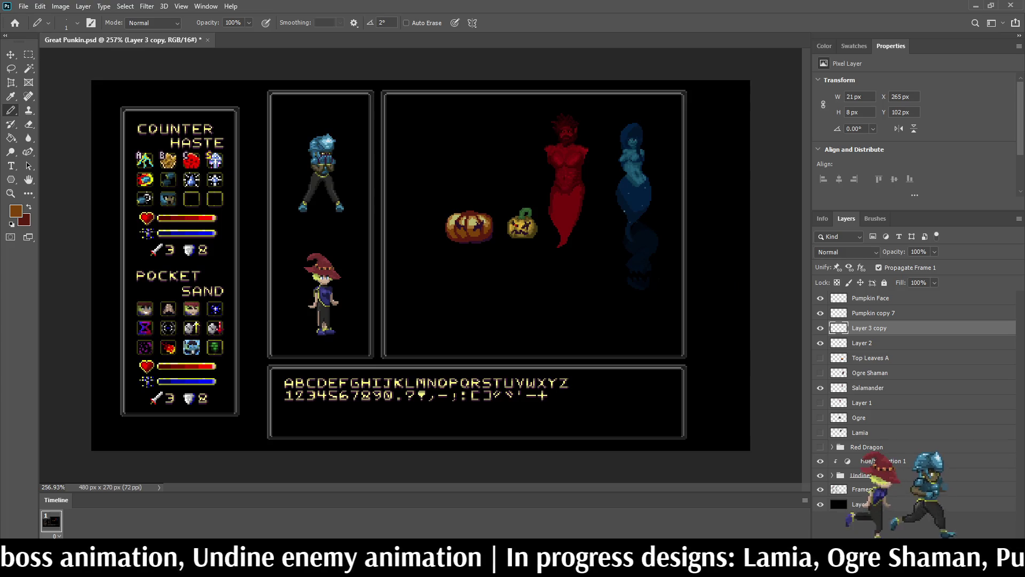
scroll(457, 205, down, 2)
scroll(458, 206, up, 5)
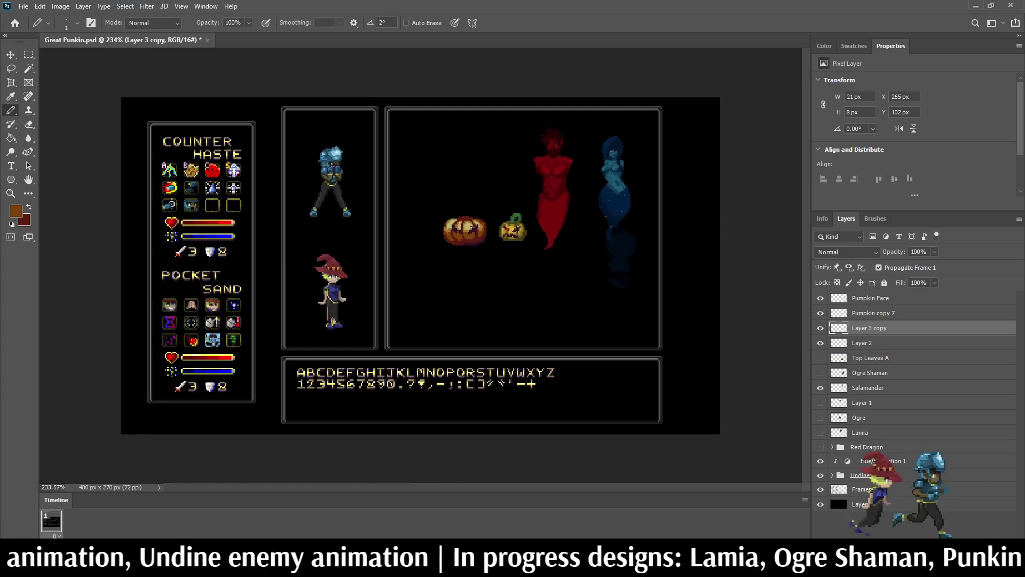
- Sample the dark purple and add two dark purple pixels to the eyes
scroll(459, 218, down, 2)
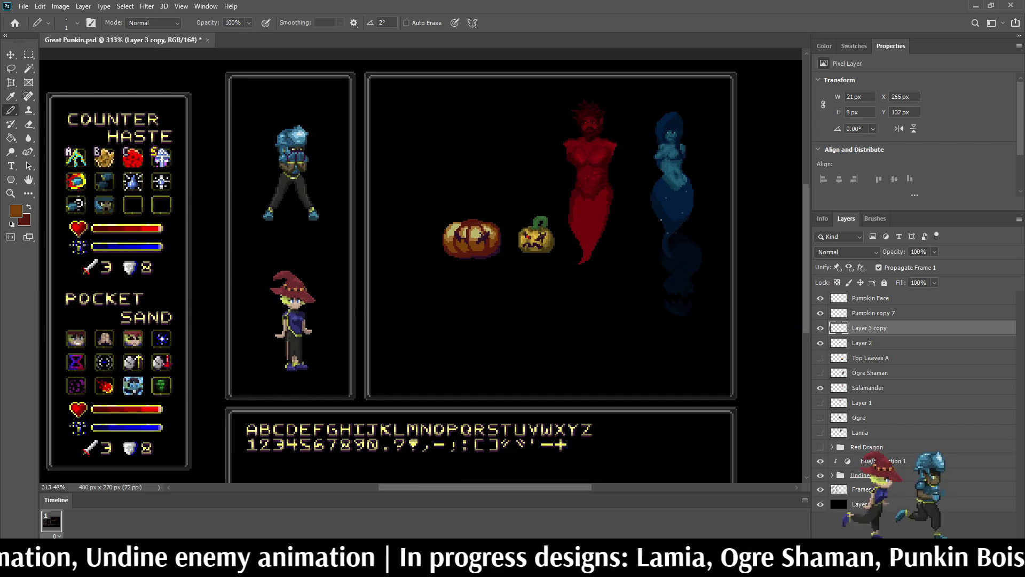
scroll(674, 161, up, 8)
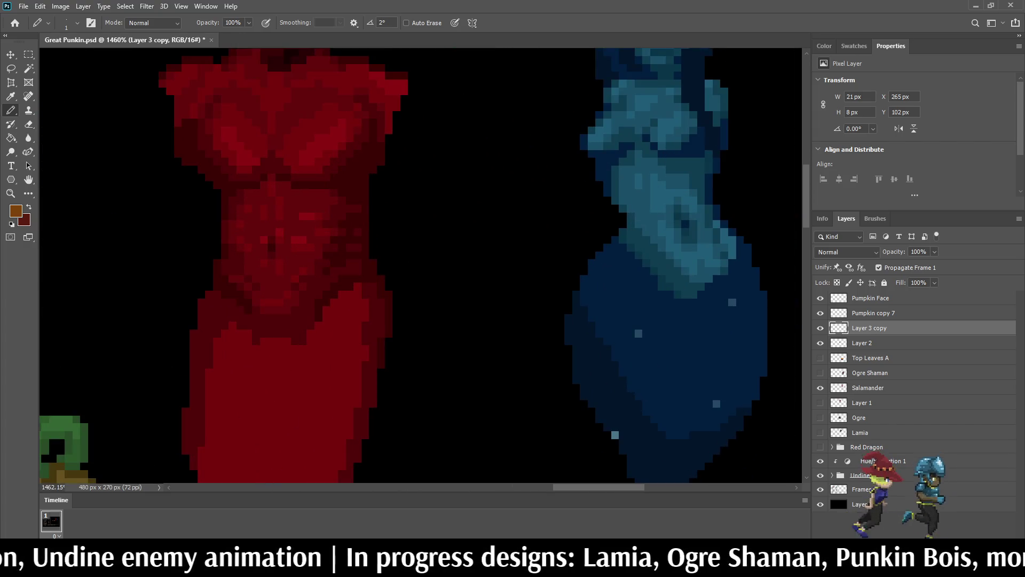
scroll(705, 213, down, 5)
scroll(455, 237, up, 2)
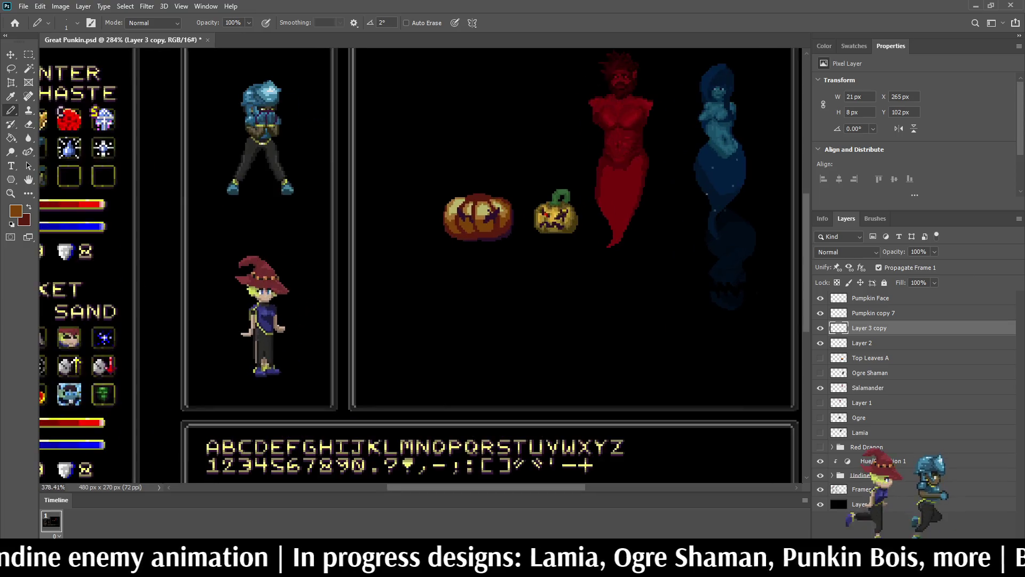
scroll(472, 203, up, 3)
scroll(473, 200, up, 4)
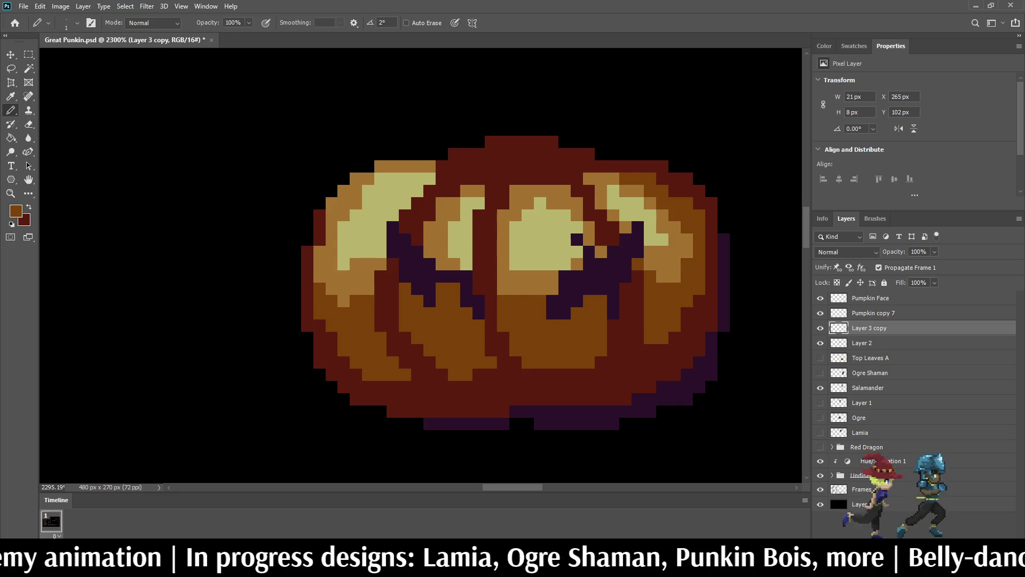
scroll(525, 219, up, 2)
alt+click(602, 248)
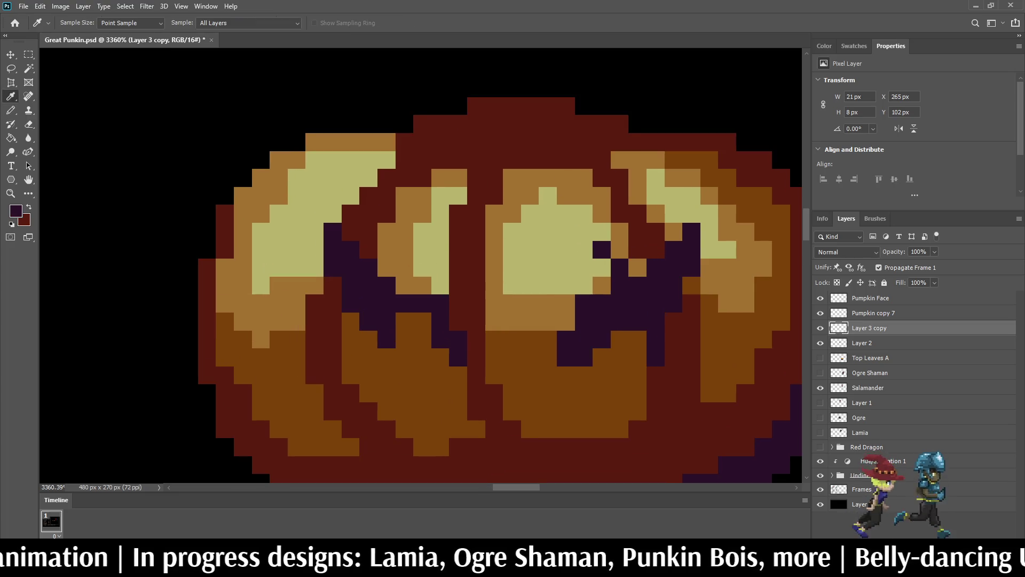
click(602, 267)
click(637, 340)
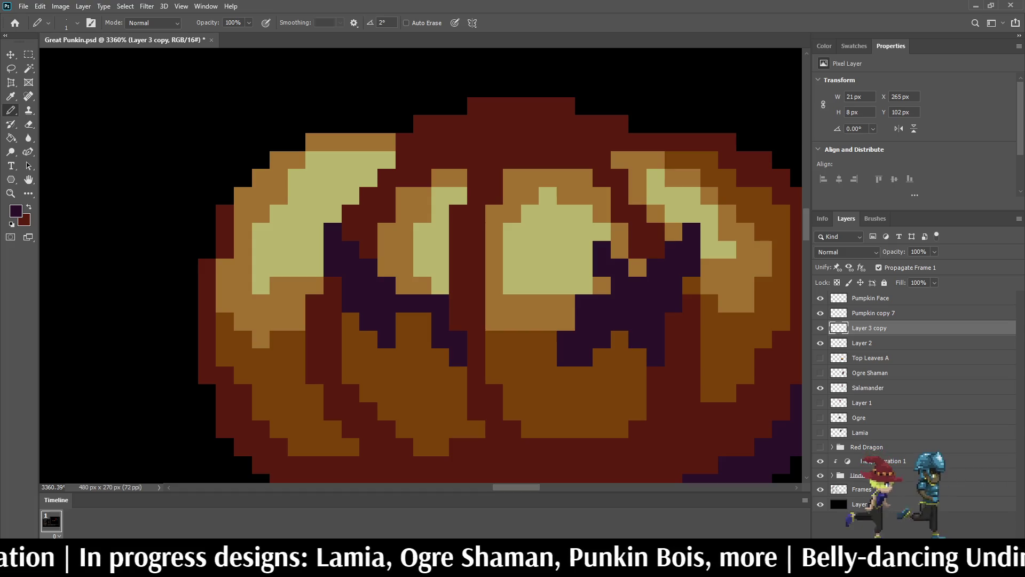
- Sample the red from the small jack-o'-lantern's eye
scroll(669, 254, down, 3)
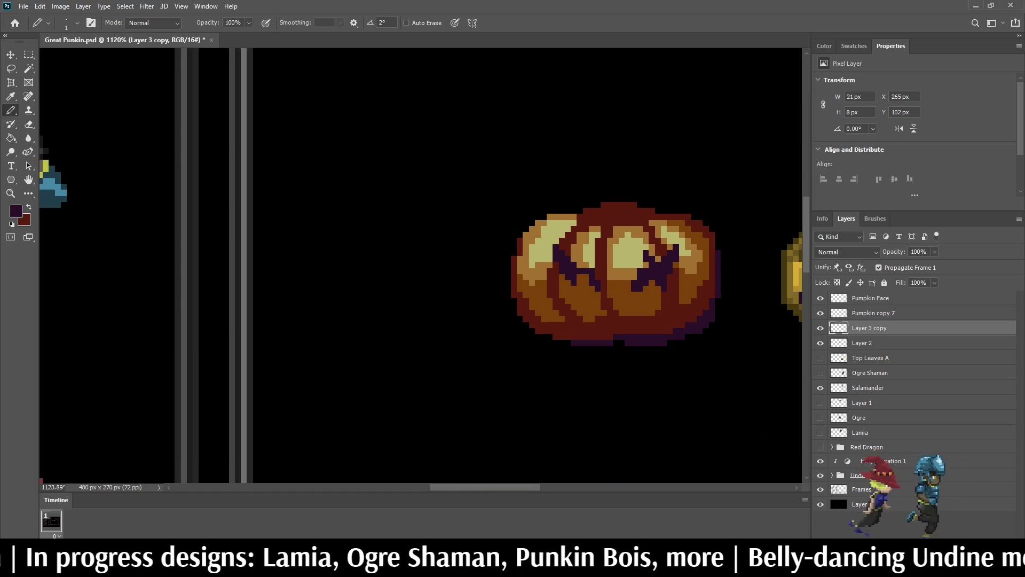
scroll(606, 248, down, 2)
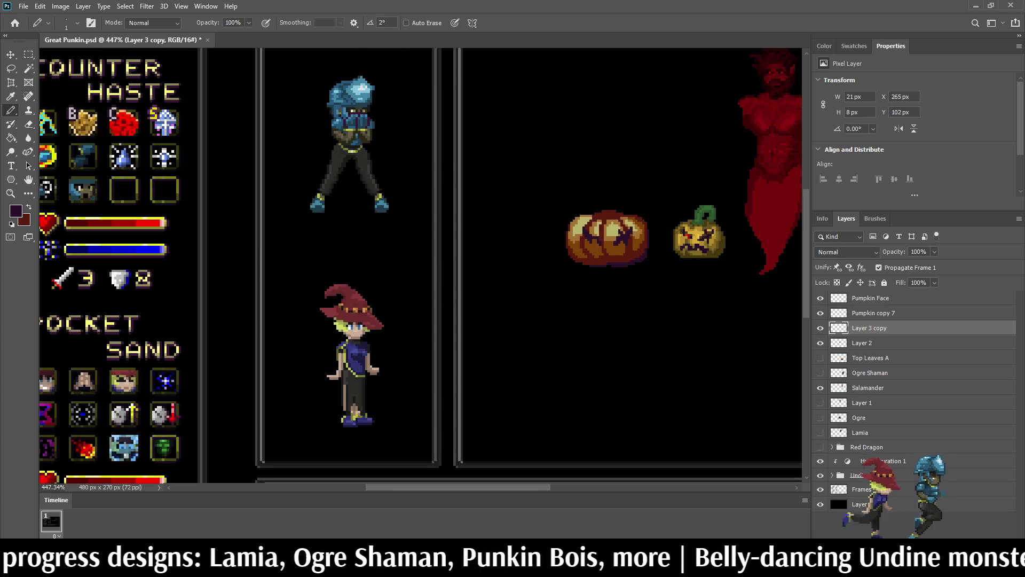
scroll(606, 248, up, 1)
scroll(723, 253, up, 4)
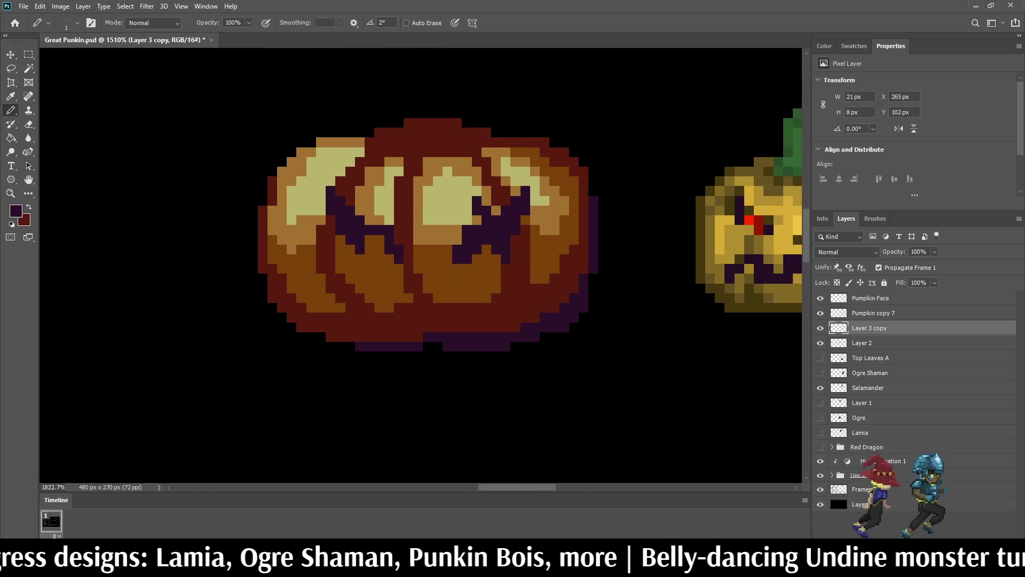
alt+click(752, 218)
- Pencil a two-pixel bright red pupil into the big pumpkin's left eye
key(x)
key(x)
key(b)
scroll(335, 270, up, 2)
click(333, 224)
click(349, 224)
scroll(338, 224, down, 10)
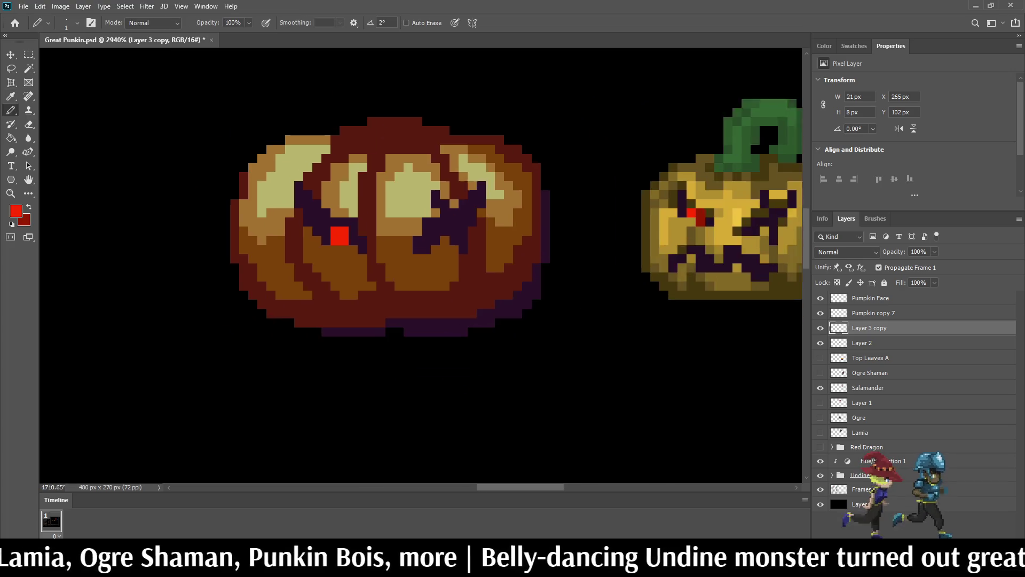
scroll(320, 214, down, 2)
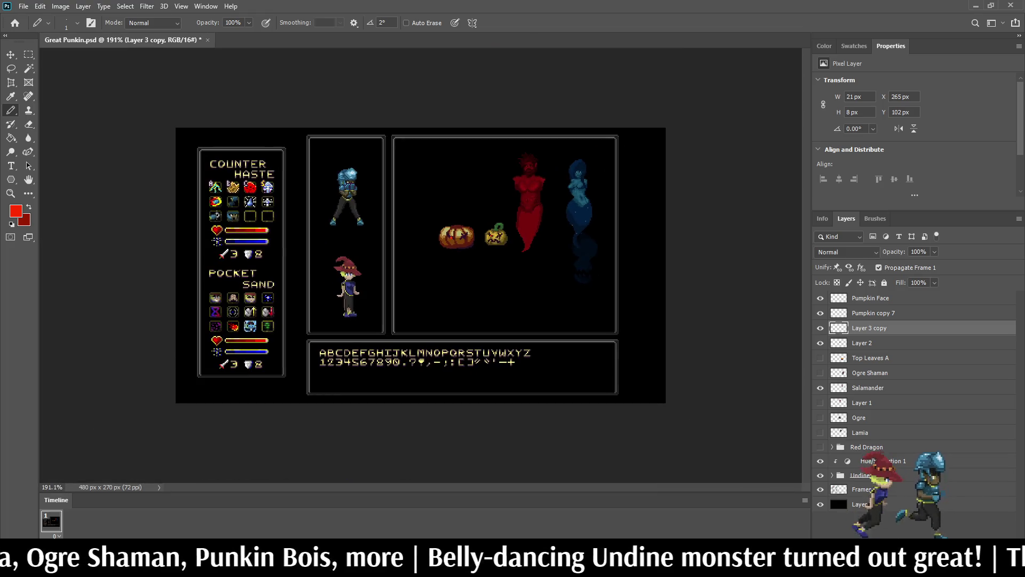
scroll(320, 213, up, 6)
scroll(491, 252, up, 6)
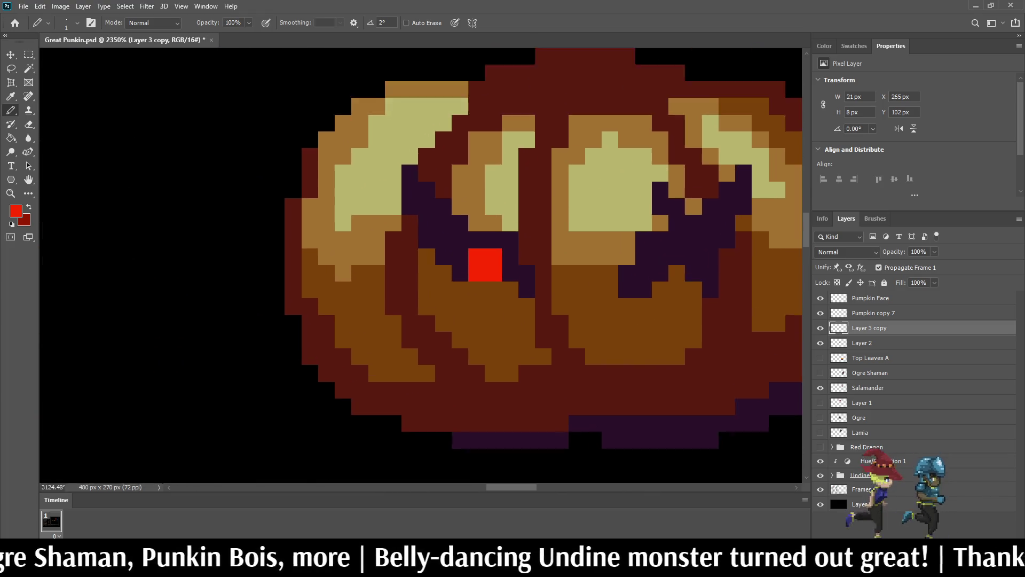
key(x)
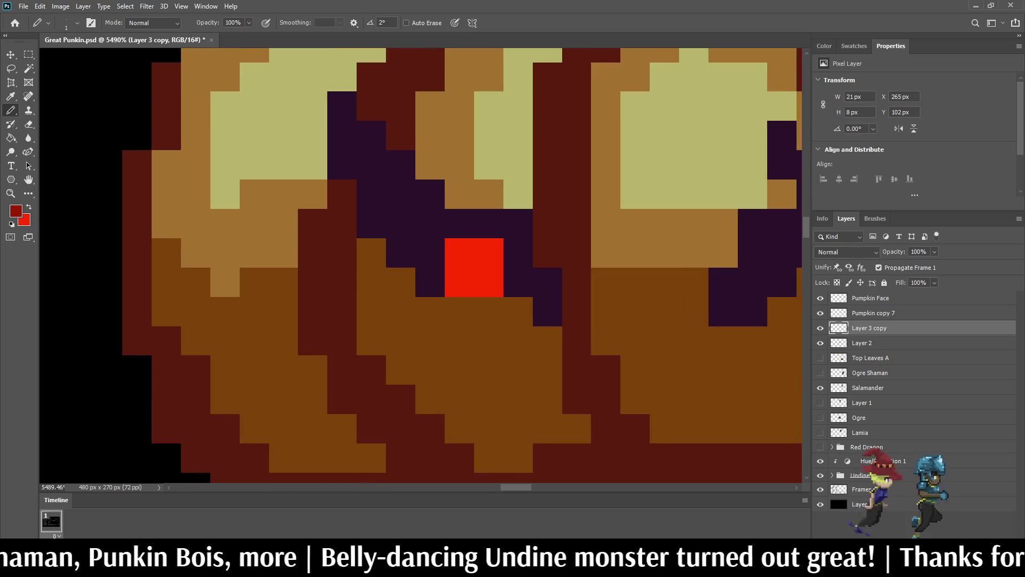
key(i)
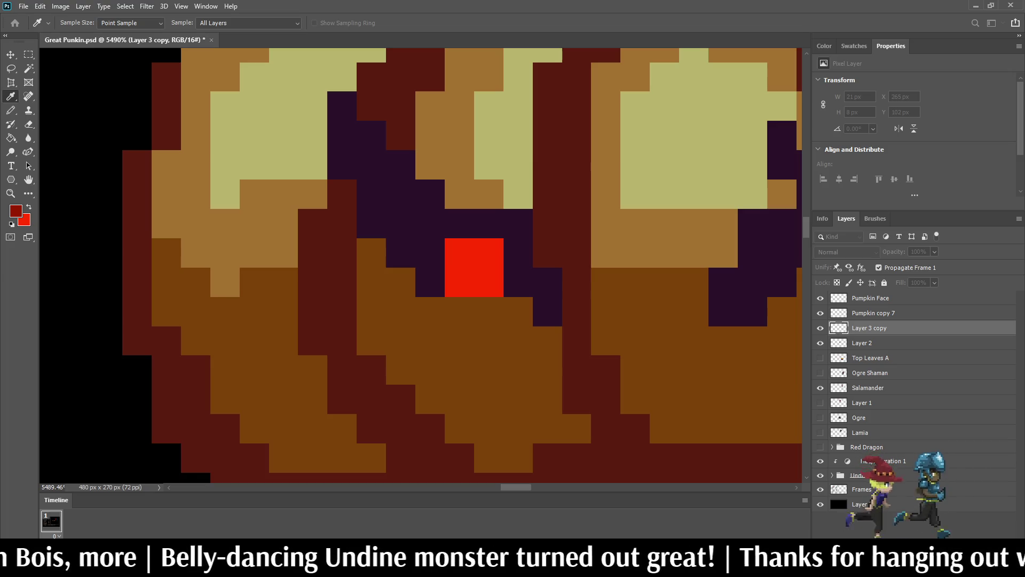
- Paint six dark red pixels around the big pumpkin's red pupil
key(b)
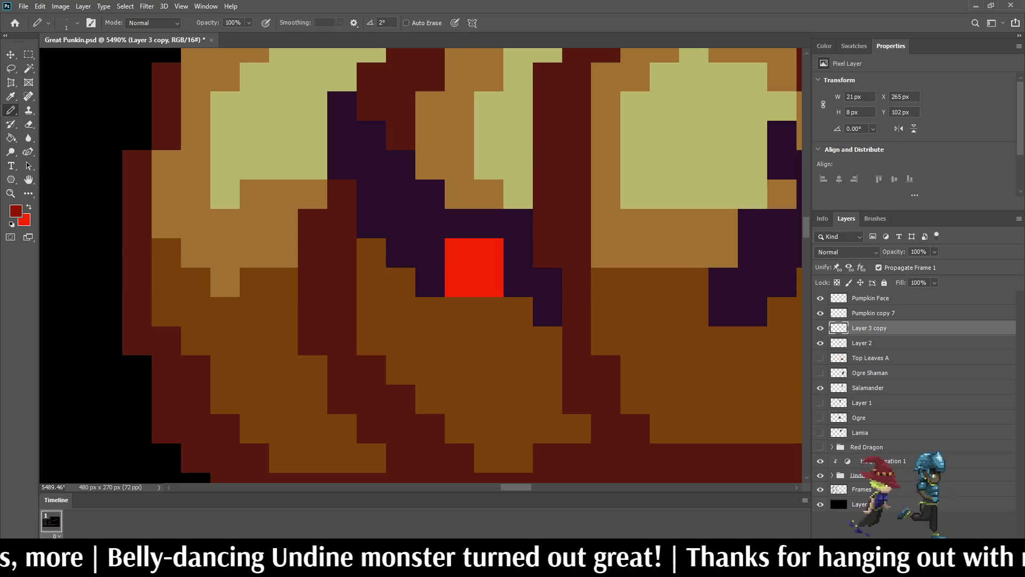
click(518, 282)
click(518, 252)
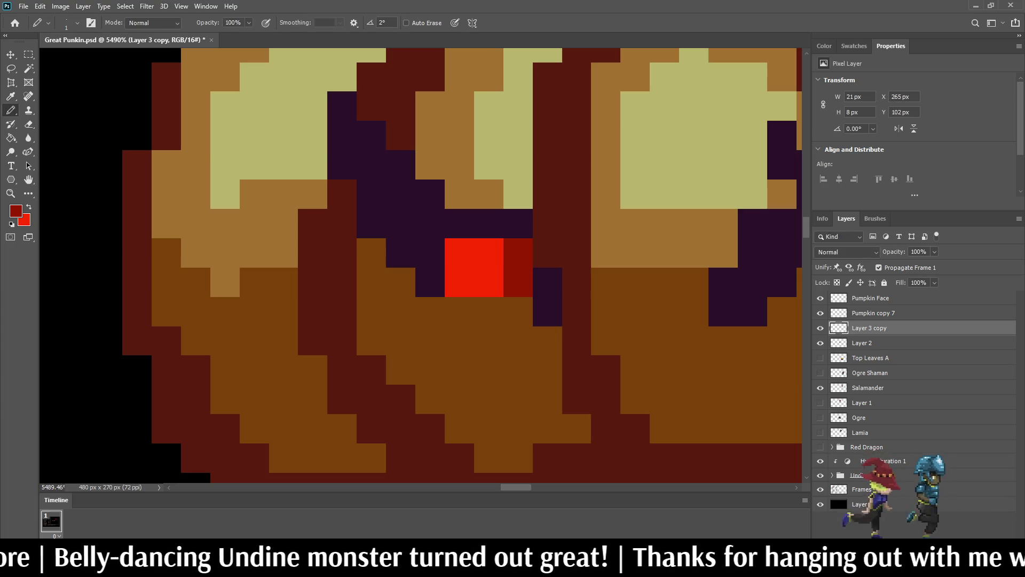
click(488, 224)
click(459, 223)
click(430, 252)
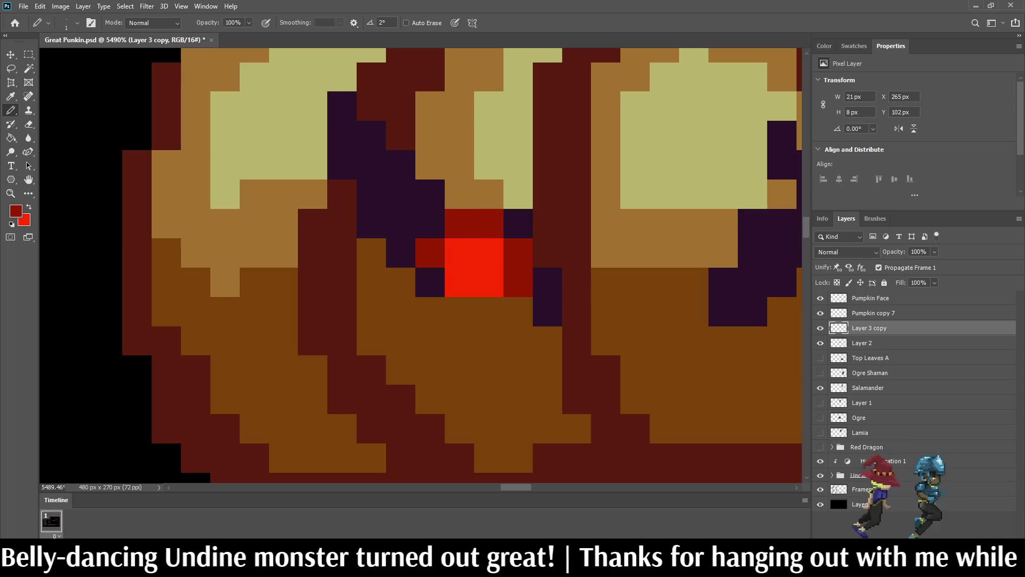
click(430, 281)
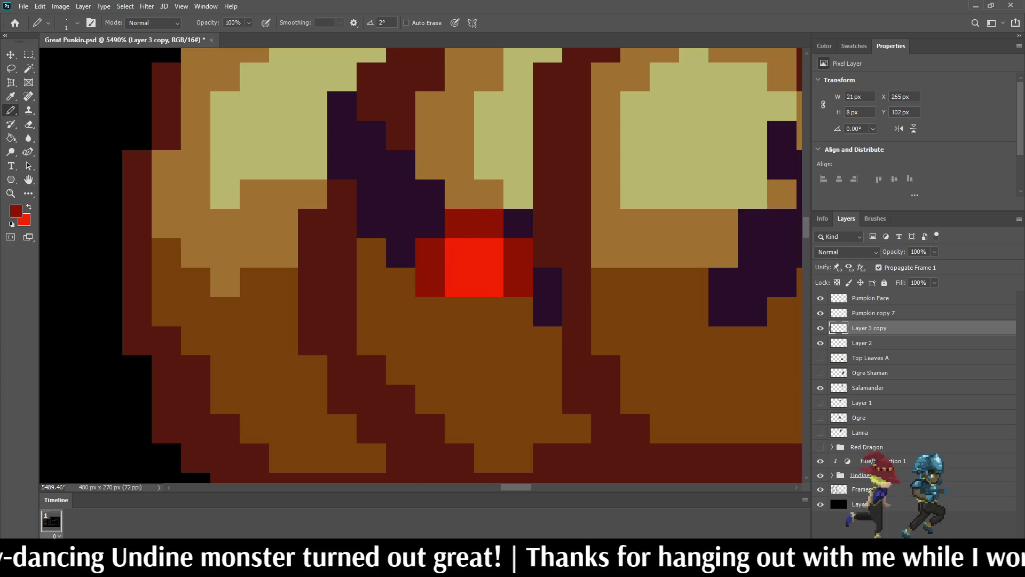
- Sample the dark purple and paint over the red ring at 50% opacity
alt+click(401, 251)
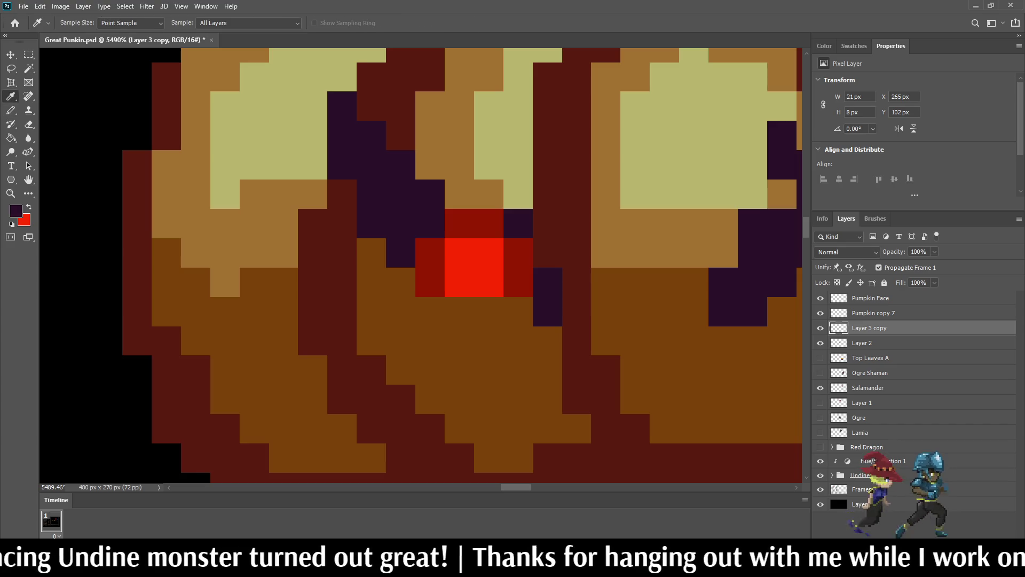
key(Return)
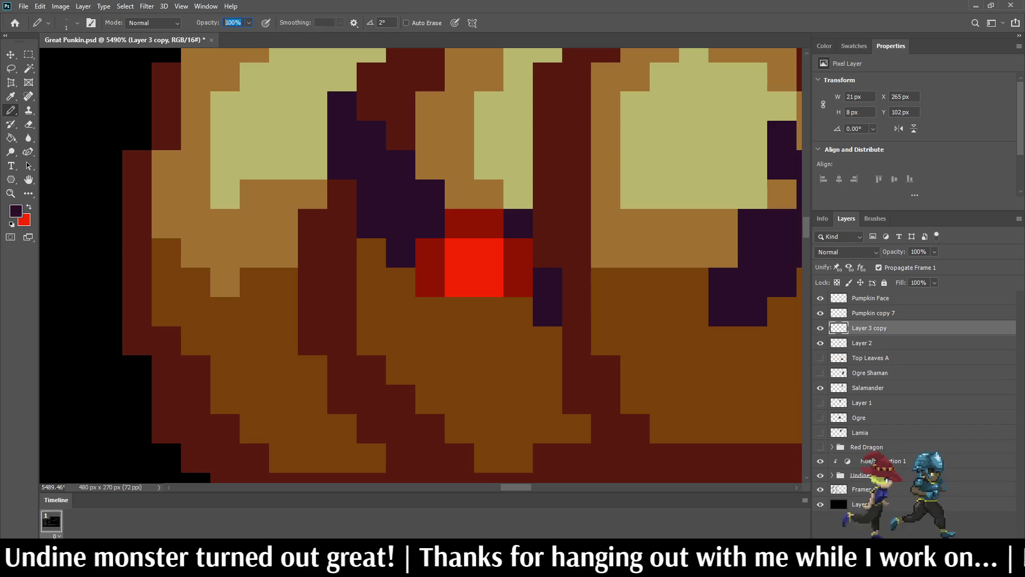
key(5)
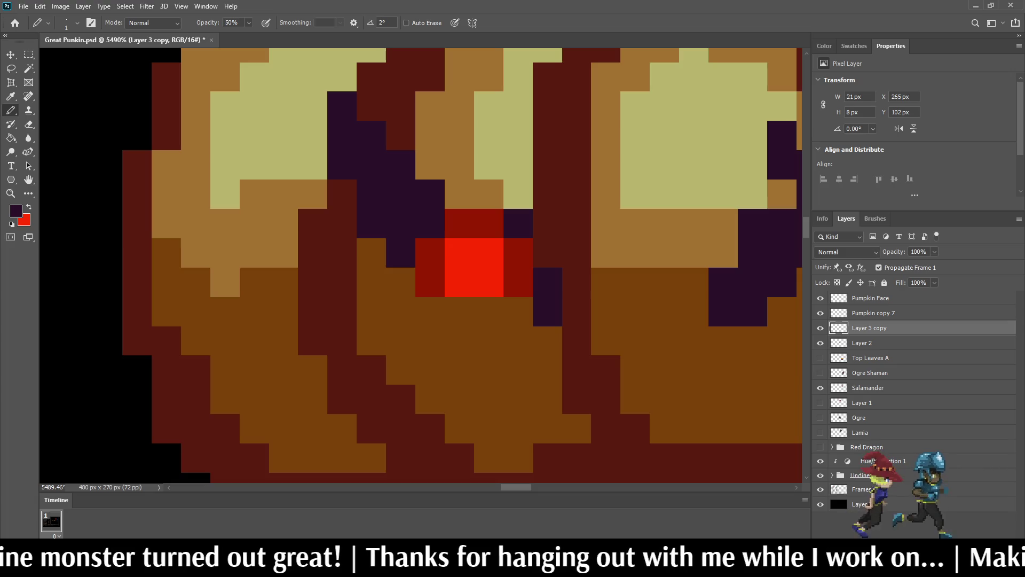
drag(489, 223, 459, 223)
click(430, 267)
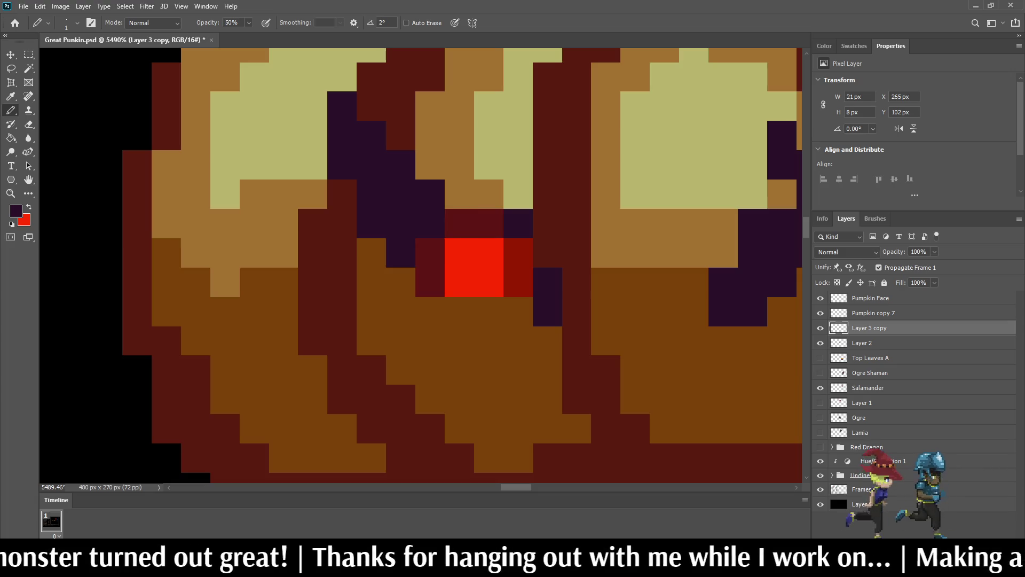
drag(519, 282, 518, 253)
scroll(474, 267, down, 10)
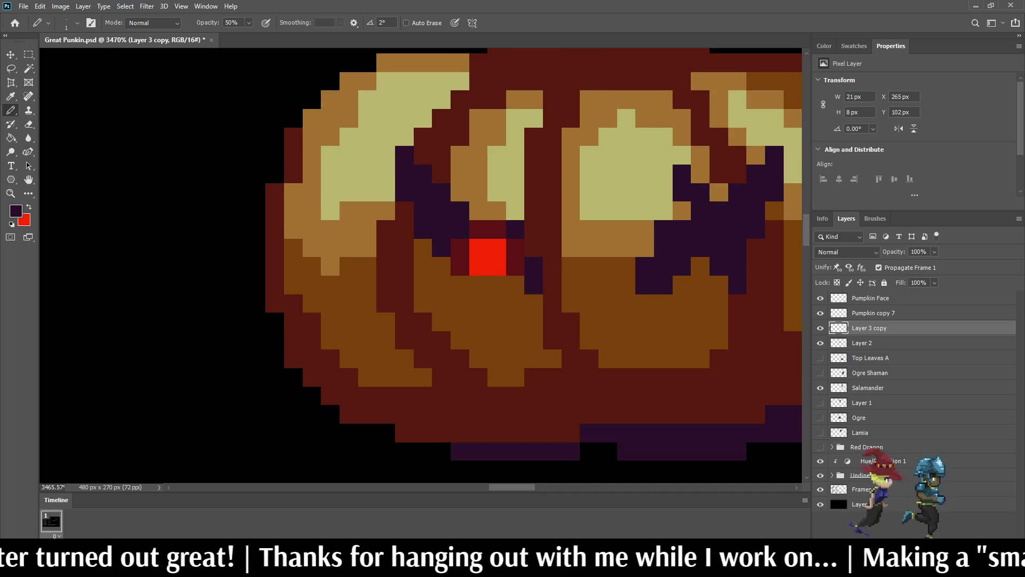
scroll(555, 196, up, 5)
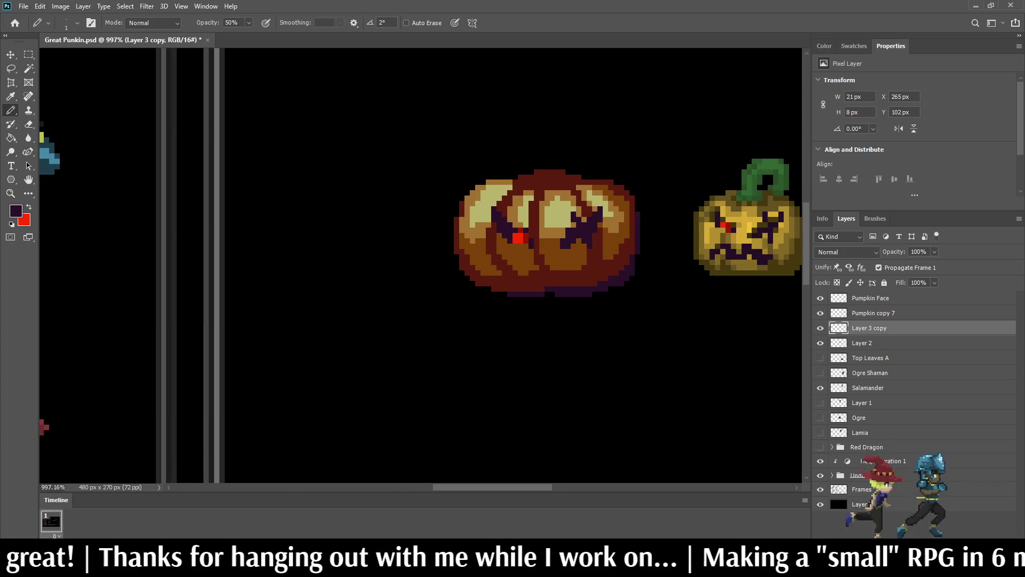
scroll(526, 241, up, 1)
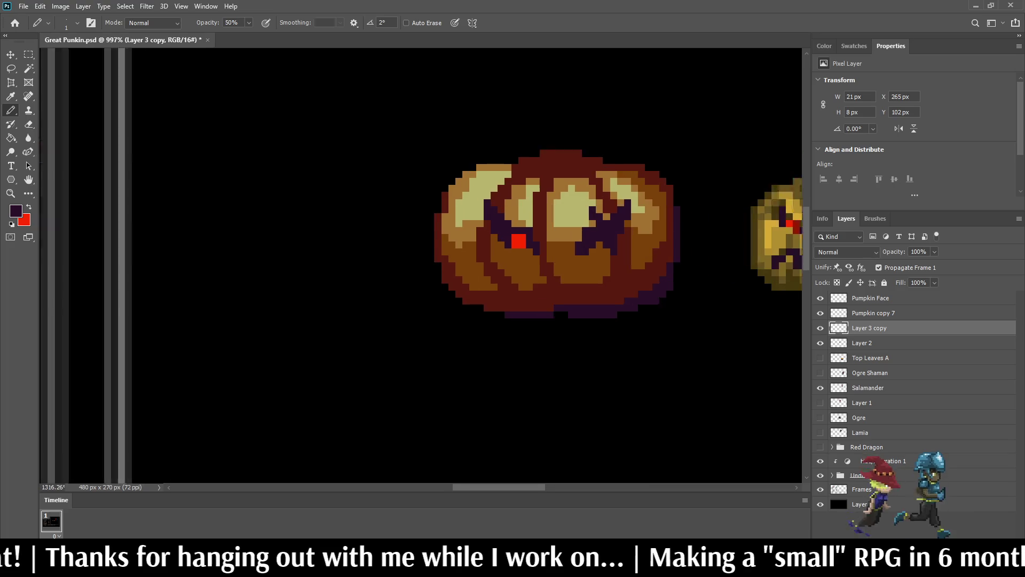
- Sample the bright red from the pumpkin's eye and return to the Pencil
scroll(519, 241, up, 6)
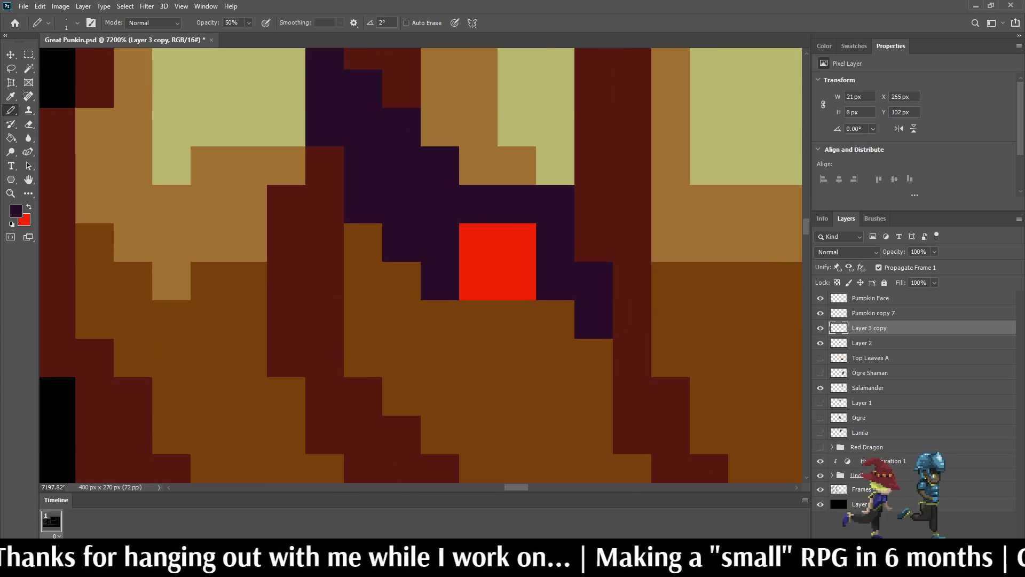
key(i)
click(518, 242)
key(b)
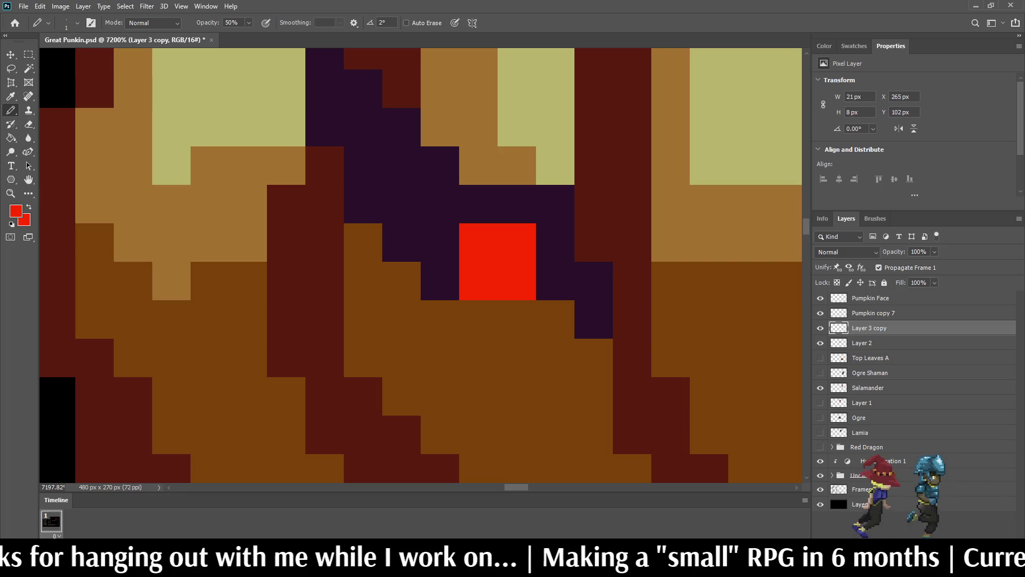
key(i)
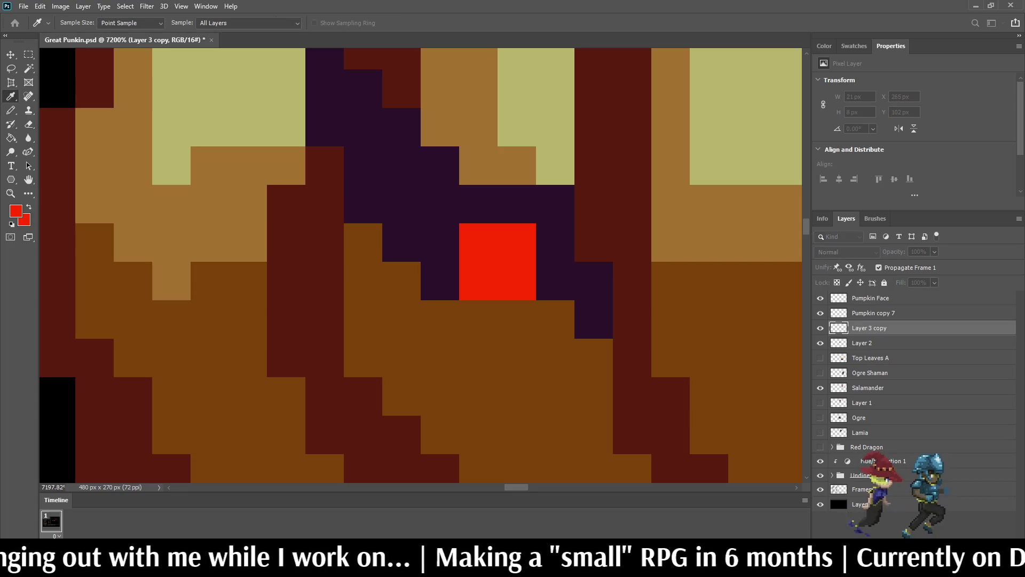
key(b)
- Paint over the red eye's pixels at 50% opacity to shade them darker red
click(517, 242)
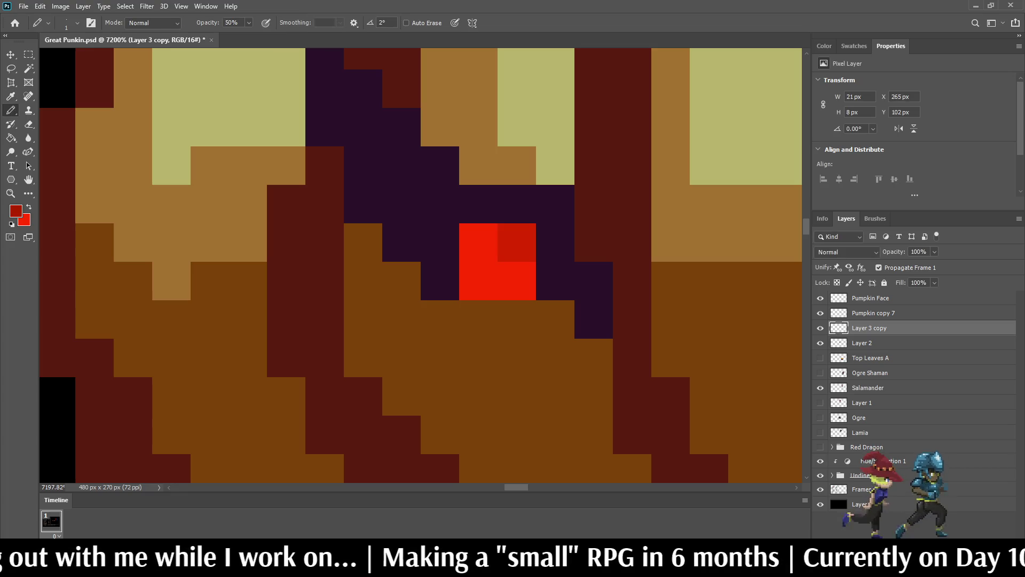
click(517, 280)
click(479, 281)
scroll(479, 280, down, 10)
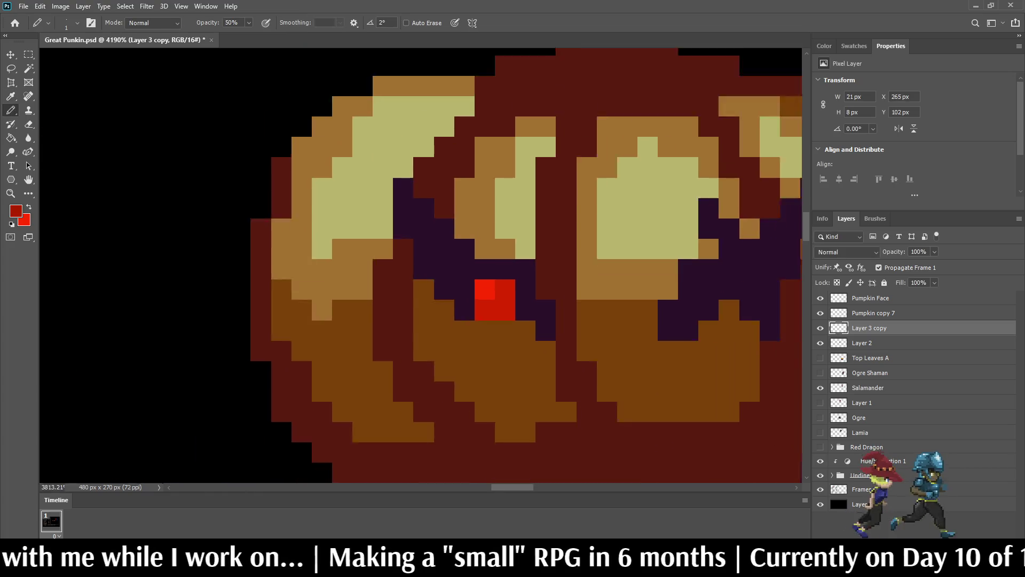
scroll(514, 349, up, 2)
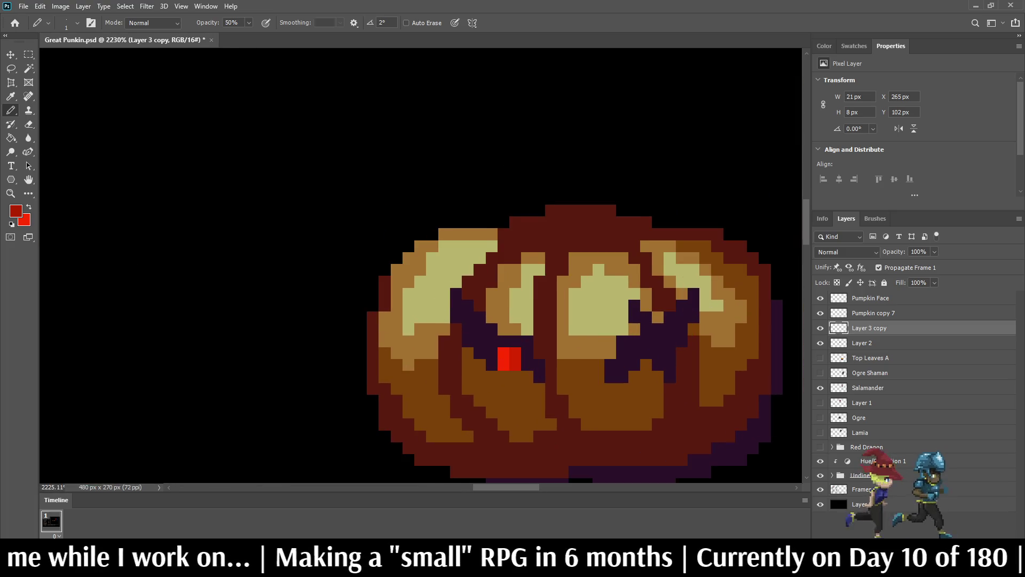
scroll(514, 350, up, 3)
scroll(514, 368, up, 3)
click(479, 321)
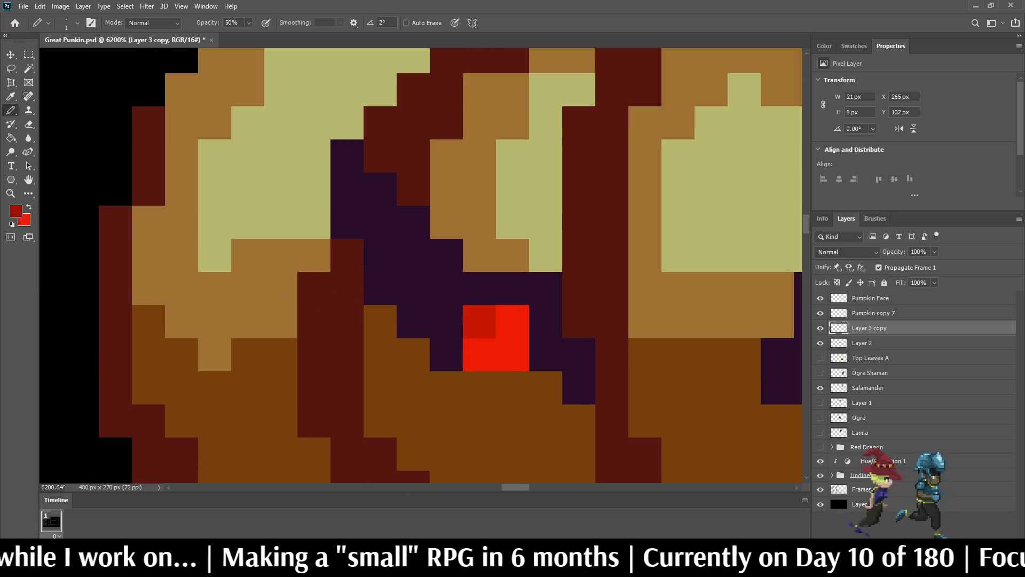
click(479, 355)
click(512, 320)
scroll(513, 352, down, 8)
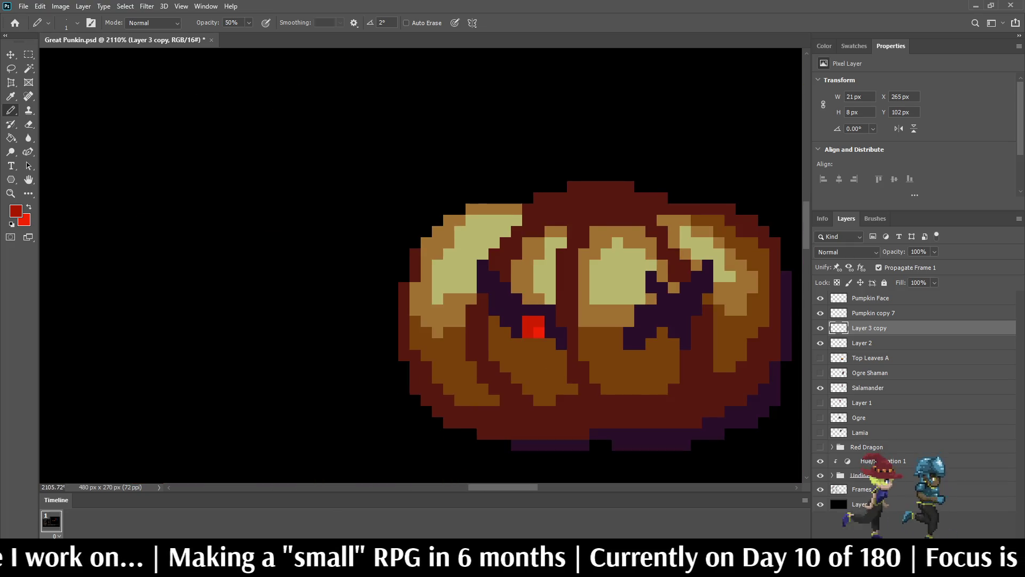
scroll(583, 289, up, 2)
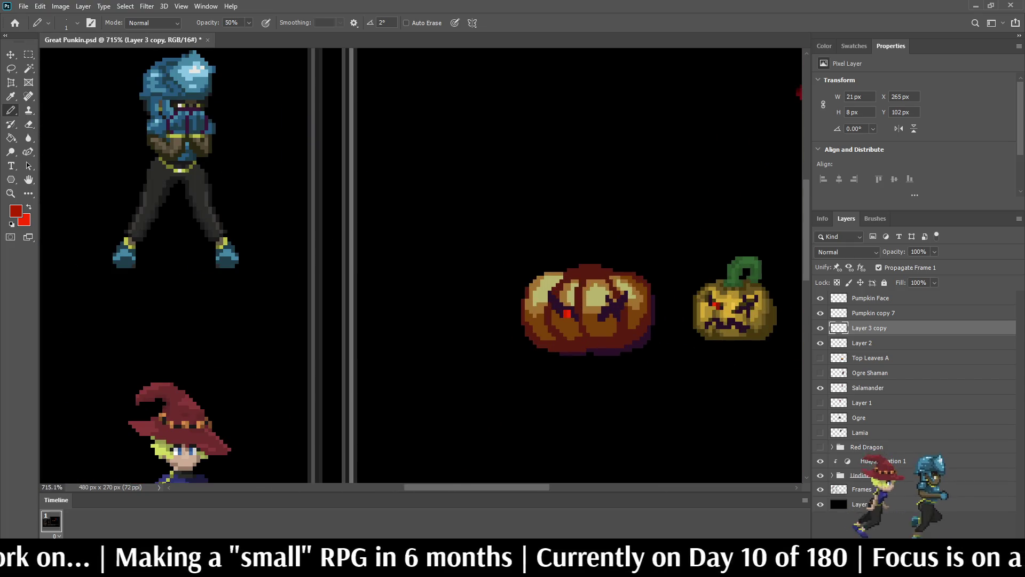
scroll(584, 299, down, 5)
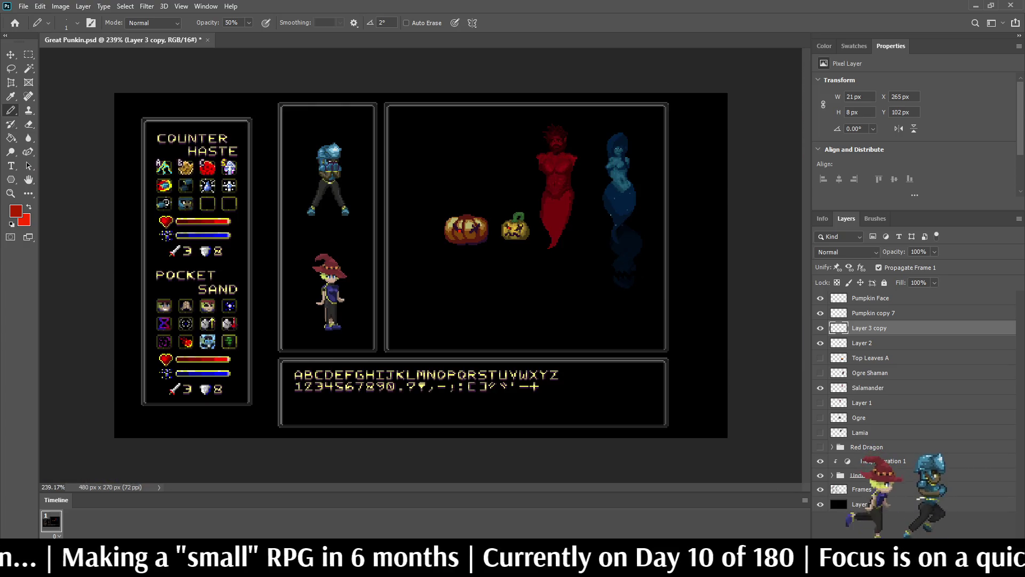
- Save Great Punkin.psd with the shaded red eye using Ctrl+S
scroll(470, 262, up, 3)
key(ctrl+s)
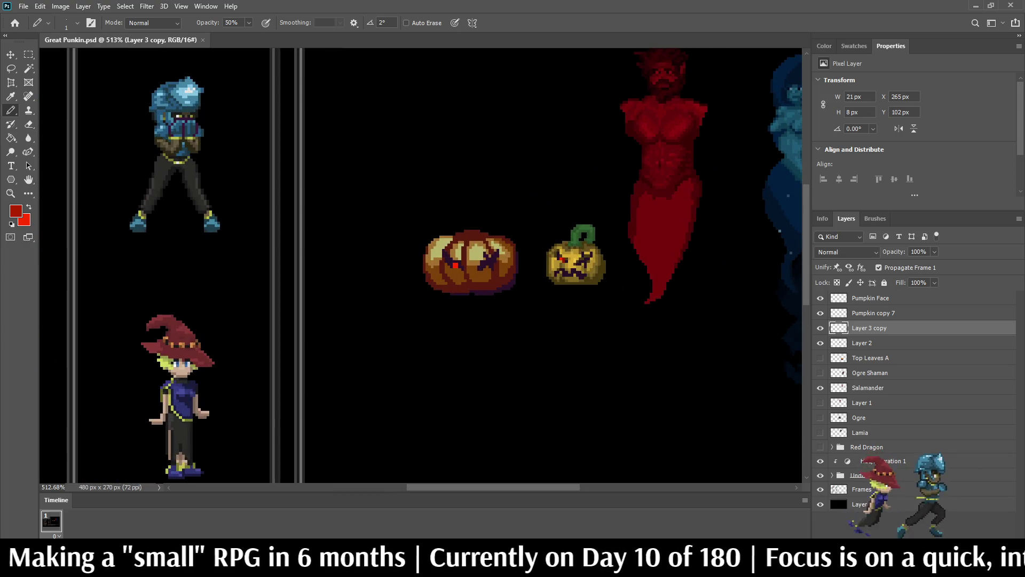
scroll(470, 262, down, 5)
scroll(470, 261, up, 4)
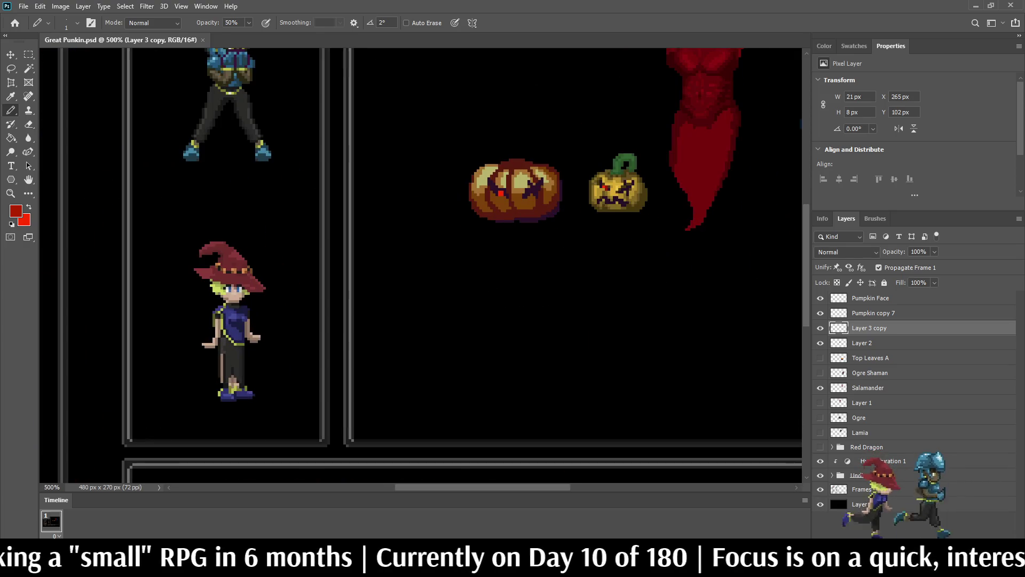
scroll(469, 262, up, 2)
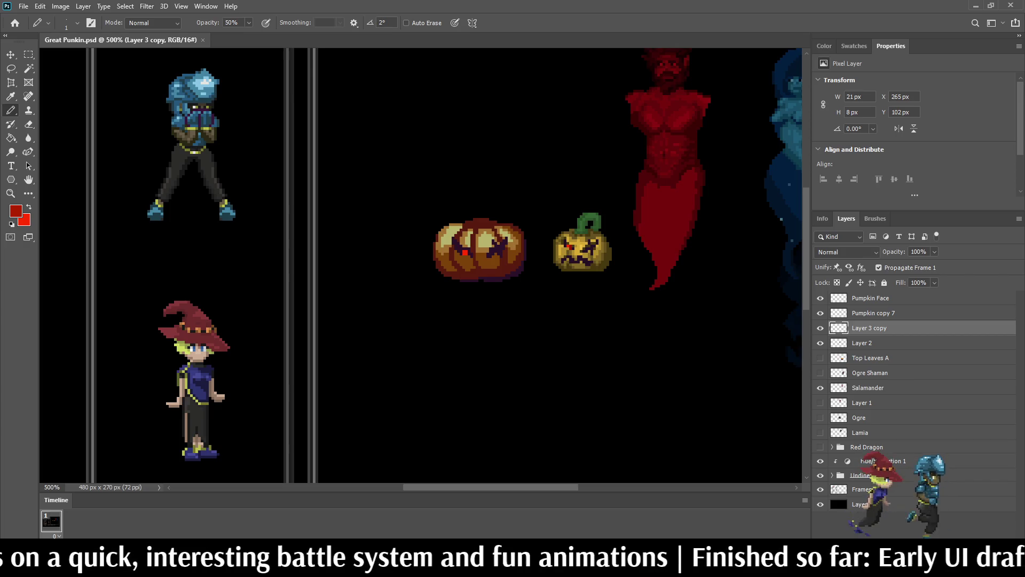
- Pick up the outline's dark purple at 100% opacity and paint pixels near the left eye
scroll(473, 251, down, 3)
scroll(474, 251, up, 8)
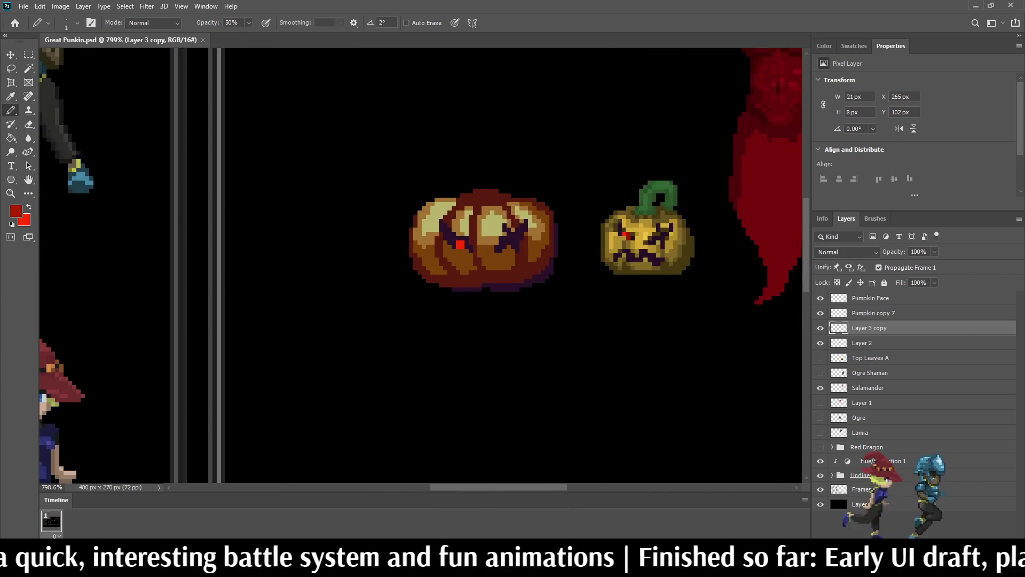
scroll(493, 299, up, 4)
key(e)
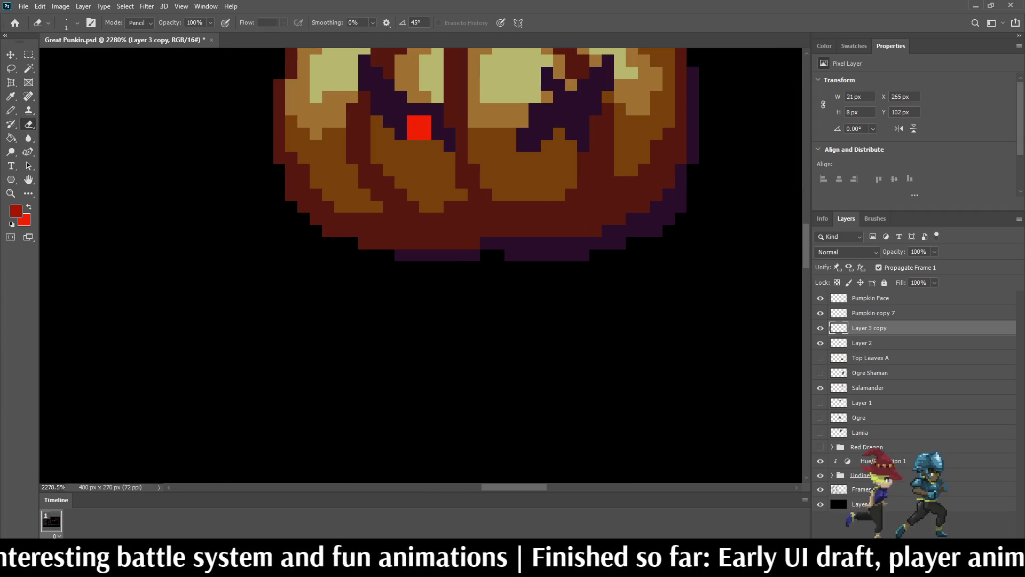
scroll(621, 203, down, 5)
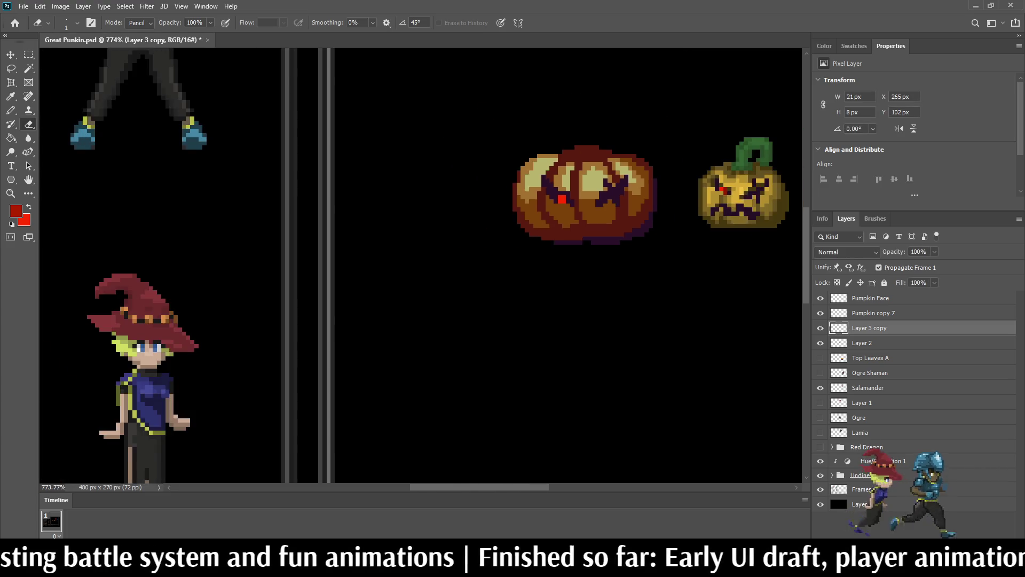
scroll(585, 170, up, 5)
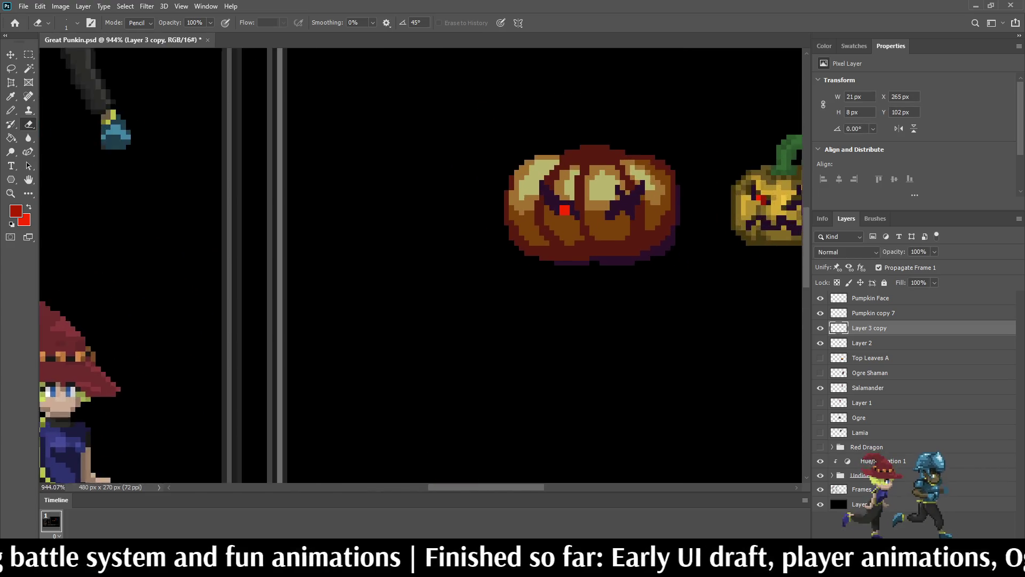
key(i)
click(575, 238)
key(b)
scroll(576, 238, up, 1)
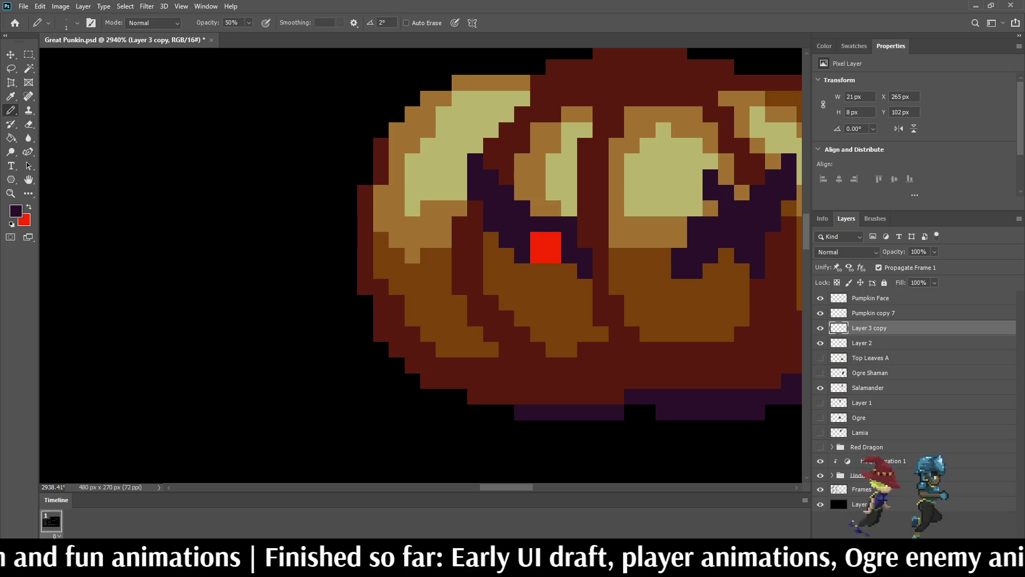
key(0)
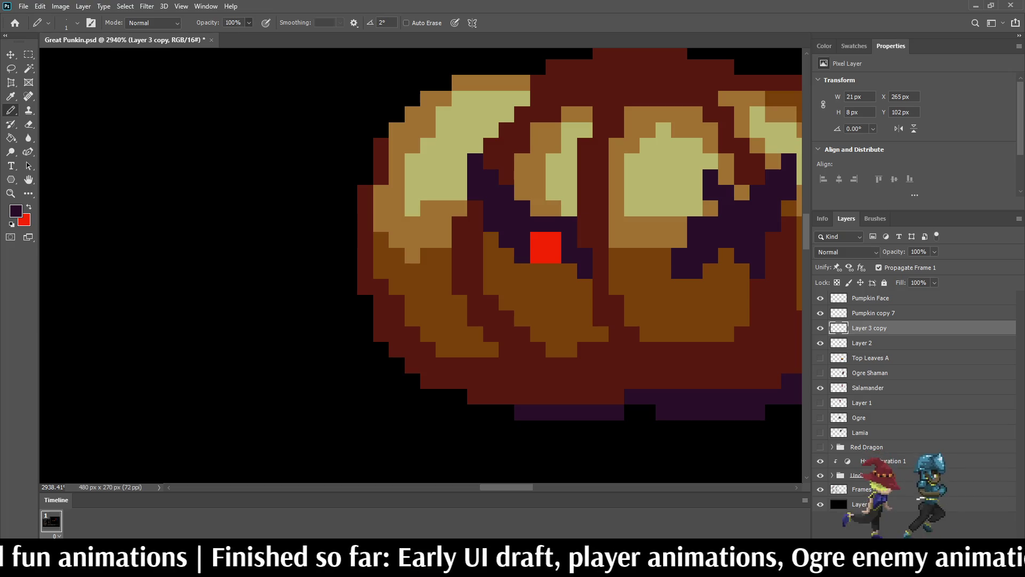
mouse_move(585, 225)
mouse_down()
mouse_move(584, 240)
mouse_move(475, 146)
mouse_up()
- Extend dark purple below and beside the right eye, undoing one stray pixel
scroll(512, 213, down, 5)
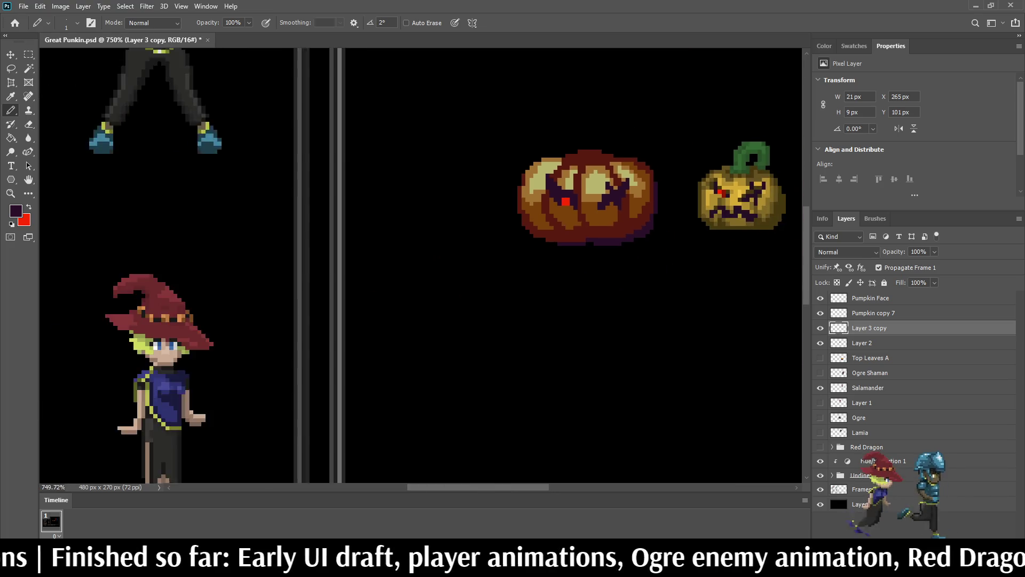
scroll(512, 214, up, 5)
scroll(583, 218, up, 2)
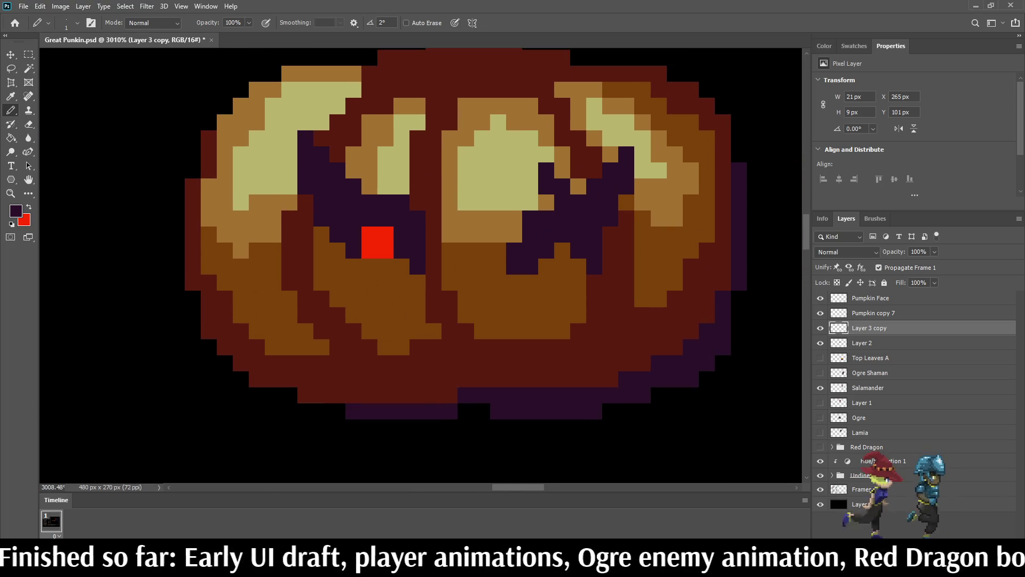
click(543, 272)
click(563, 253)
click(622, 234)
drag(641, 195, 640, 214)
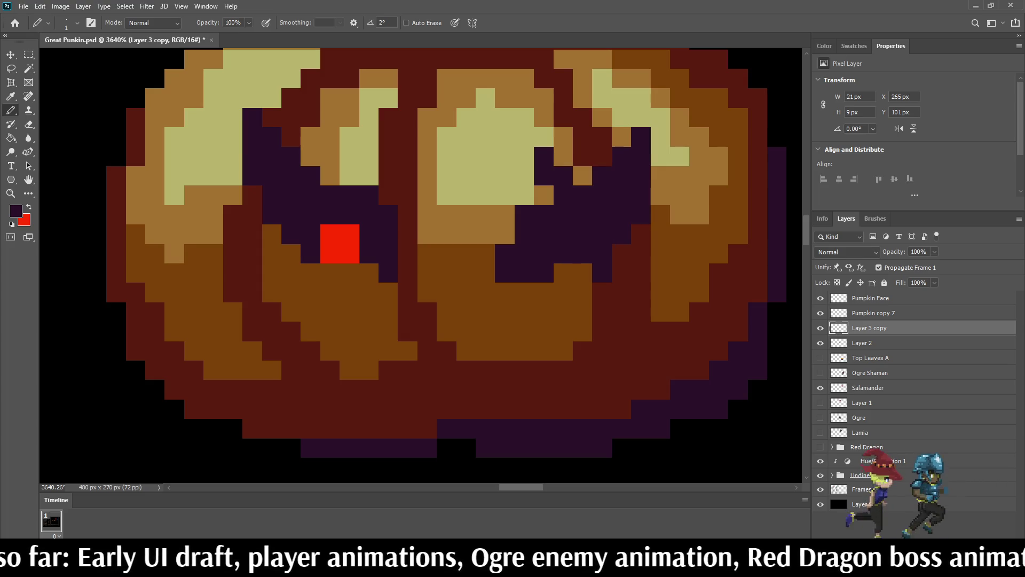
click(660, 156)
click(660, 136)
click(660, 117)
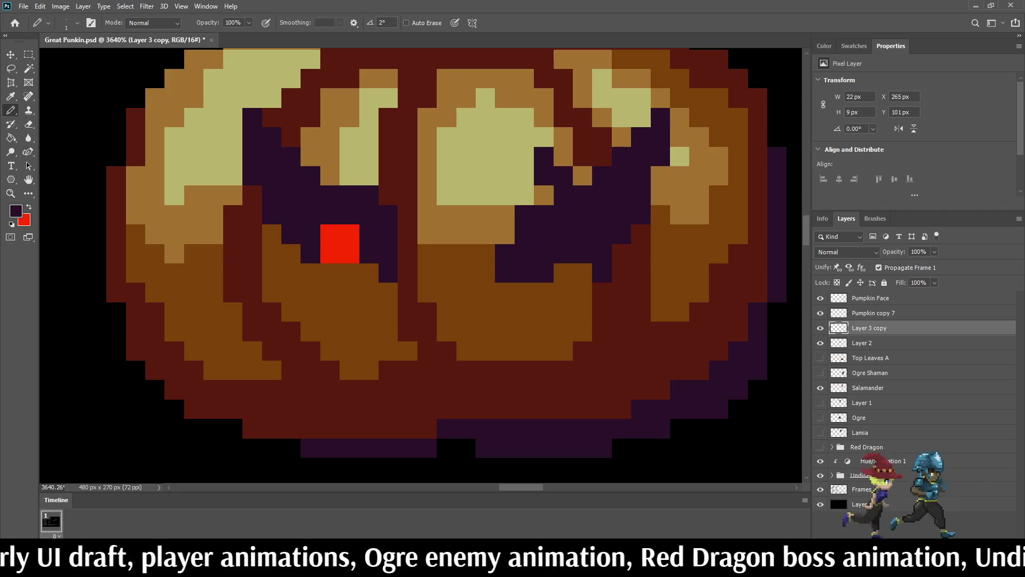
click(622, 292)
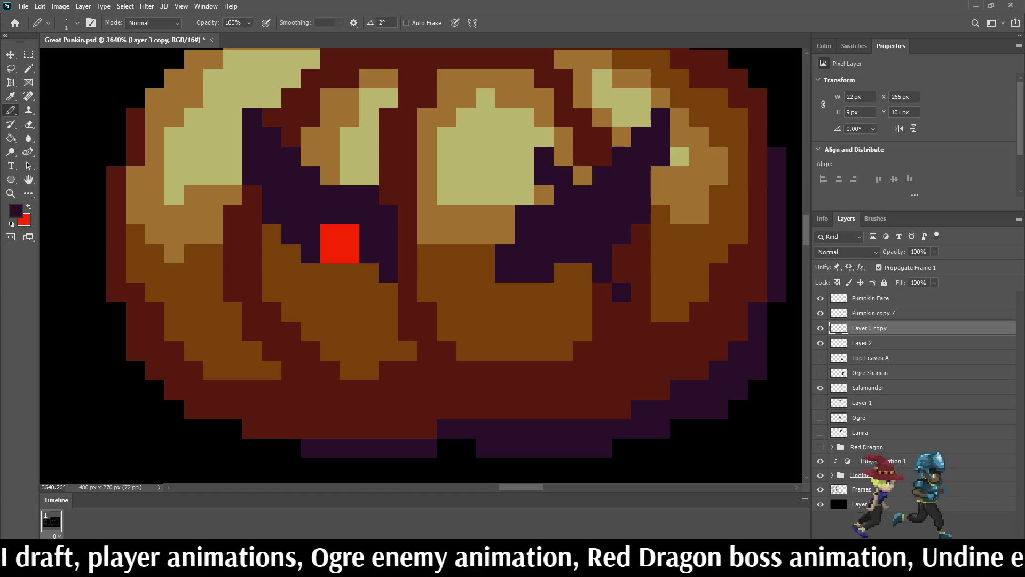
click(621, 312)
scroll(658, 188, down, 8)
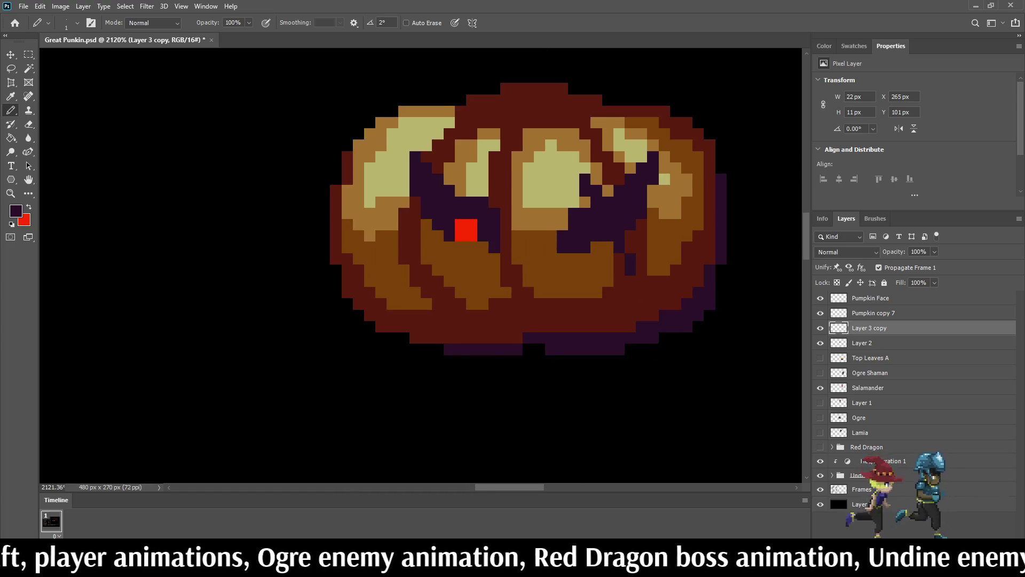
key(ctrl+z)
scroll(651, 198, up, 6)
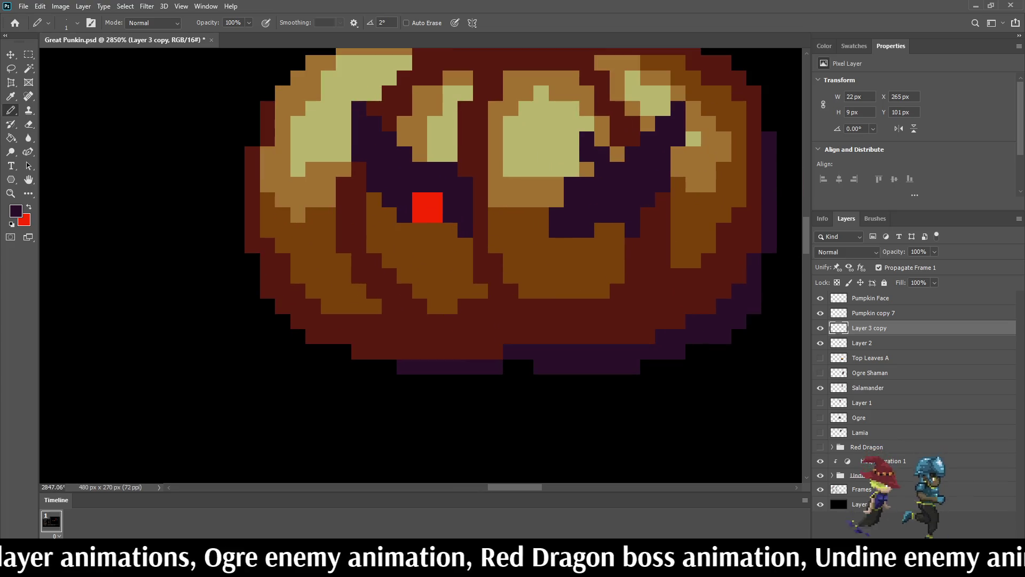
- Paint a dark purple column into the right eye and darken its edge pixels
scroll(744, 193, down, 3)
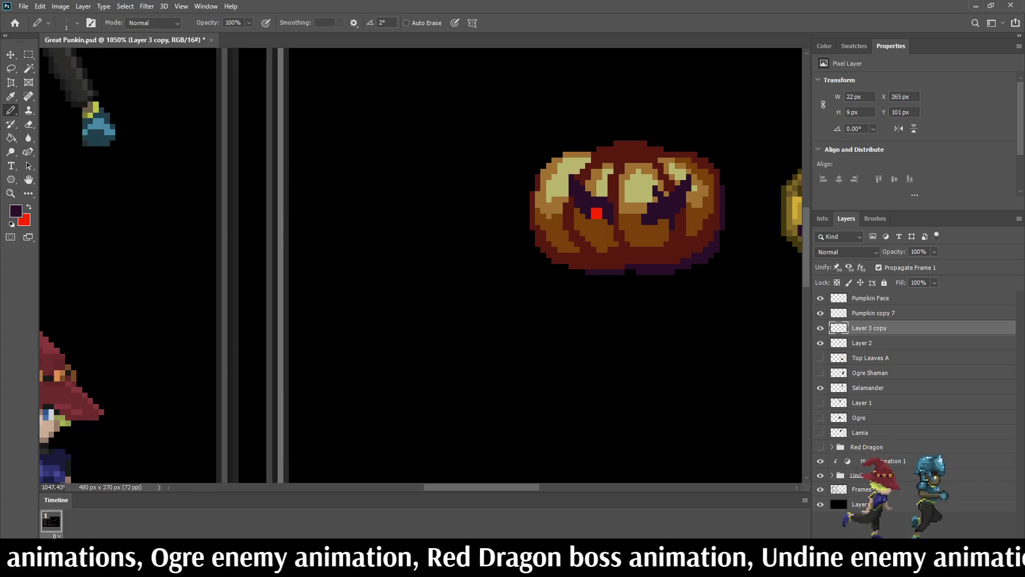
scroll(744, 194, up, 2)
drag(677, 233, 678, 247)
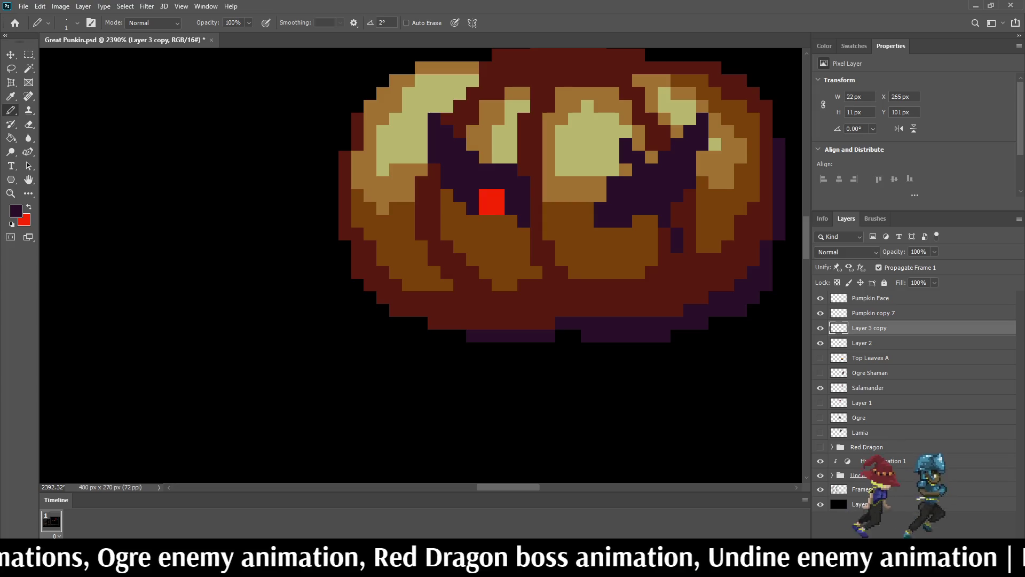
click(678, 221)
scroll(746, 149, down, 3)
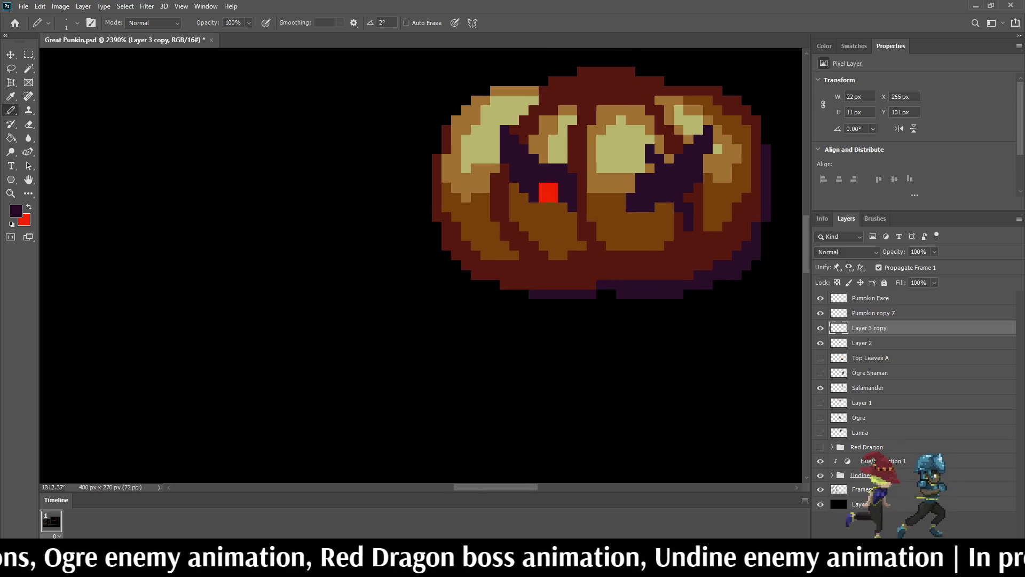
scroll(747, 148, up, 1)
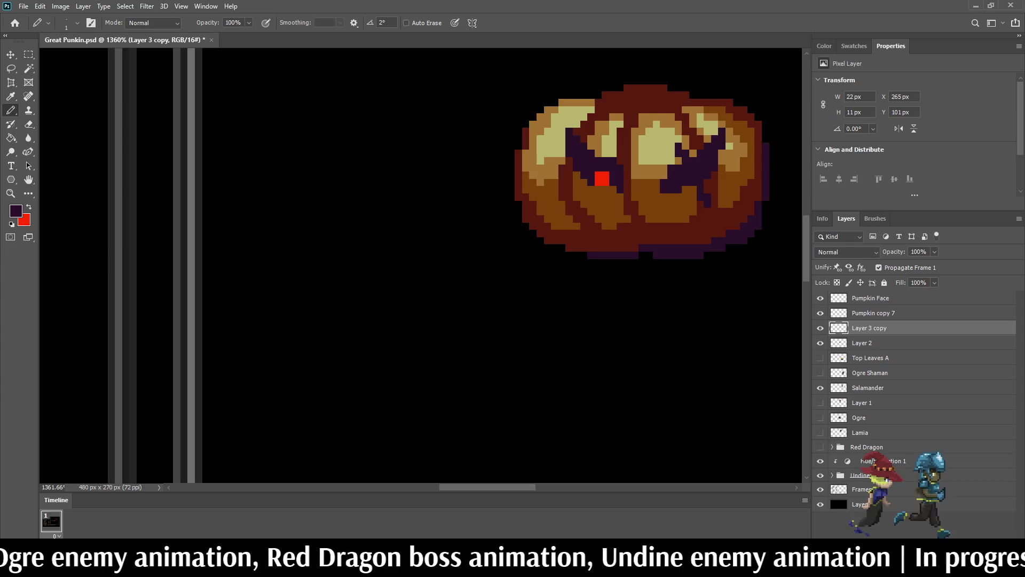
scroll(640, 171, down, 3)
scroll(641, 170, up, 2)
click(714, 172)
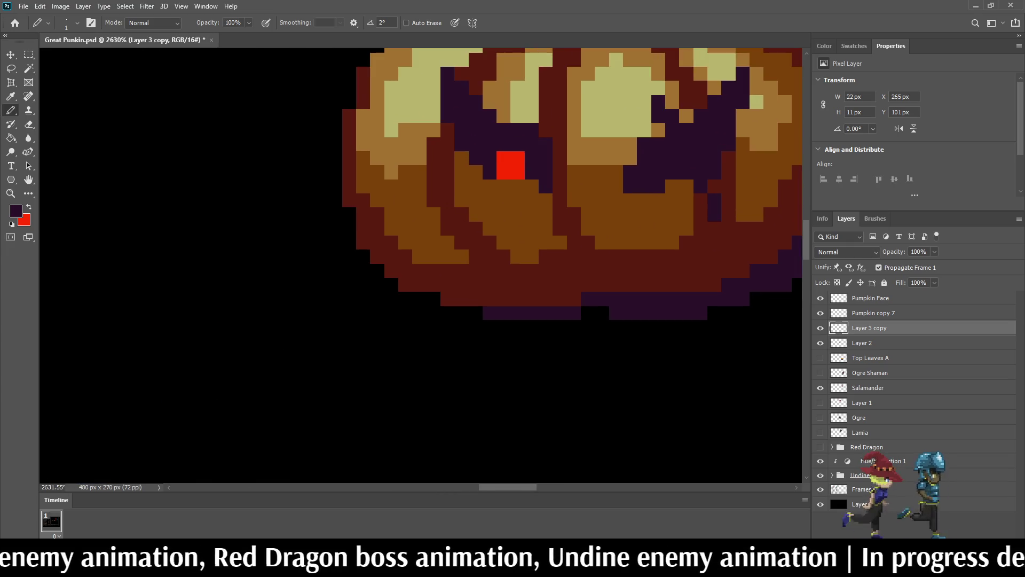
click(715, 187)
scroll(663, 183, down, 5)
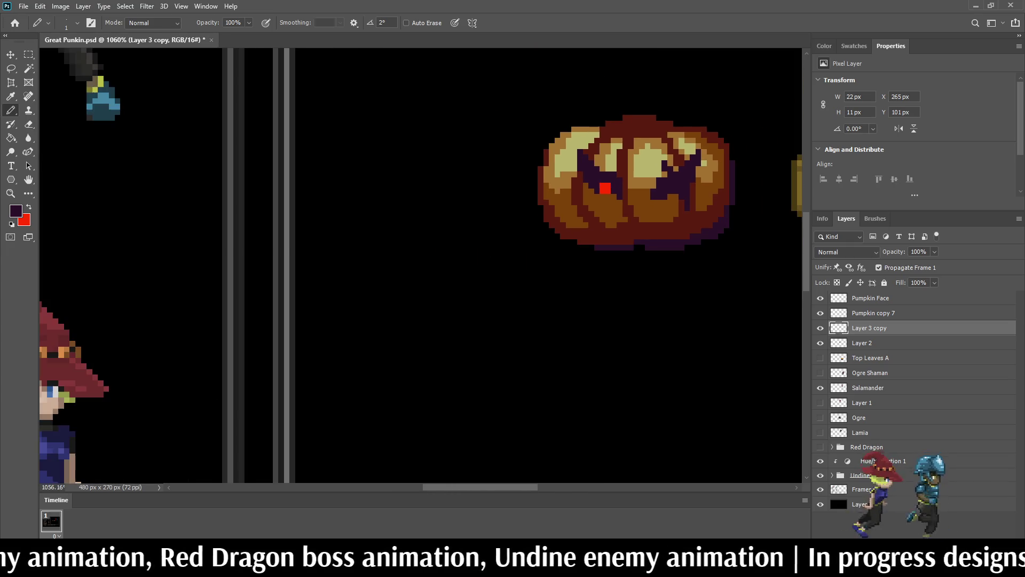
scroll(670, 159, down, 2)
scroll(670, 159, up, 8)
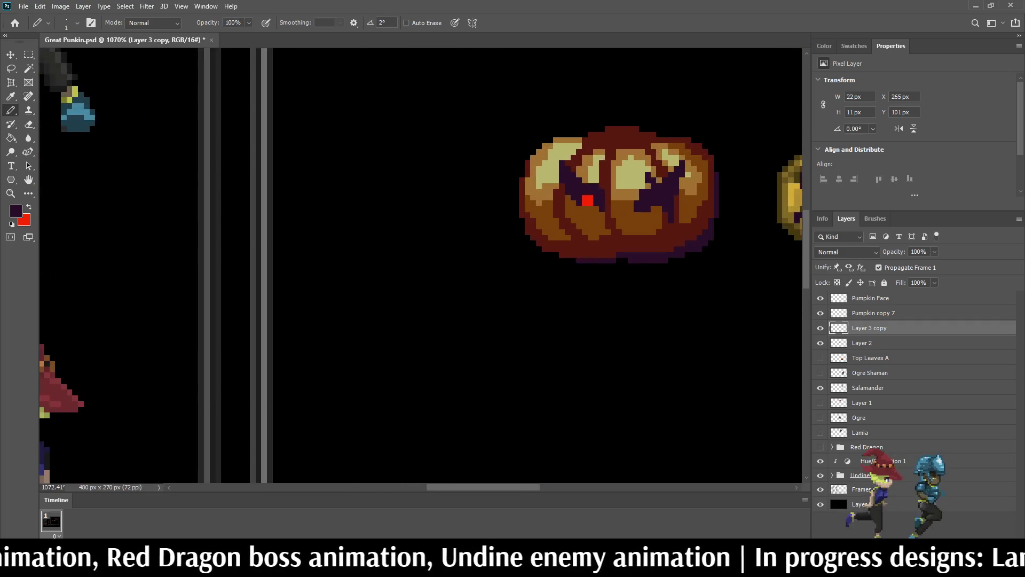
- Paint a three-pixel dark purple diagonal by the eye and sample the pumpkin's brown
click(655, 194)
click(639, 178)
click(623, 162)
scroll(599, 118, down, 2)
scroll(594, 93, down, 7)
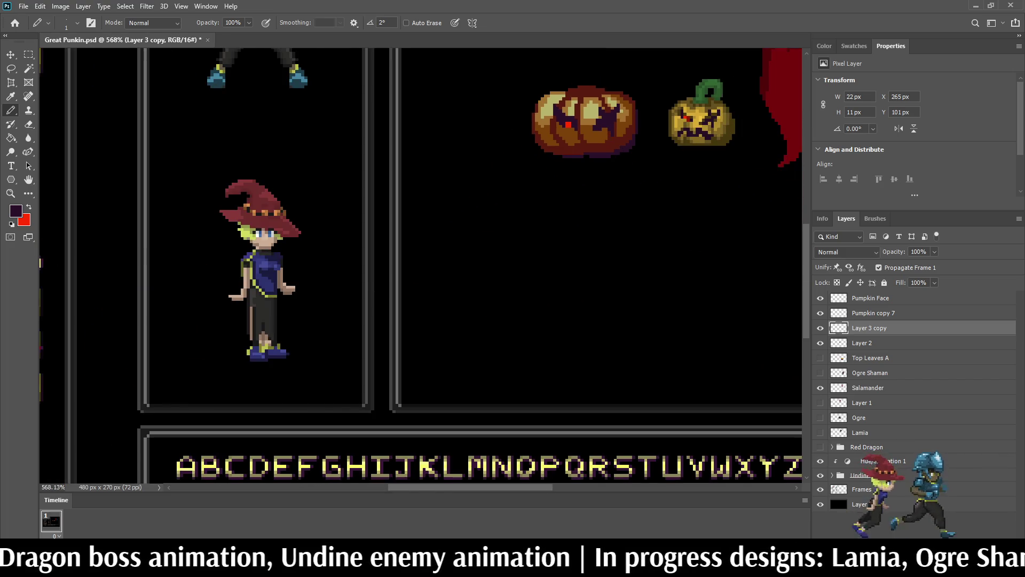
scroll(602, 89, up, 3)
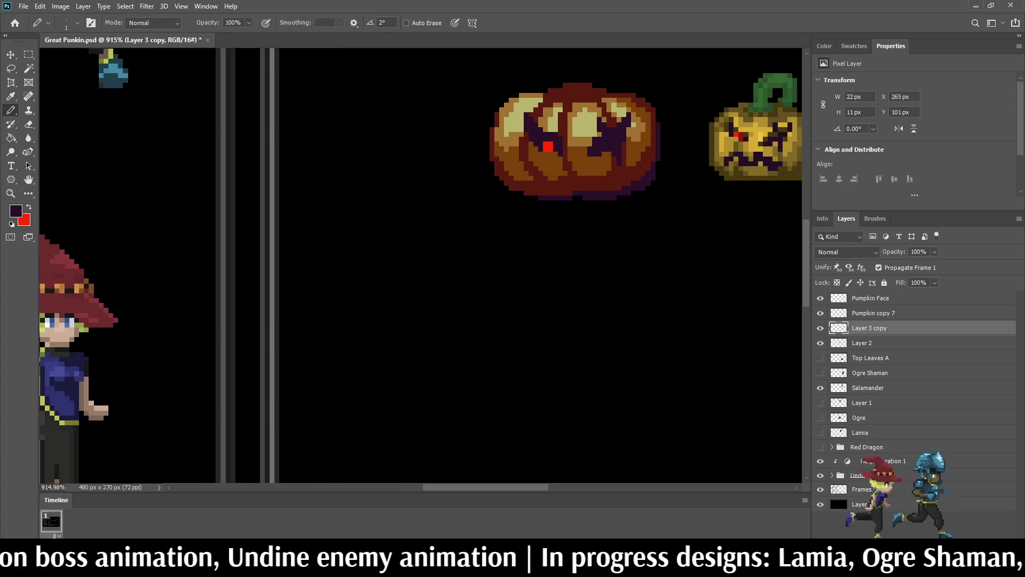
scroll(607, 88, down, 3)
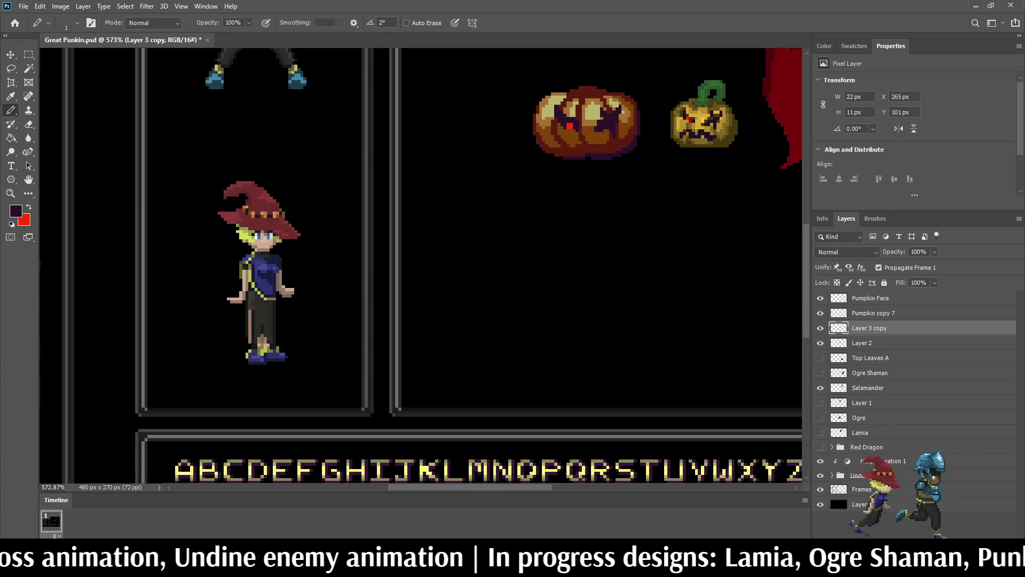
scroll(590, 137, up, 8)
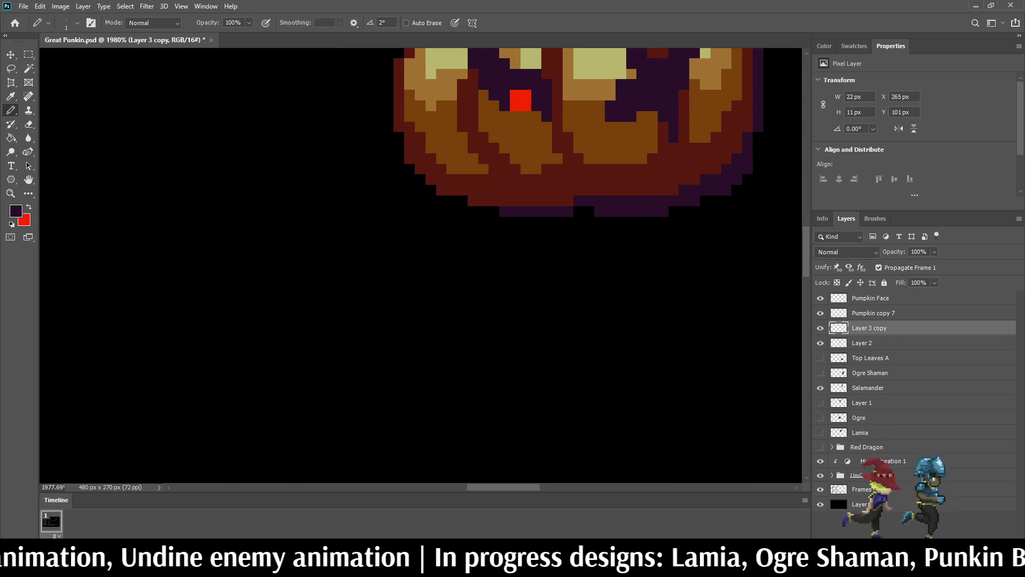
scroll(581, 160, down, 6)
scroll(580, 160, up, 4)
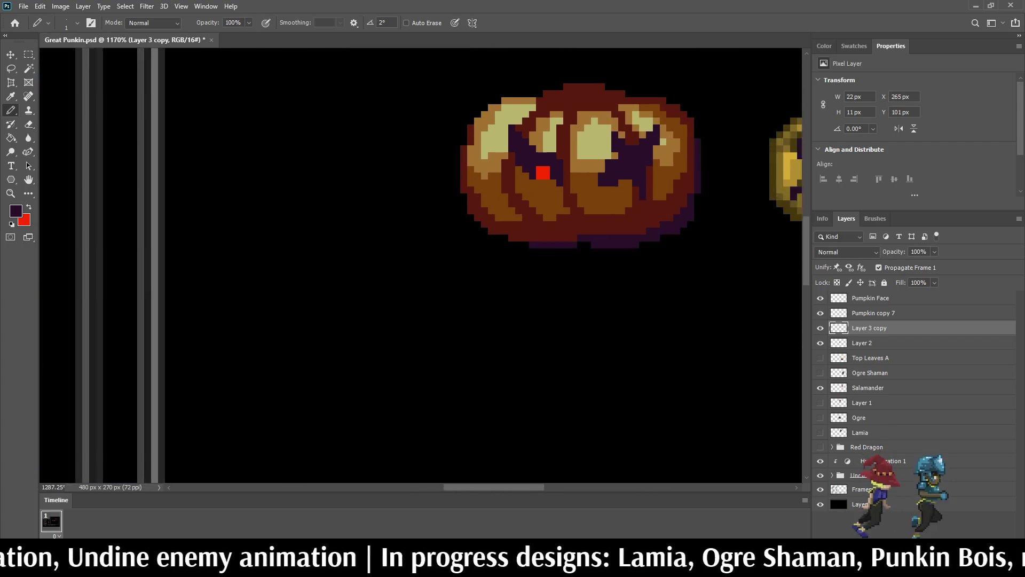
scroll(537, 138, up, 3)
alt+click(537, 138)
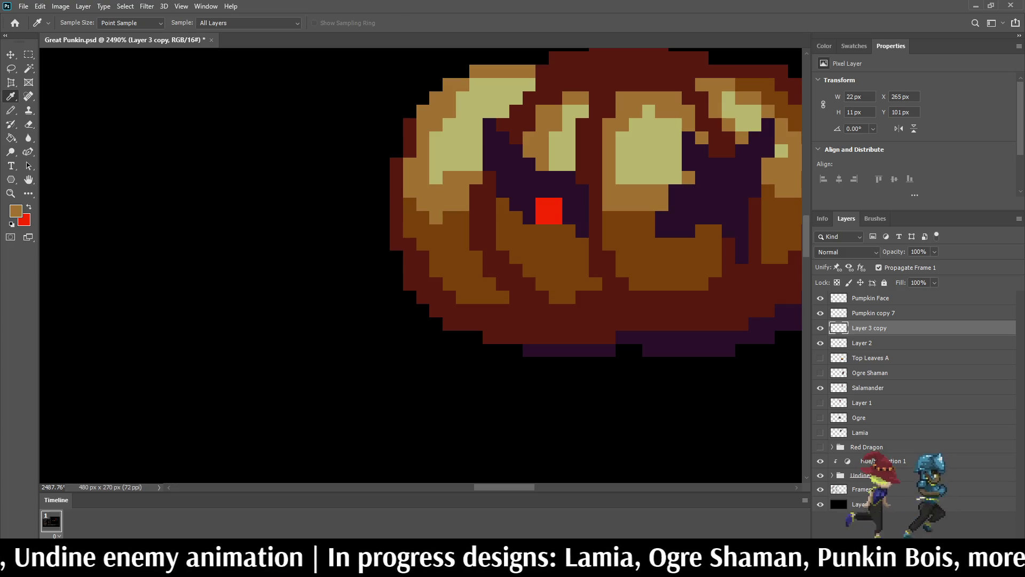
- At 50% opacity, shade the left eye's diagonal edge and the row above the red pixel in brown
key(Return)
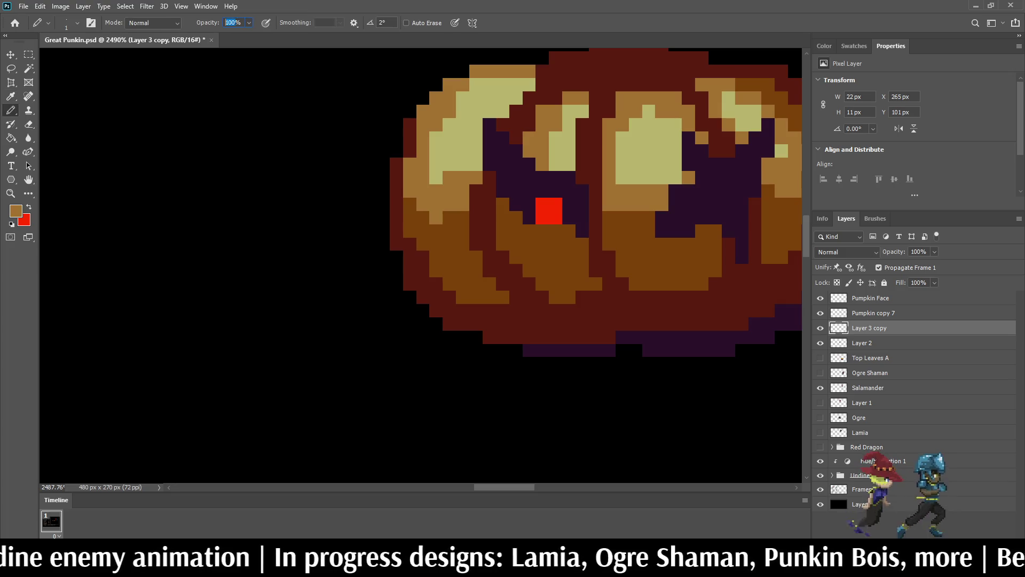
key(5)
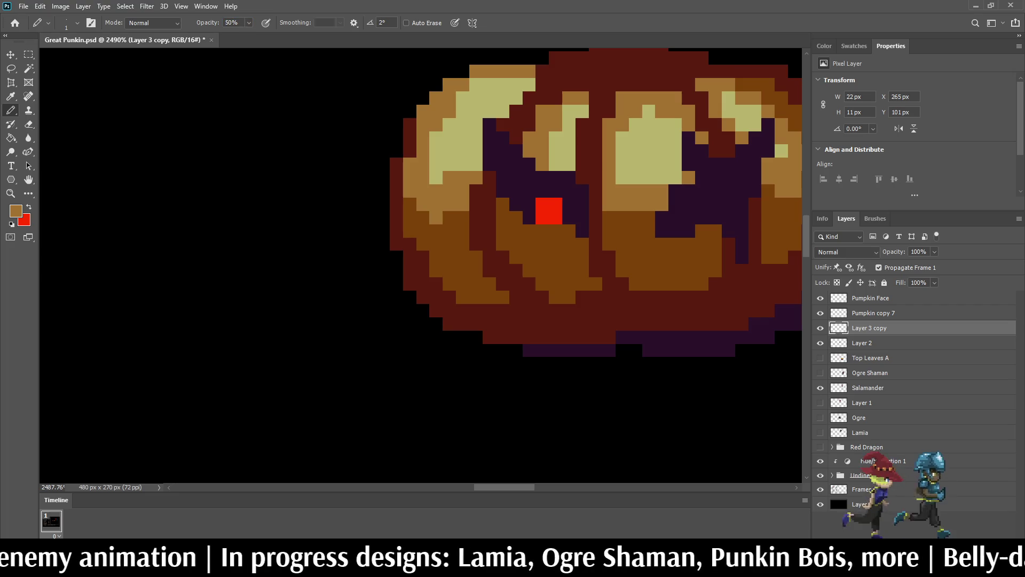
click(489, 124)
click(502, 138)
click(517, 152)
click(528, 163)
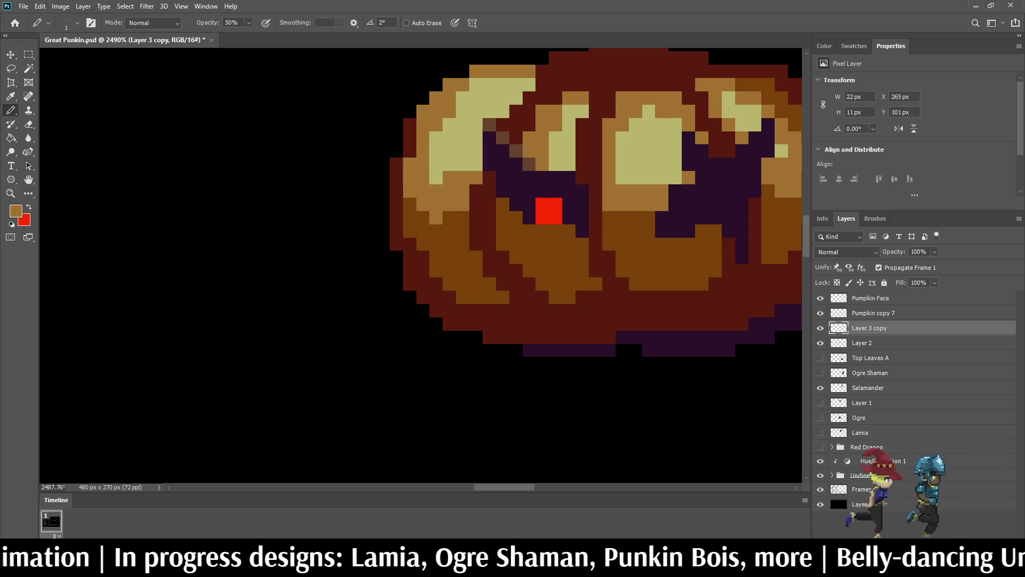
click(542, 176)
click(556, 177)
click(568, 177)
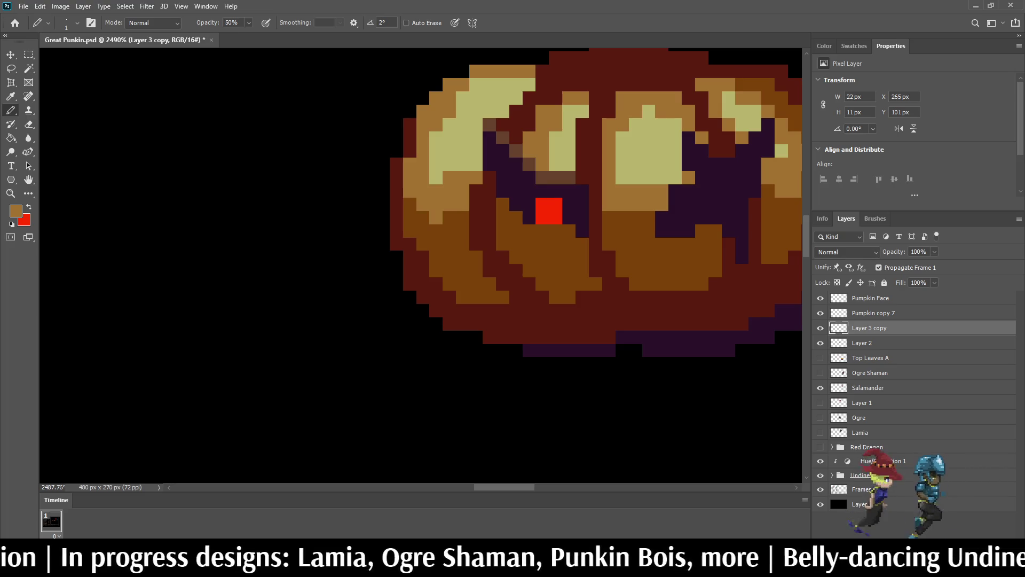
click(582, 191)
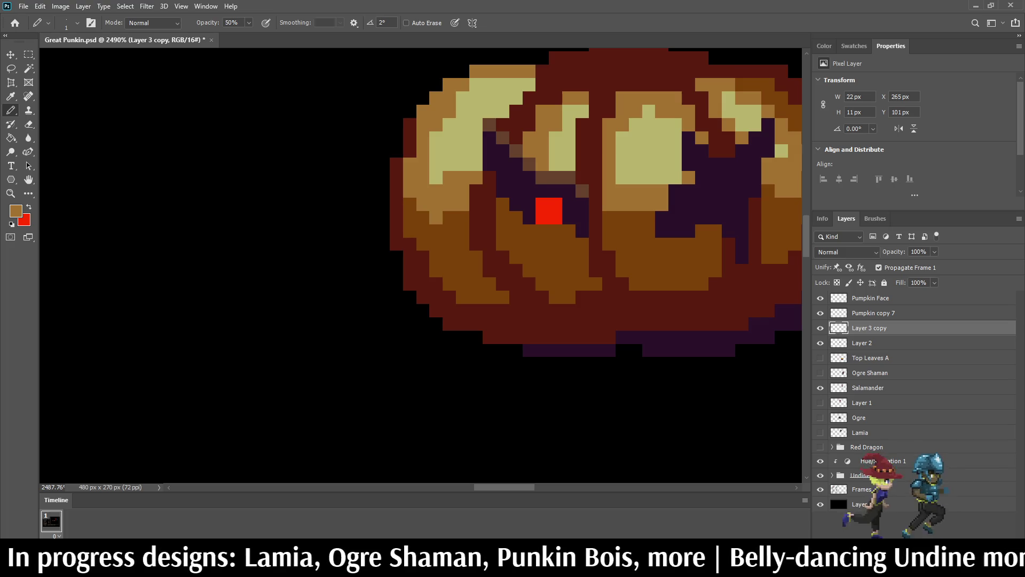
- Add brown columns beside the eye, darken its upper edge, and save Great Punkin.psd
drag(489, 138, 489, 164)
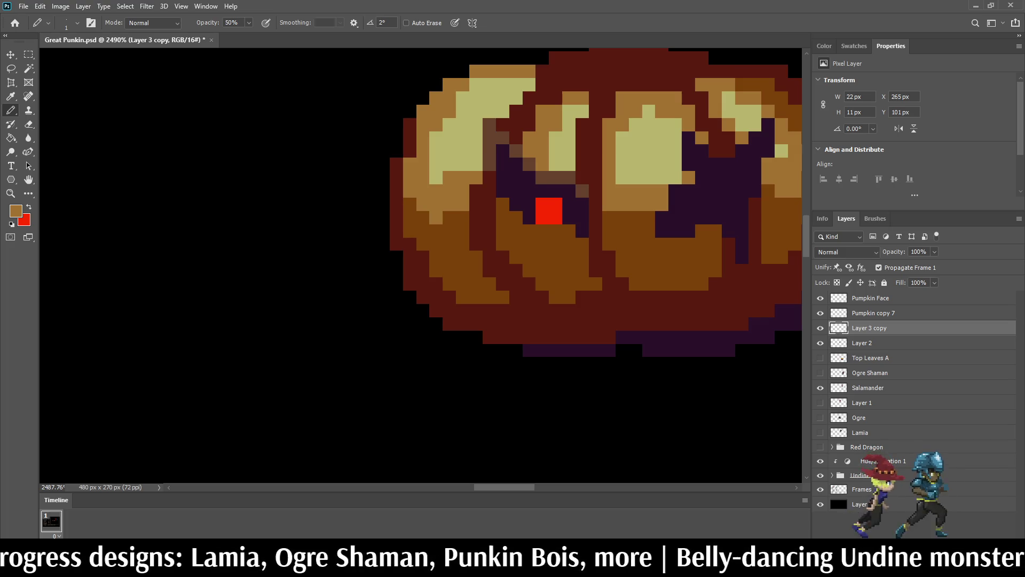
drag(582, 204, 582, 217)
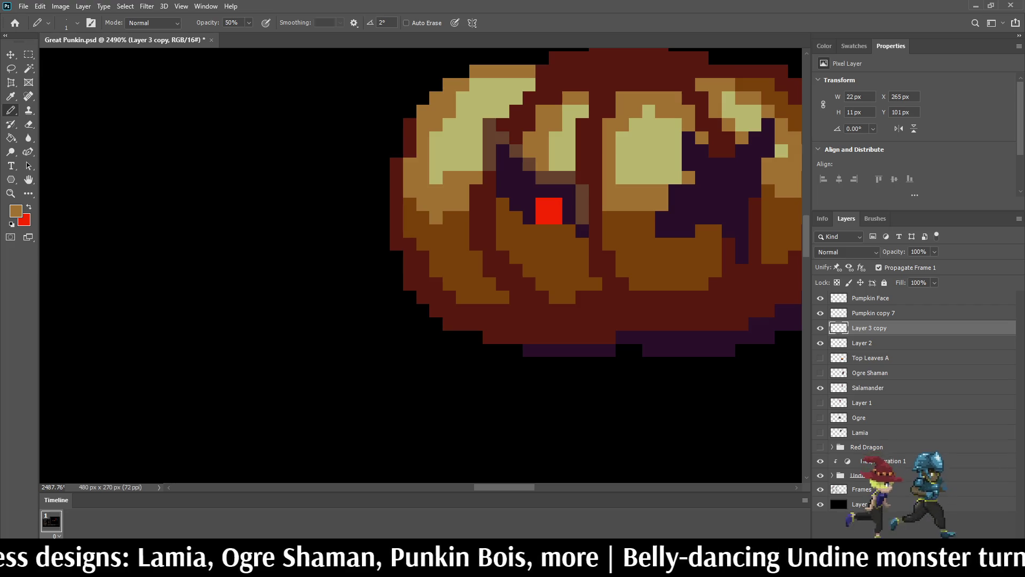
click(582, 231)
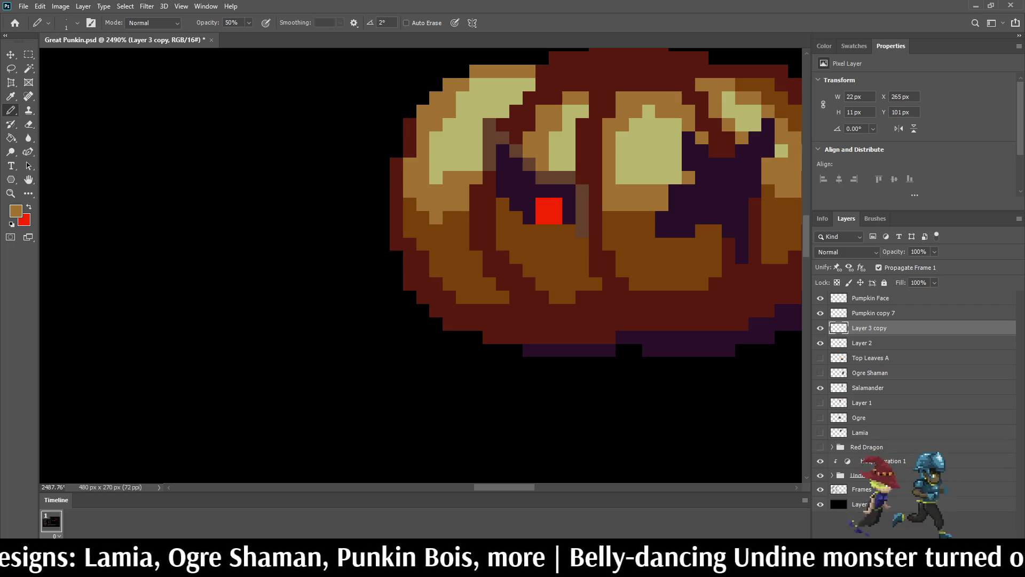
scroll(612, 222, down, 3)
mouse_move(547, 177)
mouse_down()
mouse_move(547, 192)
mouse_move(589, 199)
mouse_up()
click(568, 191)
click(560, 184)
click(553, 176)
click(547, 170)
key(ctrl+s)
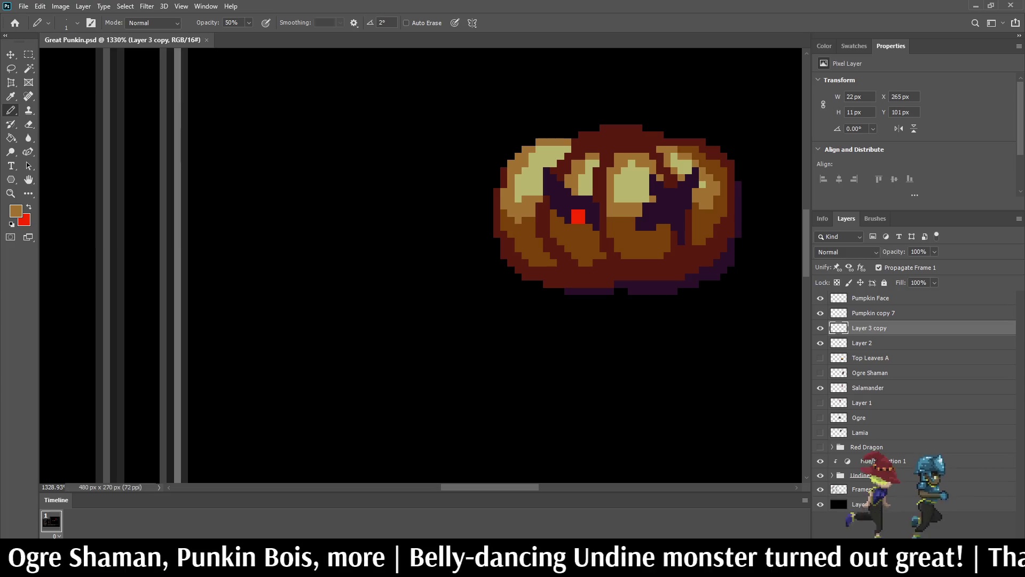
- Sample purple at 100% opacity and draw a diagonal highlight line with a short row beneath it
key(i)
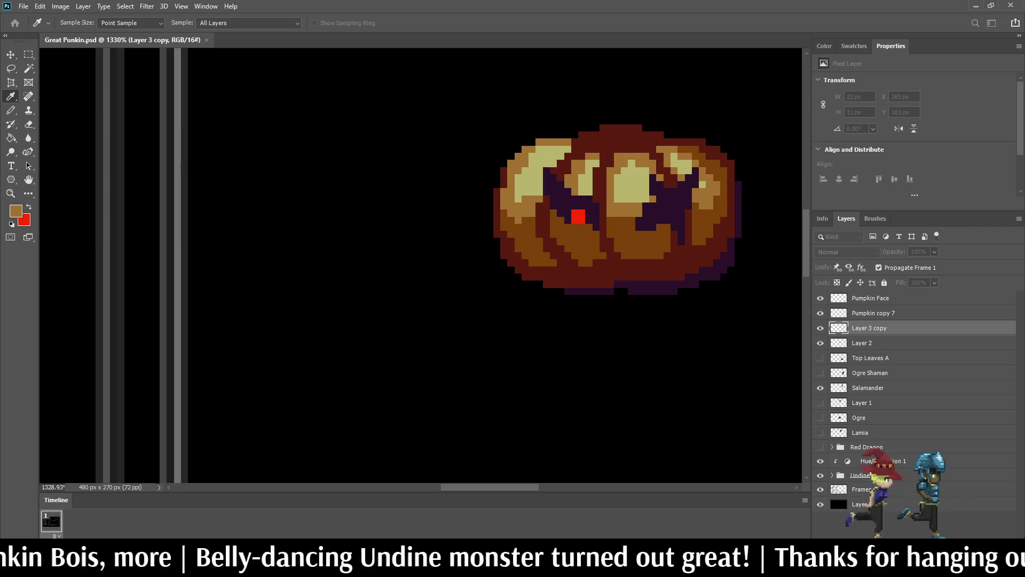
key(b)
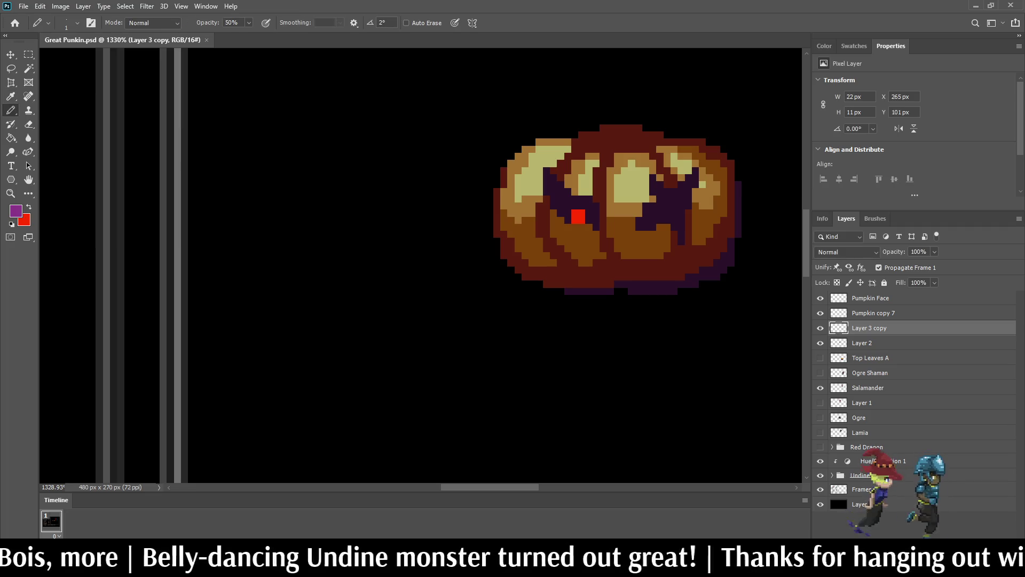
key(0)
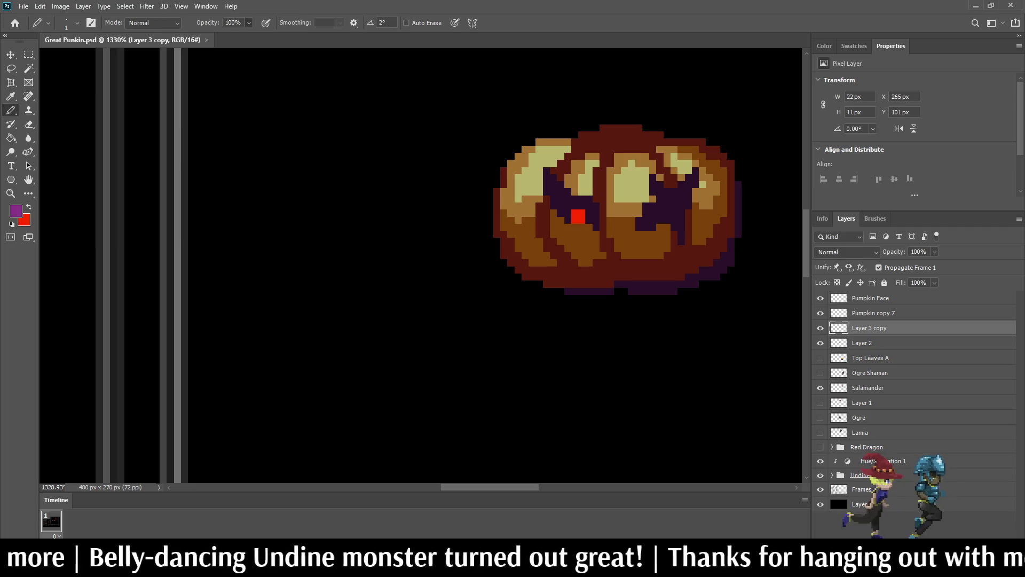
scroll(598, 176, up, 4)
click(486, 163)
click(503, 179)
click(518, 193)
click(533, 209)
drag(548, 224, 563, 224)
click(578, 224)
- Trace a four-pixel diagonal purple highlight along the right eye's edge
scroll(665, 277, down, 10)
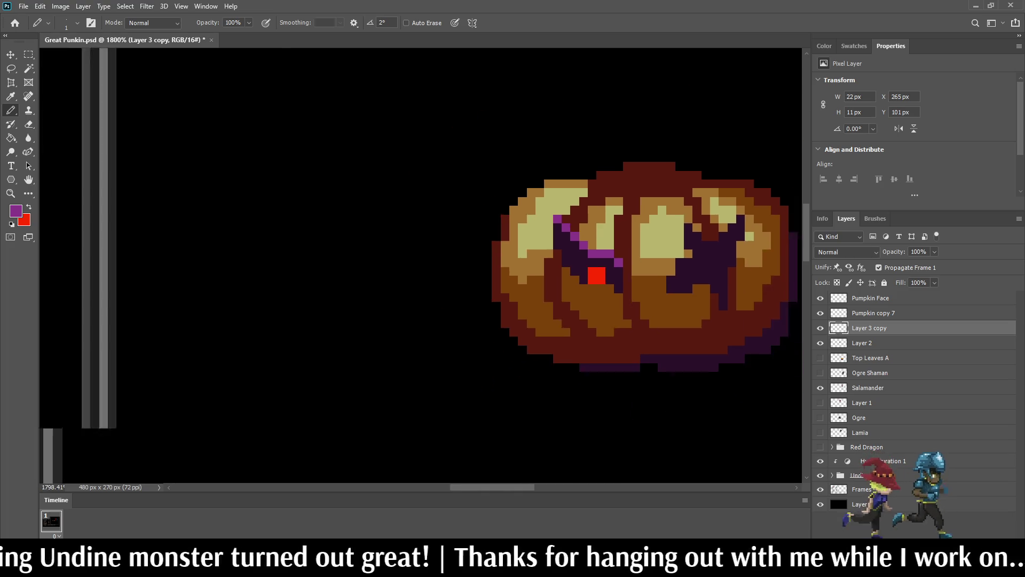
scroll(672, 269, up, 10)
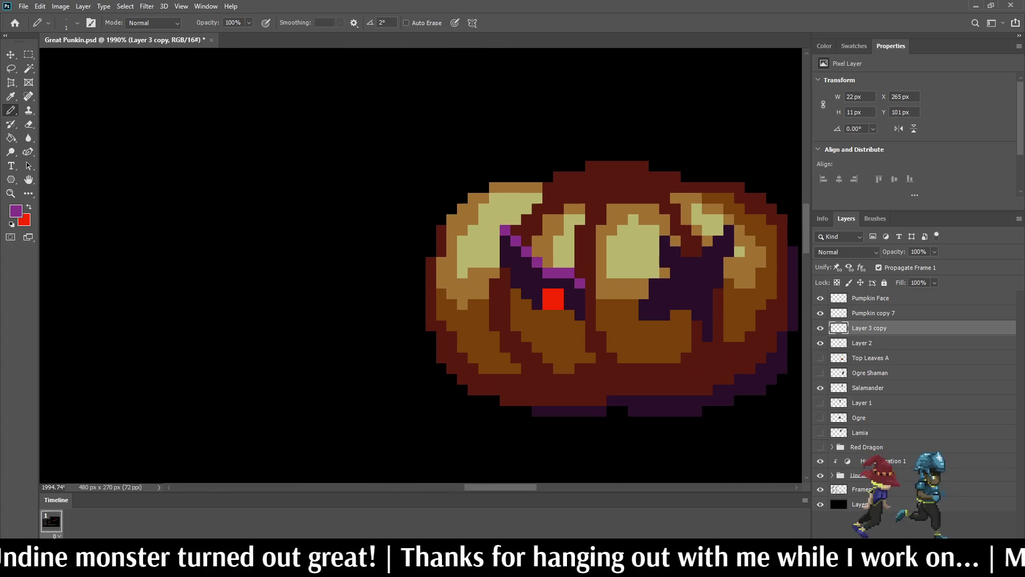
click(644, 304)
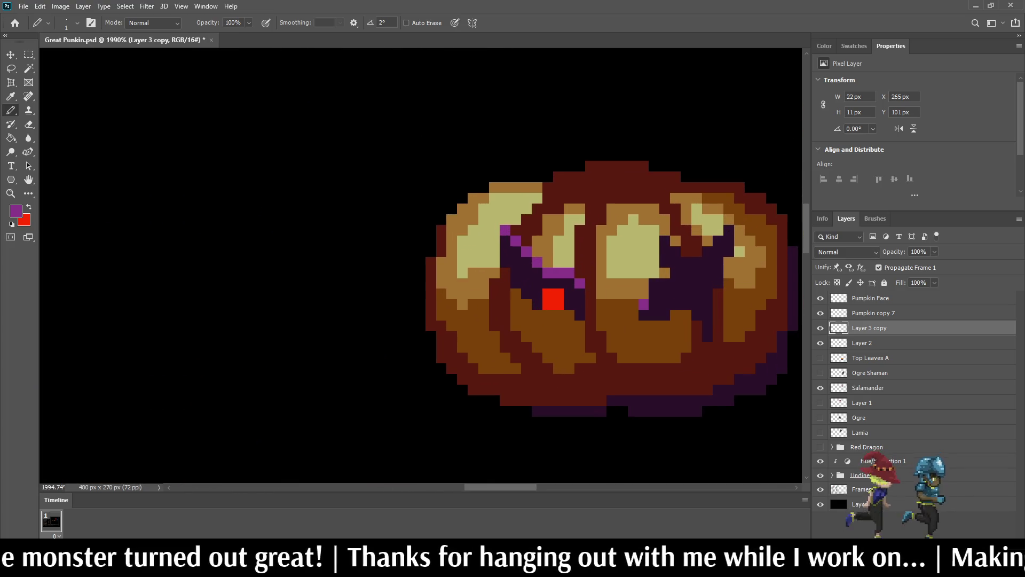
click(654, 293)
click(665, 283)
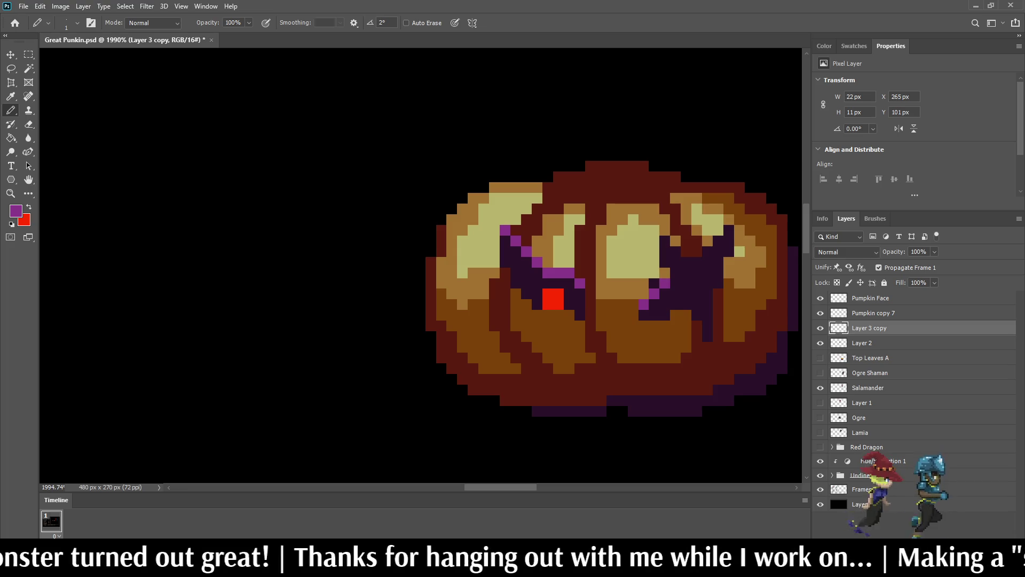
click(675, 273)
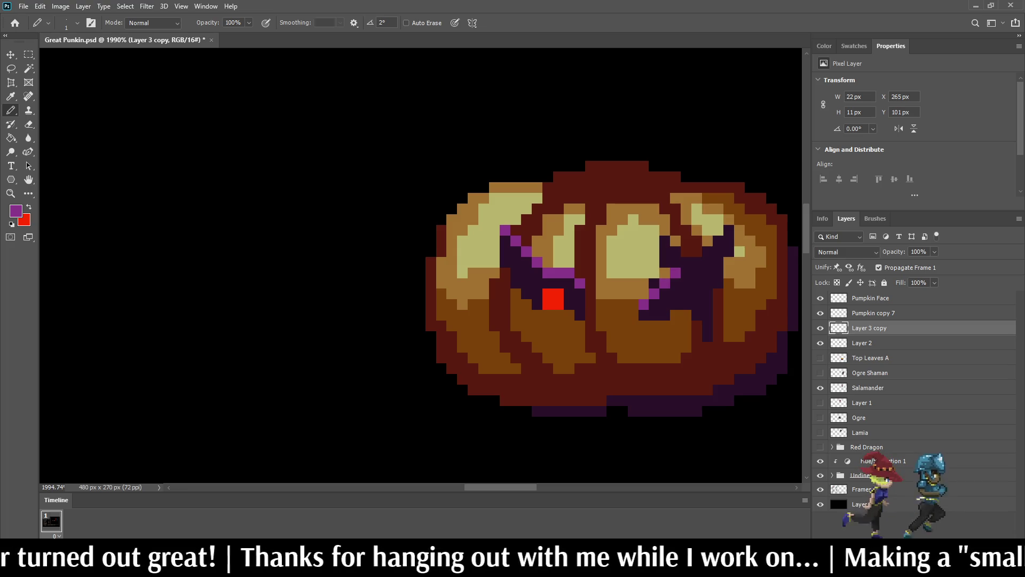
- Add more purple highlight pixels rising diagonally along the right eye's rim
click(665, 241)
click(676, 252)
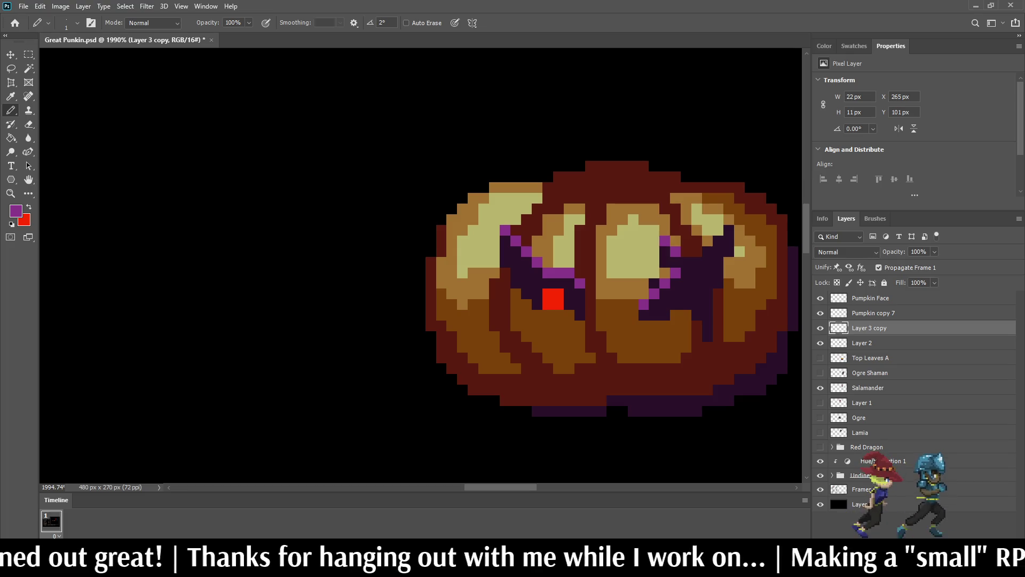
drag(686, 262, 697, 262)
click(707, 252)
click(718, 241)
click(729, 230)
scroll(681, 268, down, 10)
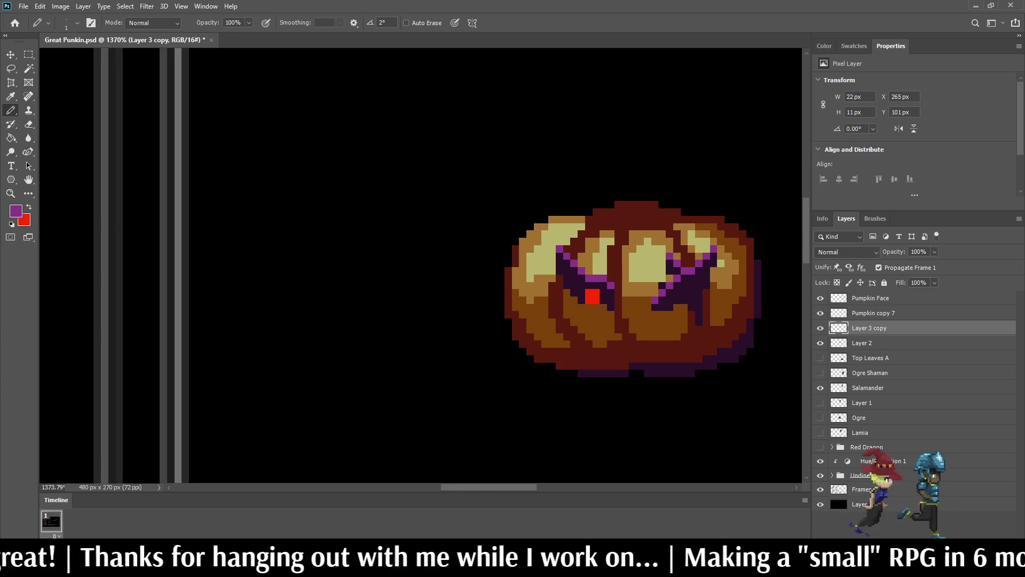
scroll(677, 271, up, 12)
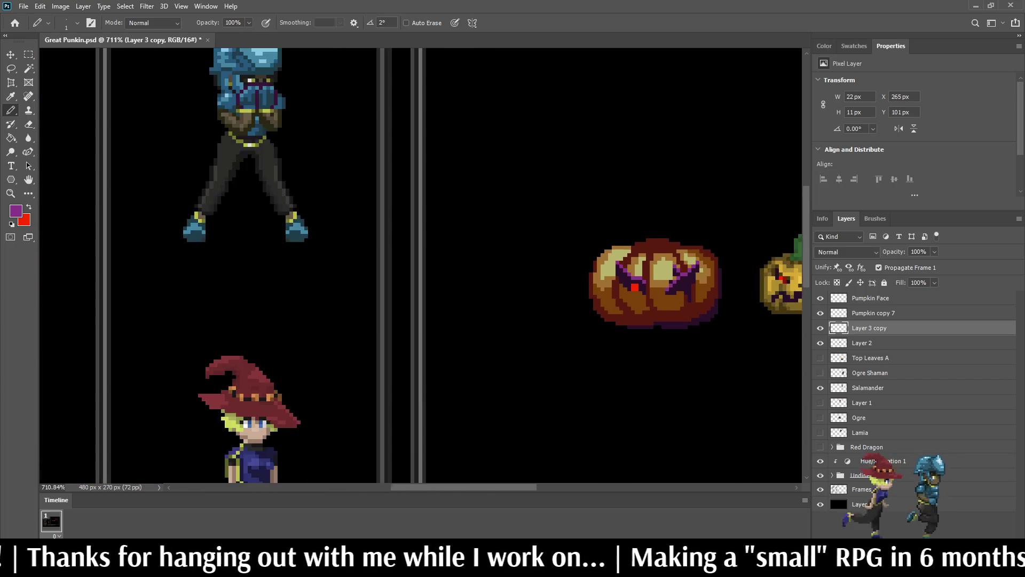
key(e)
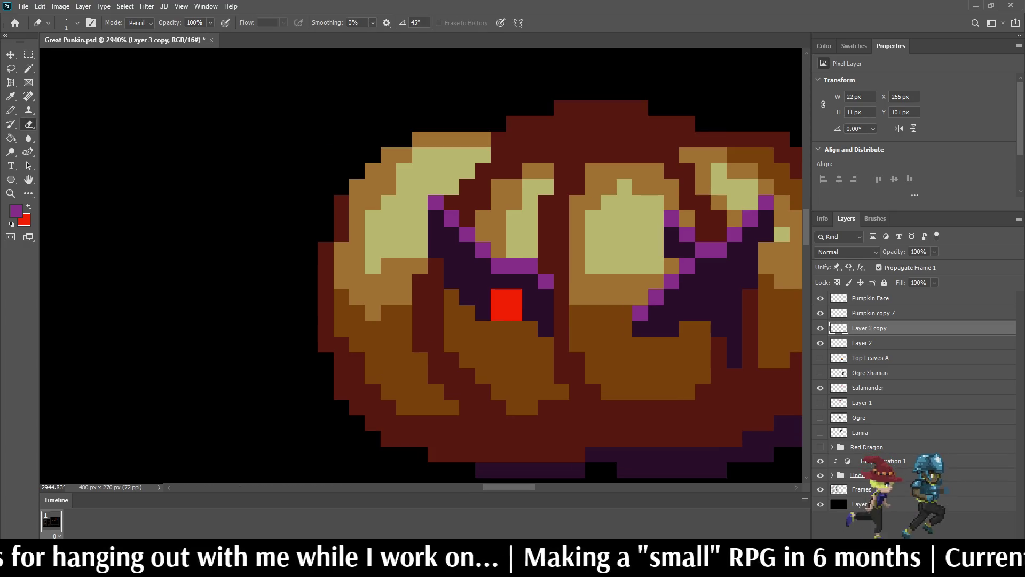
- Erase the dark pixel beside the right eye and add purple pixels along its edge
click(671, 250)
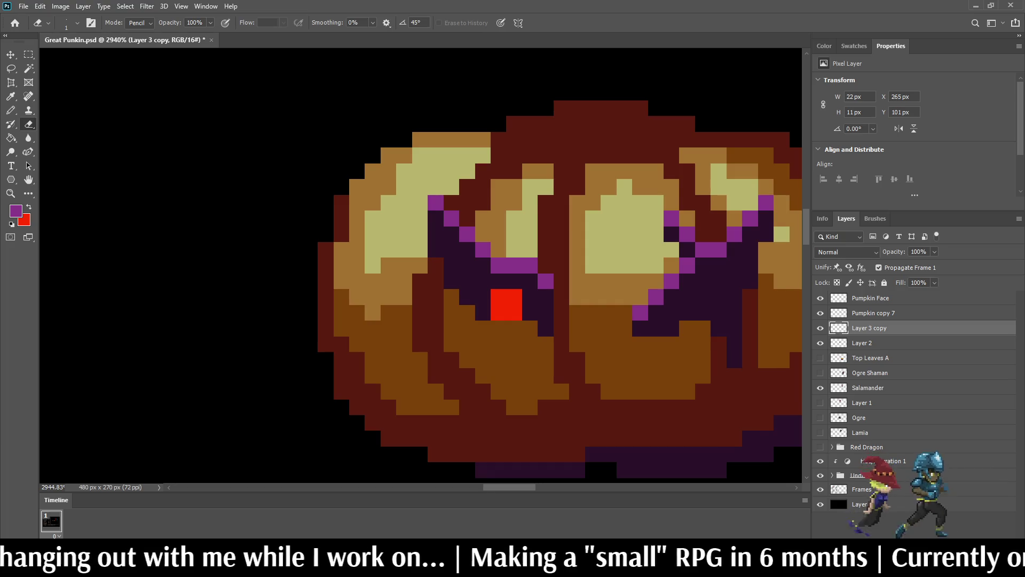
scroll(645, 249, down, 8)
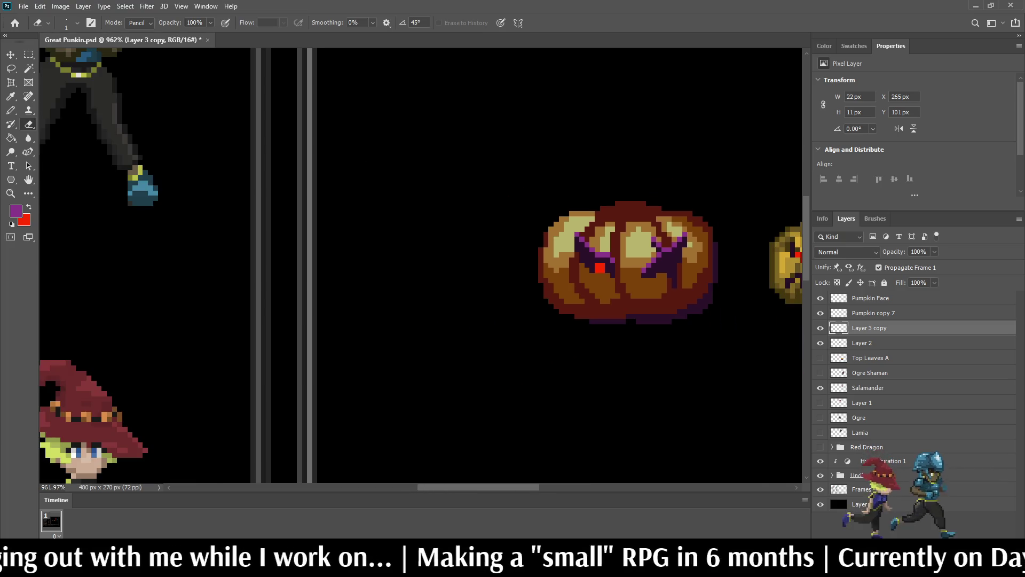
key(b)
scroll(673, 289, up, 4)
click(674, 277)
click(675, 266)
click(662, 253)
scroll(607, 217, down, 3)
scroll(620, 211, up, 6)
- Erase the stray purple pixels and a diagonal purple run from the right eye's outline
key(e)
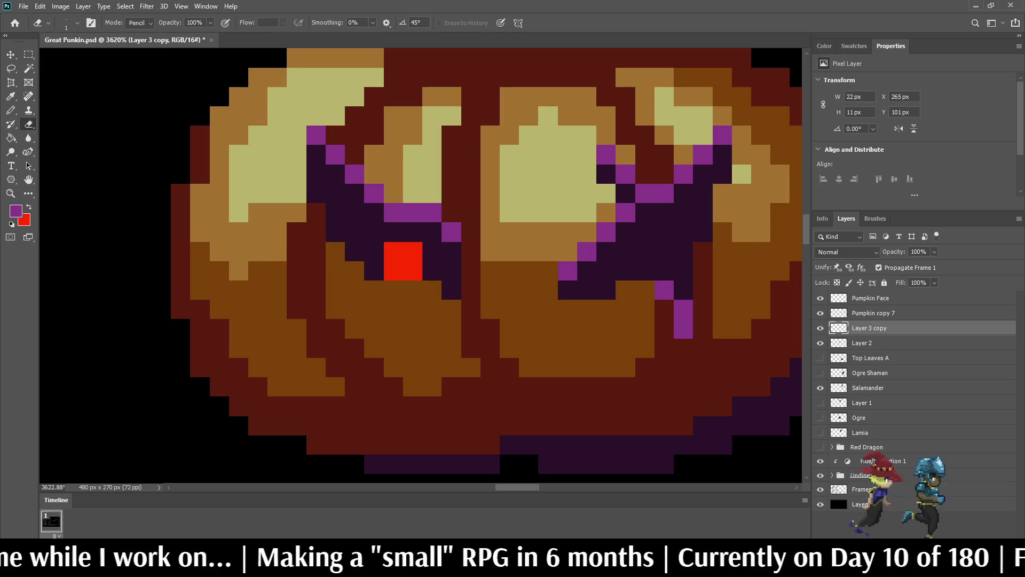
click(625, 212)
click(644, 193)
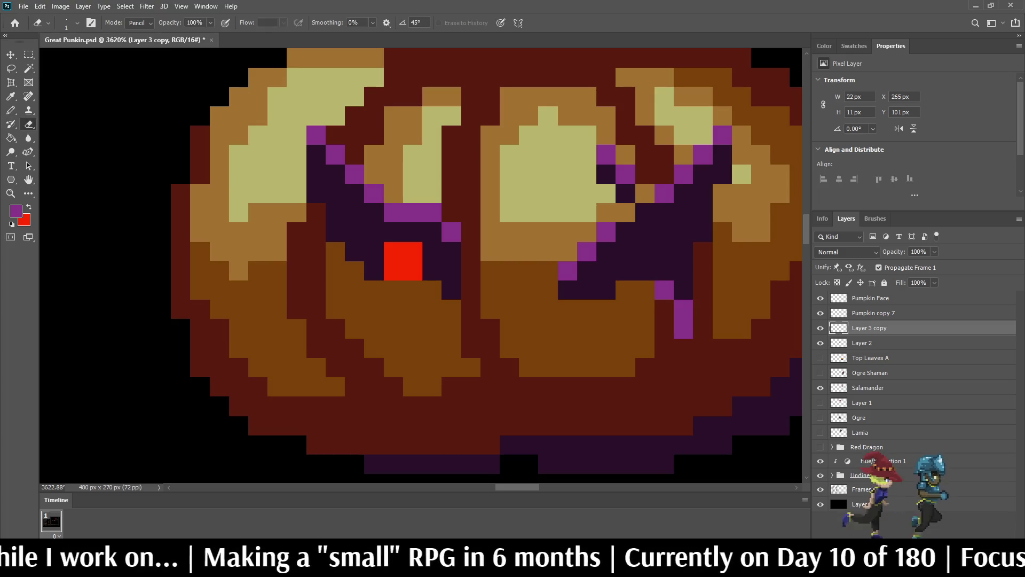
scroll(646, 236, down, 5)
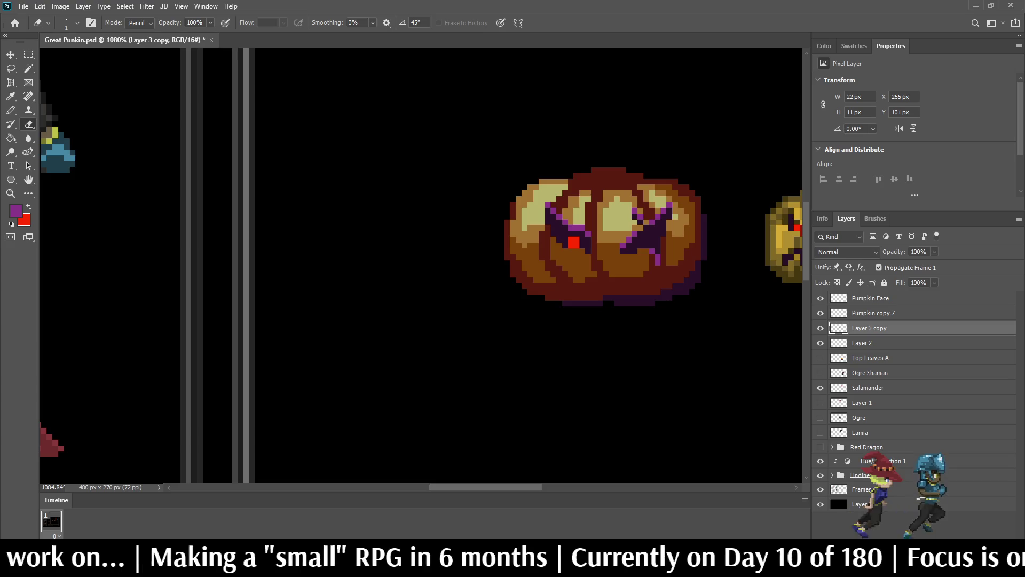
scroll(652, 234, up, 4)
click(664, 193)
click(677, 179)
click(691, 166)
drag(622, 233, 581, 260)
scroll(587, 249, down, 3)
- Erase the purple and tan cells inside the right eye
click(653, 196)
click(643, 205)
click(631, 217)
click(619, 223)
click(627, 266)
click(635, 277)
click(600, 223)
click(593, 239)
click(653, 195)
click(644, 205)
- Erase the last purple cells still left in the right eye
drag(627, 217, 610, 213)
click(601, 205)
click(601, 238)
click(593, 249)
click(585, 256)
scroll(636, 225, up, 1)
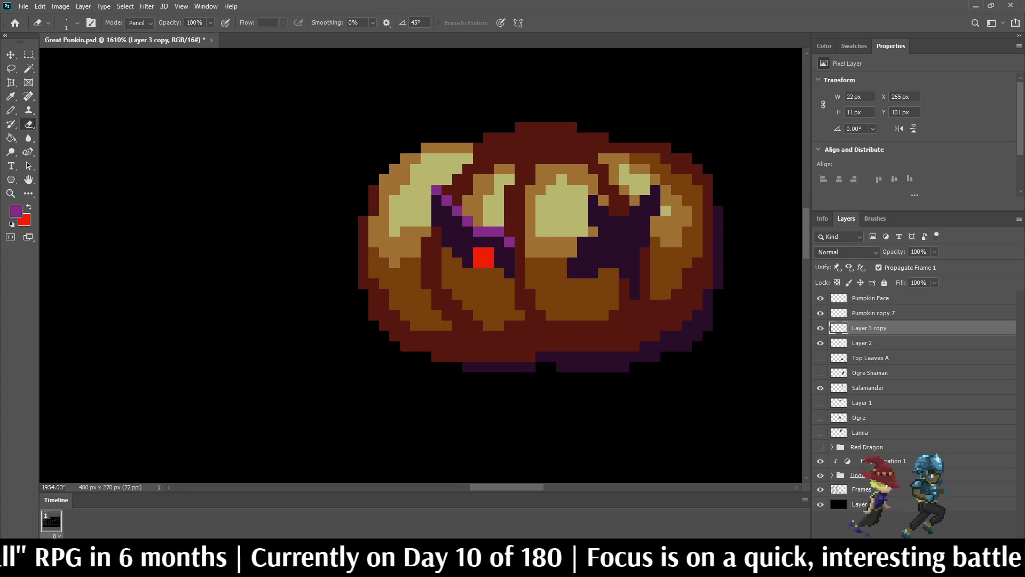
scroll(607, 237, up, 2)
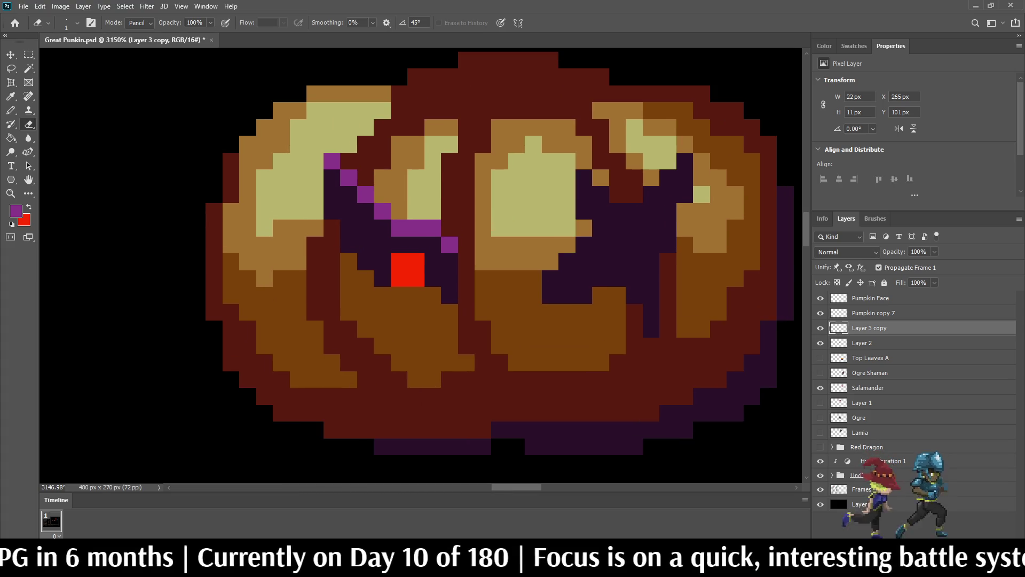
- Trim dark pixels around the left eye back to orange and save Great Punkin.psd
click(583, 211)
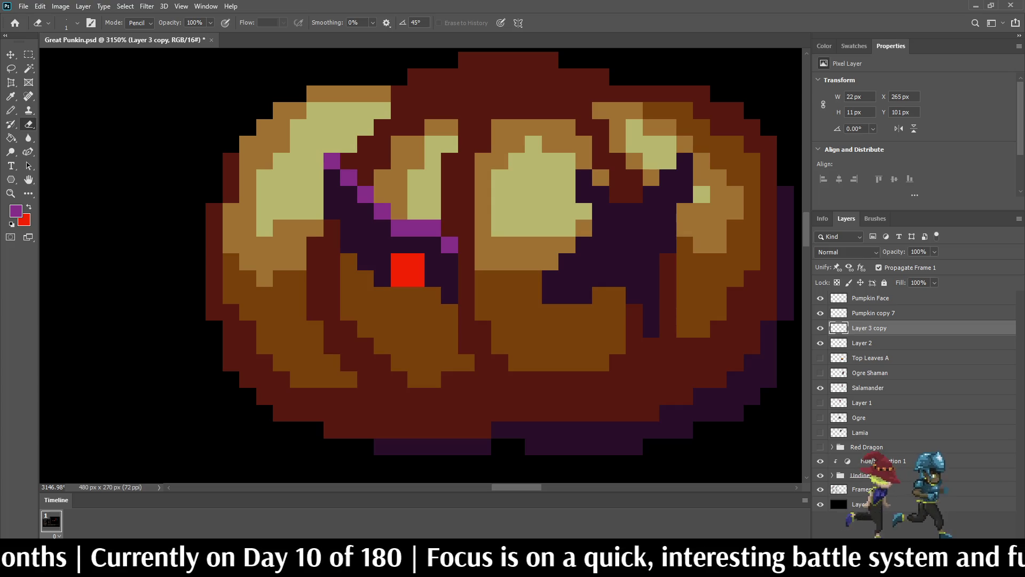
click(583, 195)
click(634, 211)
click(617, 210)
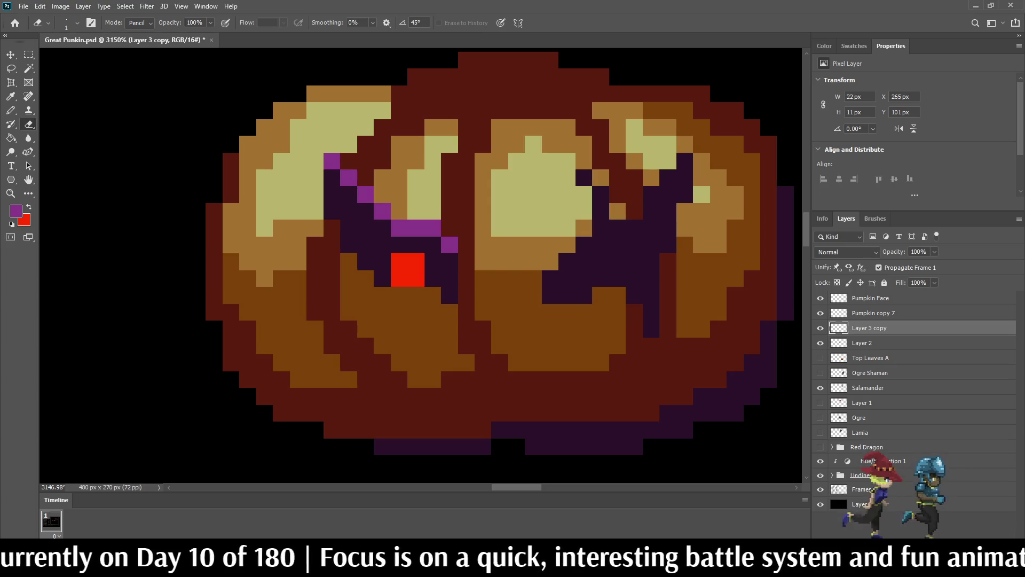
scroll(651, 195, down, 5)
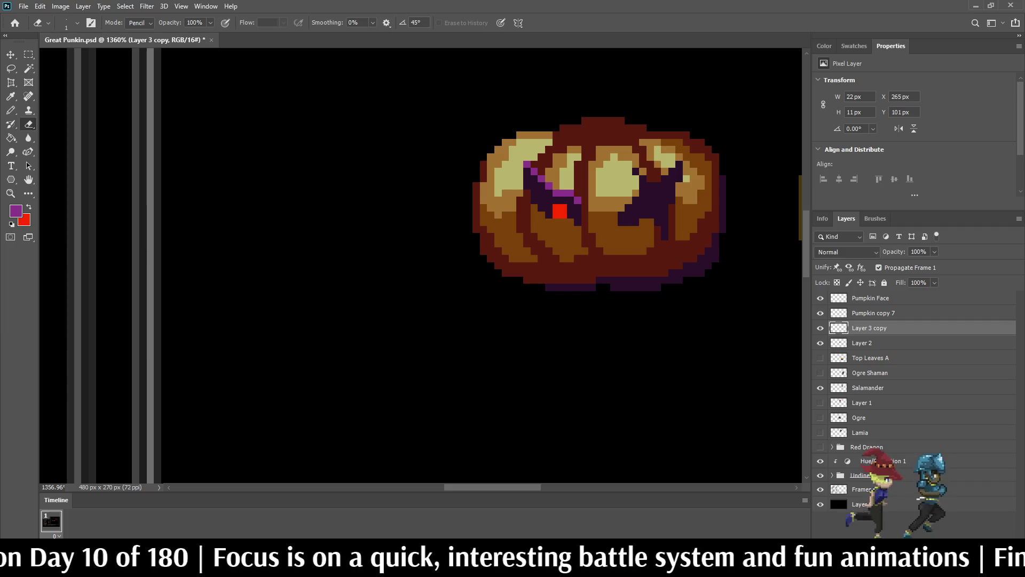
scroll(691, 183, down, 3)
scroll(681, 185, up, 5)
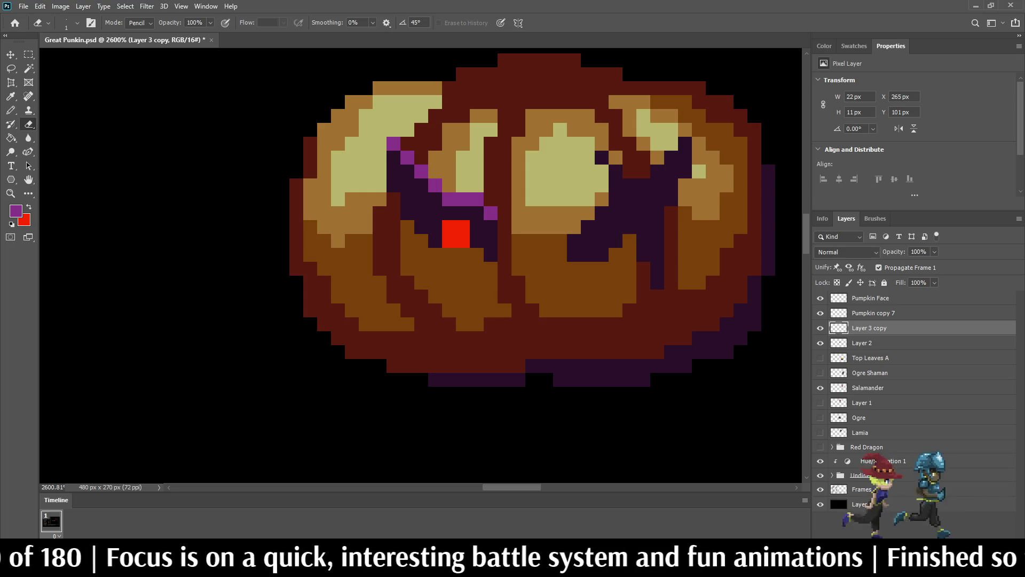
click(616, 240)
click(602, 254)
click(588, 254)
scroll(589, 288, down, 5)
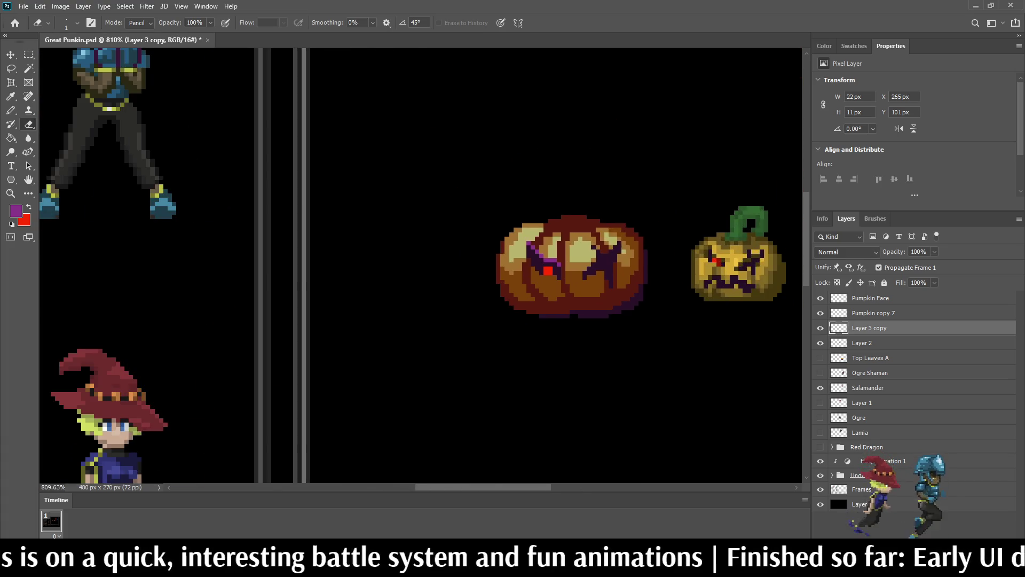
key(ctrl+s)
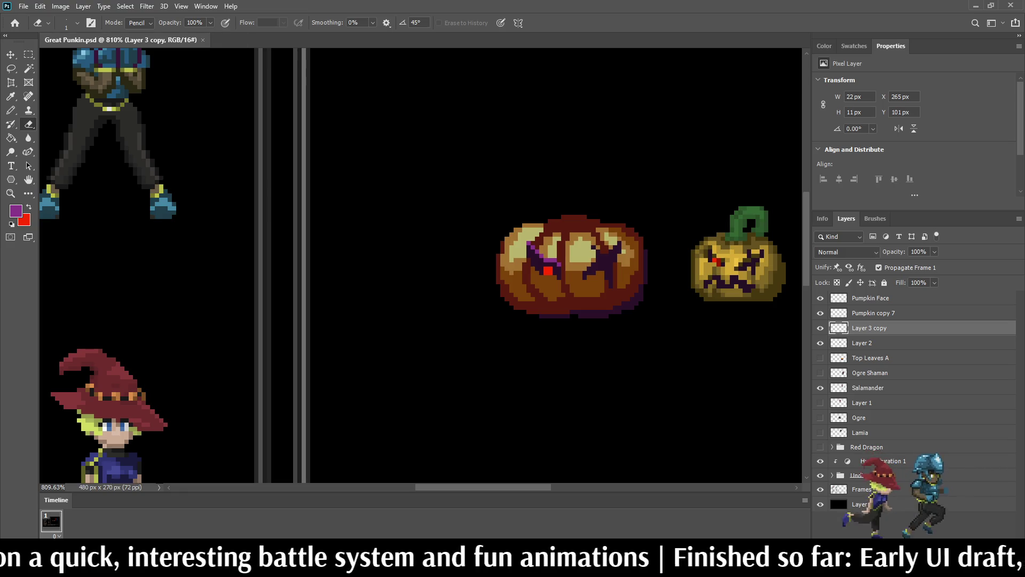
scroll(606, 258, up, 5)
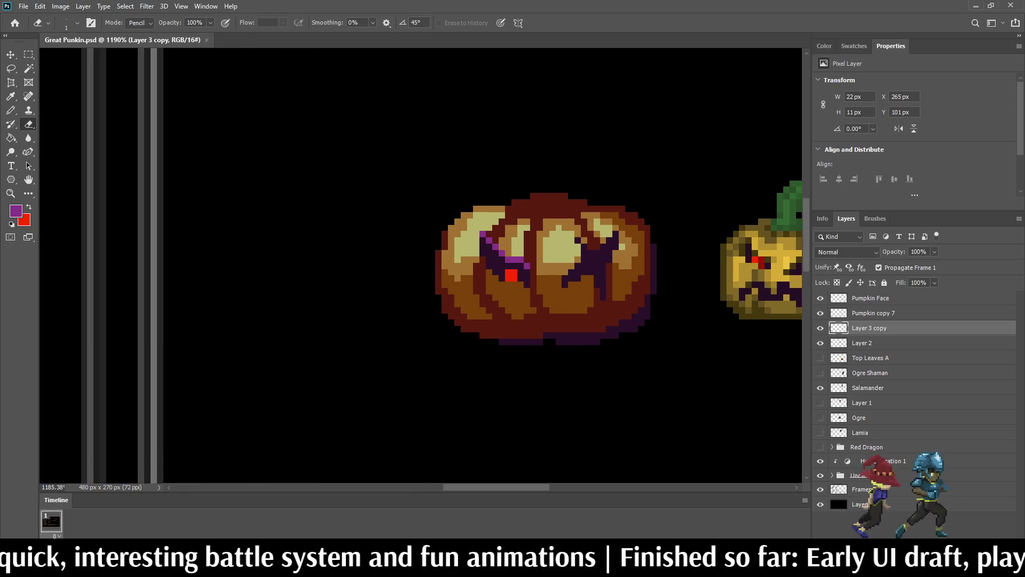
- Sample the eye's dark purple and extend the eye with dark purple pixels
key(i)
click(606, 258)
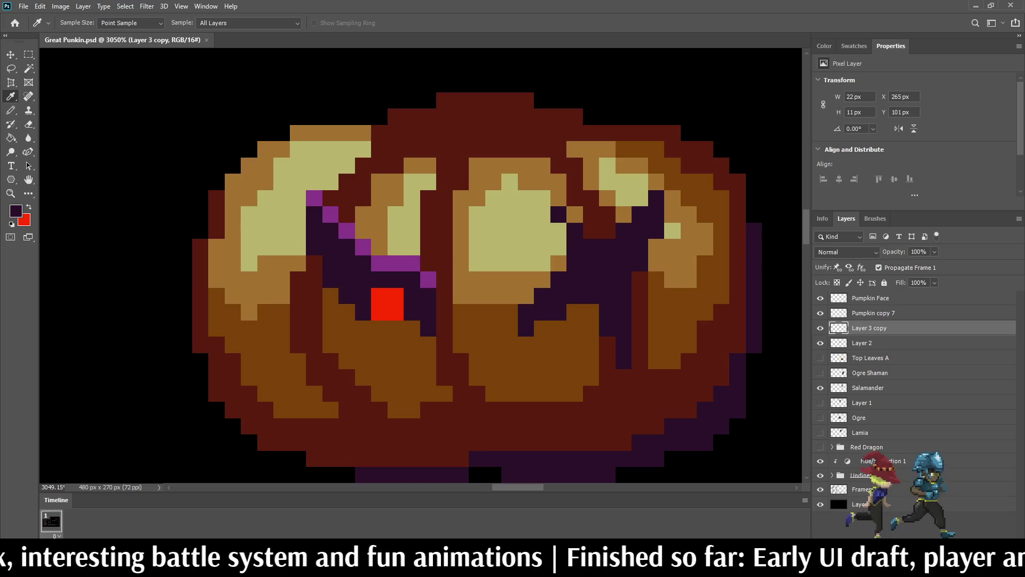
key(b)
click(574, 214)
click(558, 198)
click(559, 230)
scroll(587, 249, down, 8)
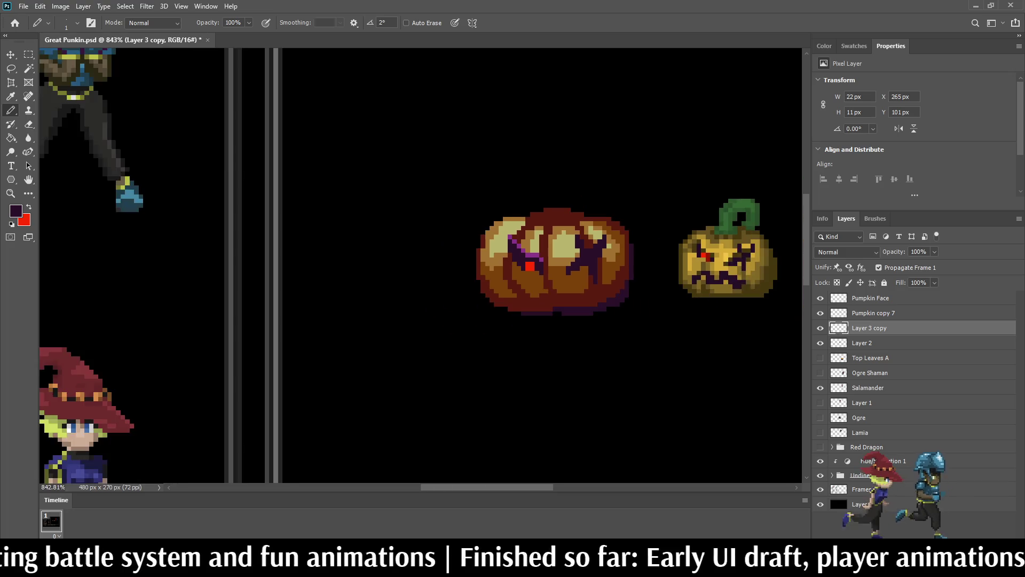
- Sample bright purple and draw diagonal three-pixel highlights on both eyes
scroll(574, 254, up, 6)
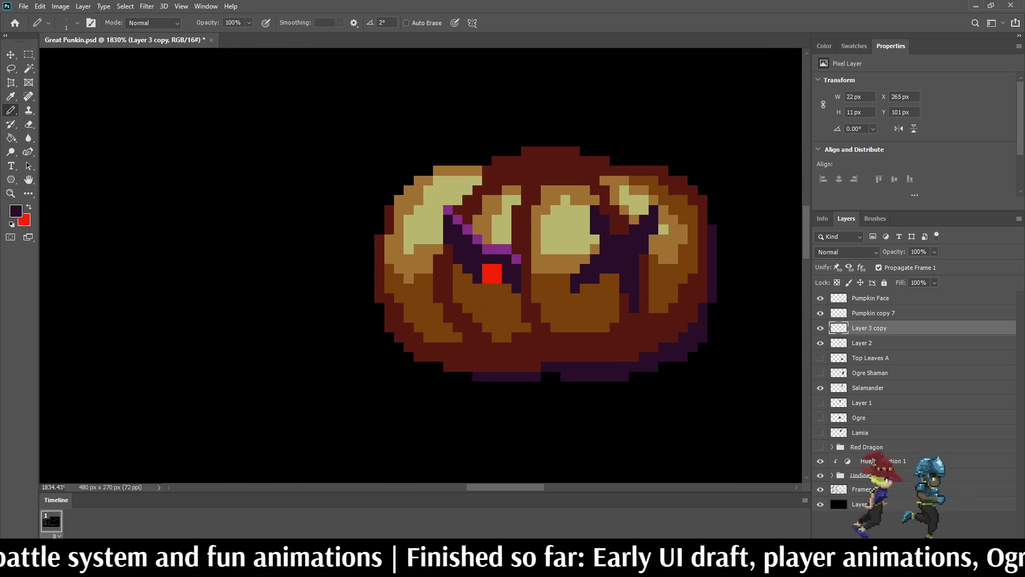
alt+click(489, 245)
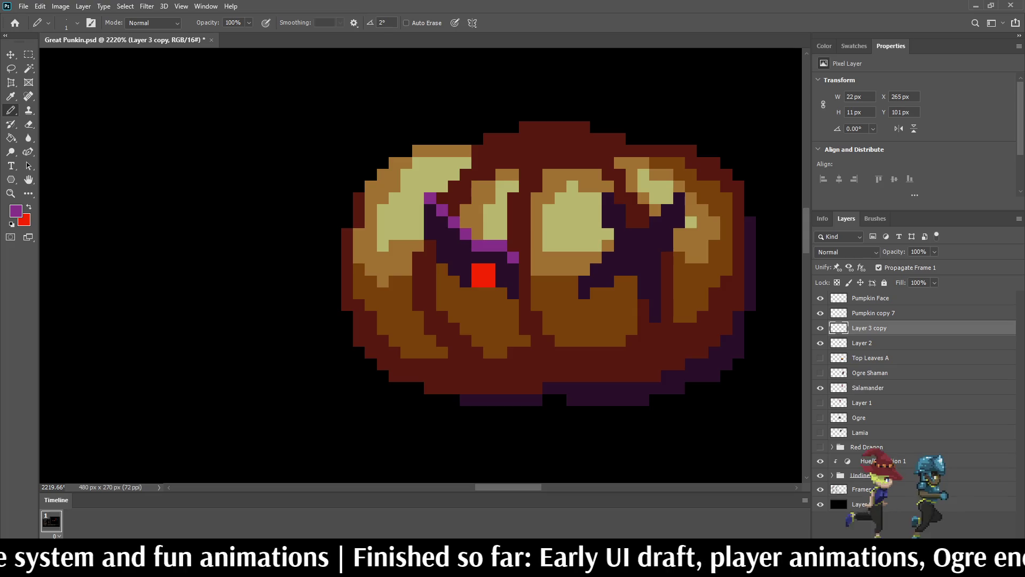
scroll(608, 236, up, 2)
click(574, 302)
click(590, 284)
click(608, 267)
click(677, 215)
click(695, 198)
click(712, 180)
click(607, 181)
- Extend the right eye's purple highlight upward and add two pixels below its stroke
scroll(614, 230, down, 8)
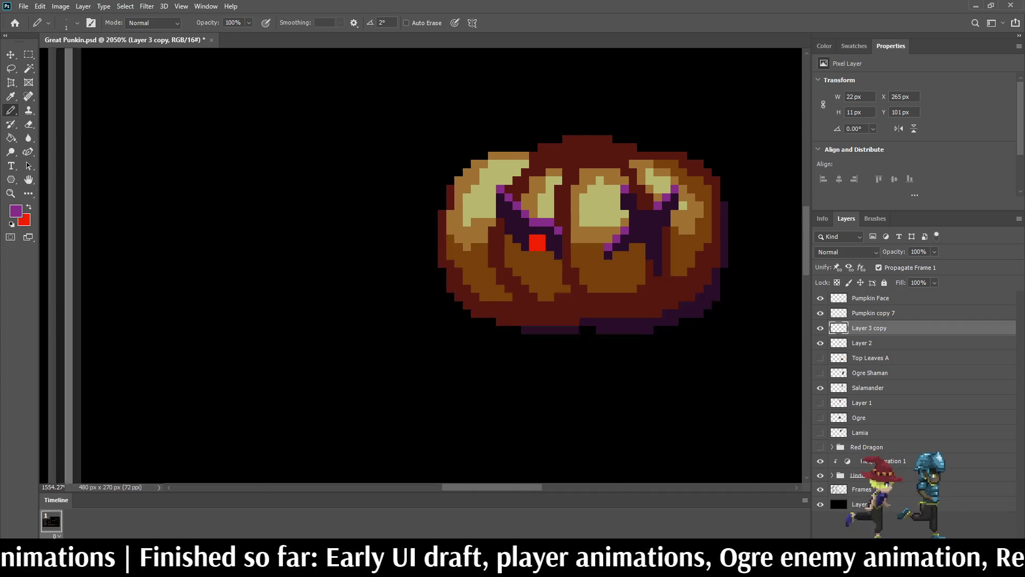
scroll(614, 229, up, 3)
scroll(634, 231, up, 2)
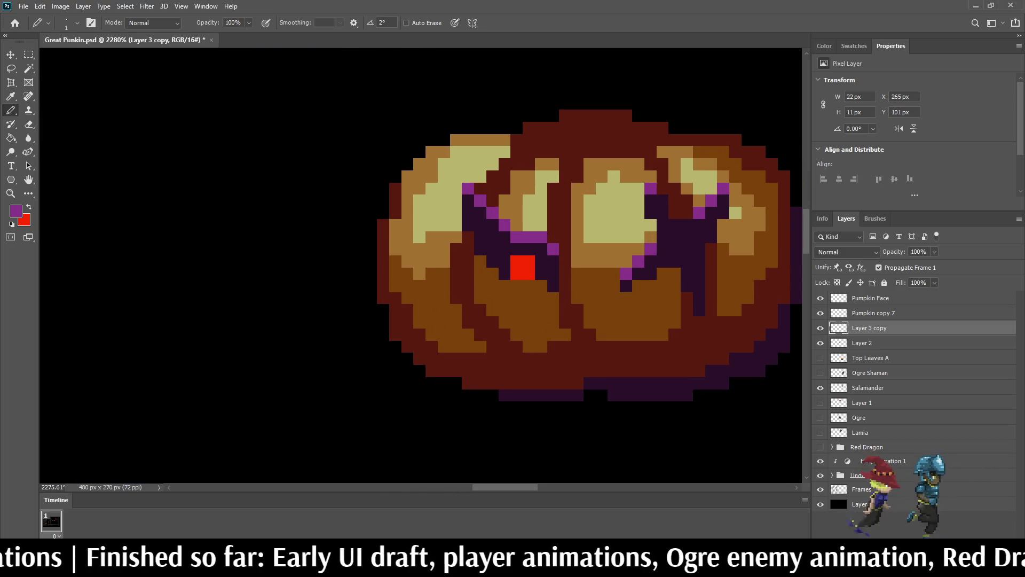
scroll(634, 231, down, 3)
scroll(662, 251, down, 1)
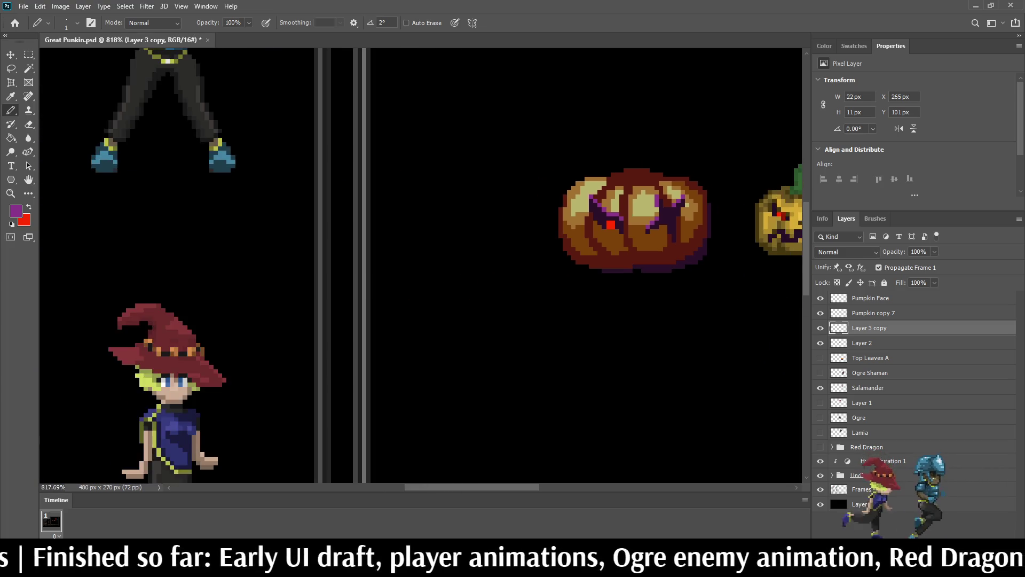
scroll(662, 251, up, 5)
click(676, 203)
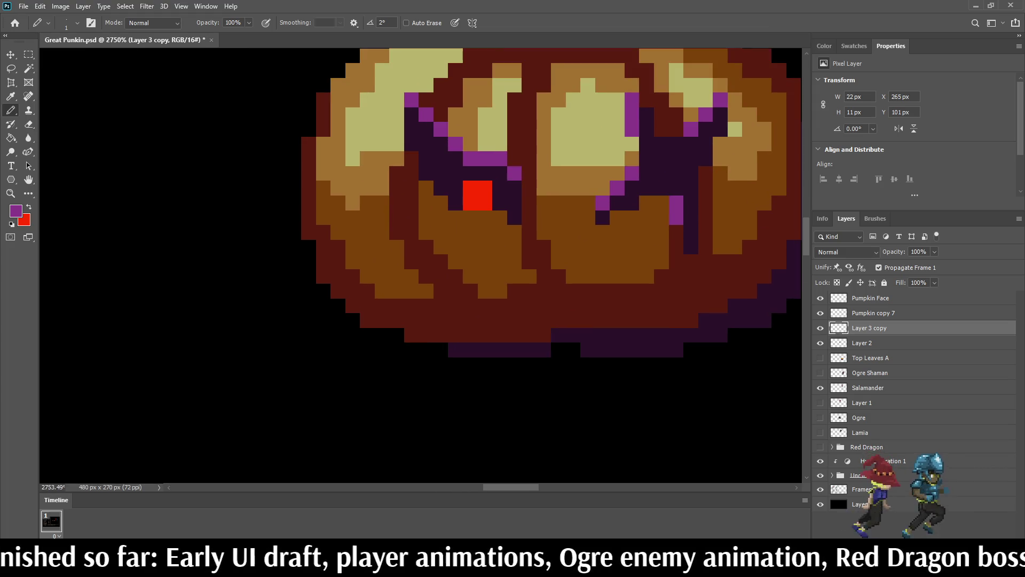
scroll(639, 216, down, 5)
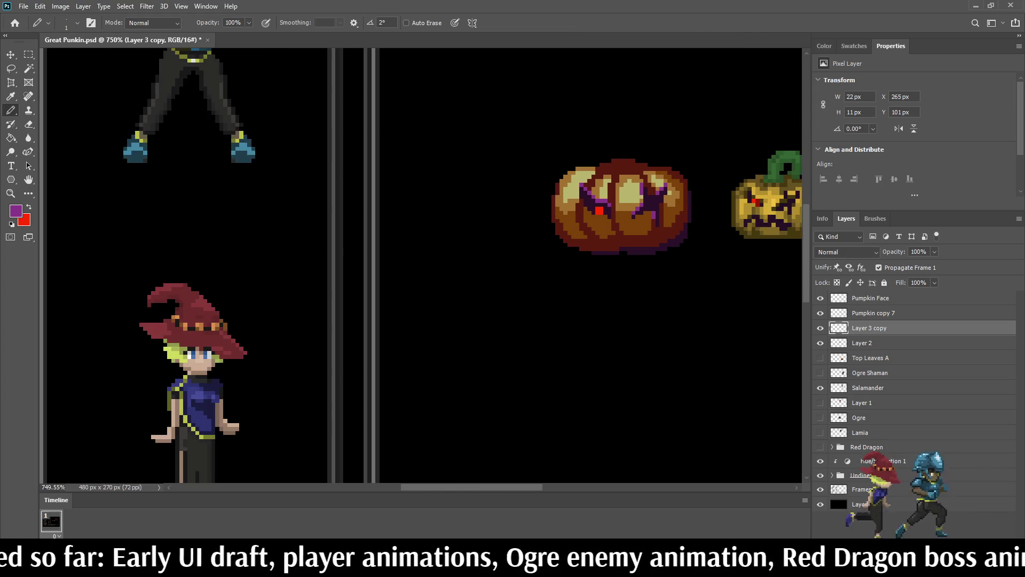
scroll(639, 216, up, 3)
scroll(675, 230, up, 3)
click(677, 238)
click(676, 223)
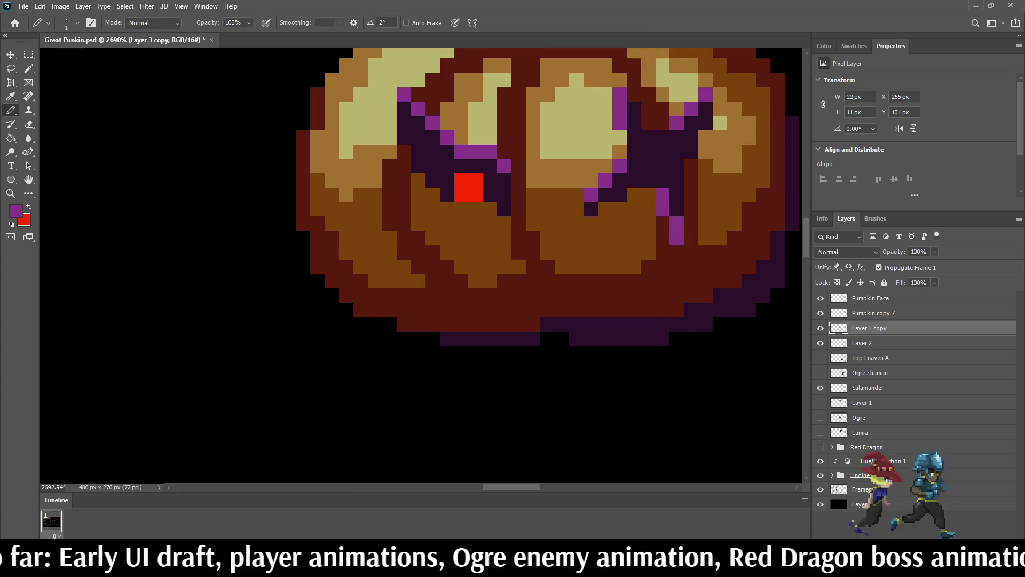
scroll(676, 229, down, 1)
scroll(457, 235, down, 10)
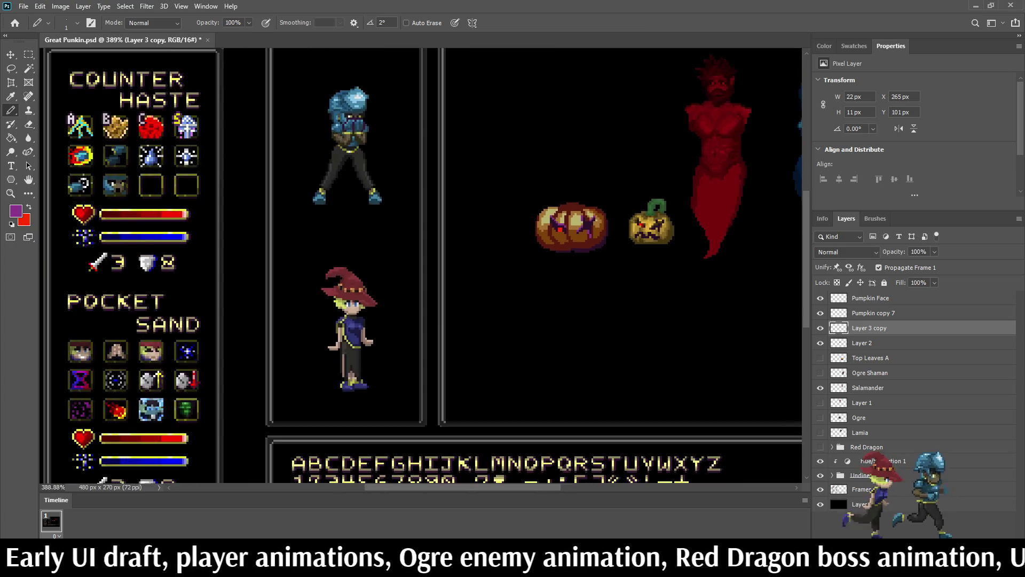
scroll(467, 227, up, 9)
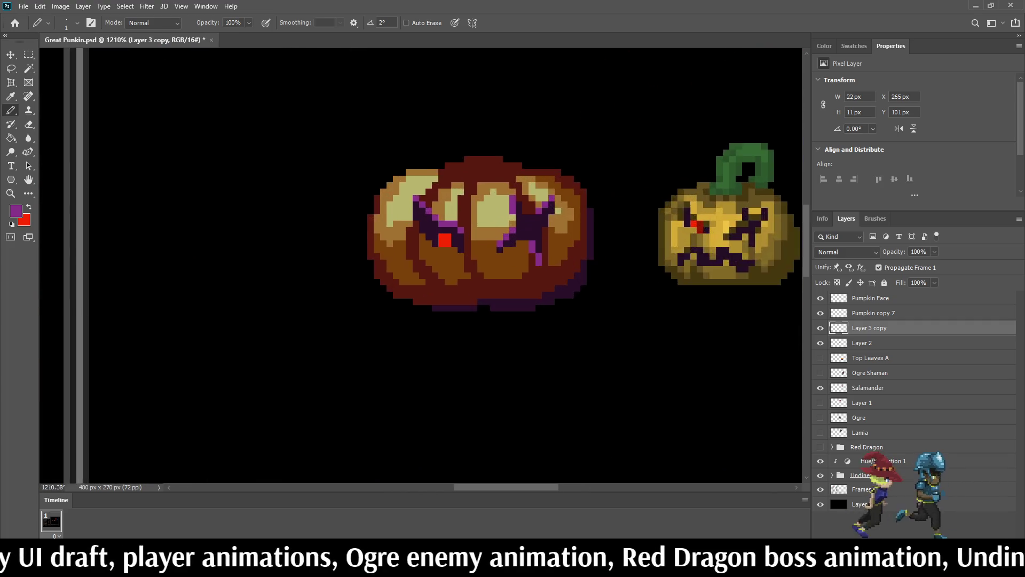
scroll(487, 223, up, 1)
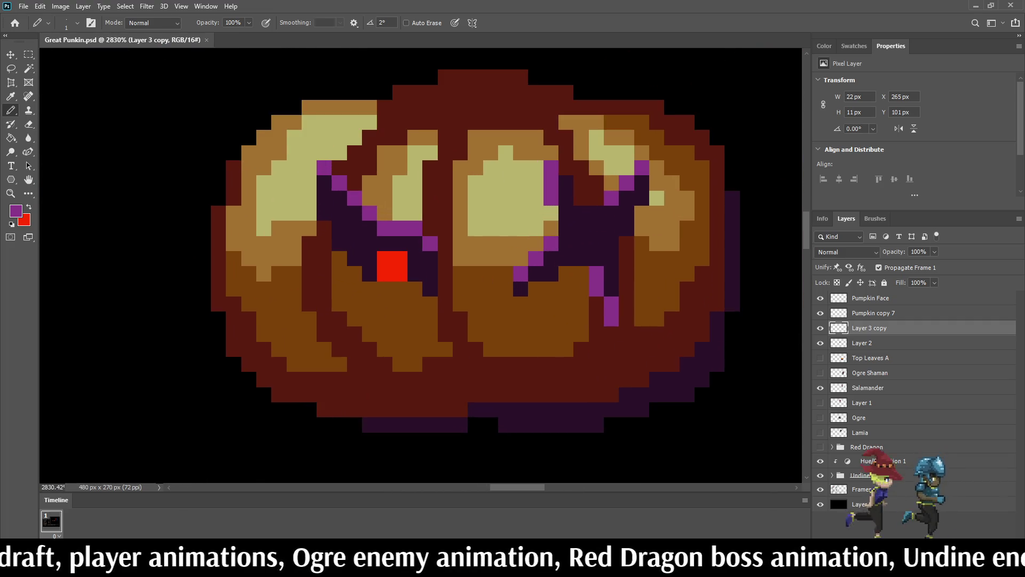
- Set the Paint Bucket to fill non-contiguous pixels and fit the whole image in the window
key(i)
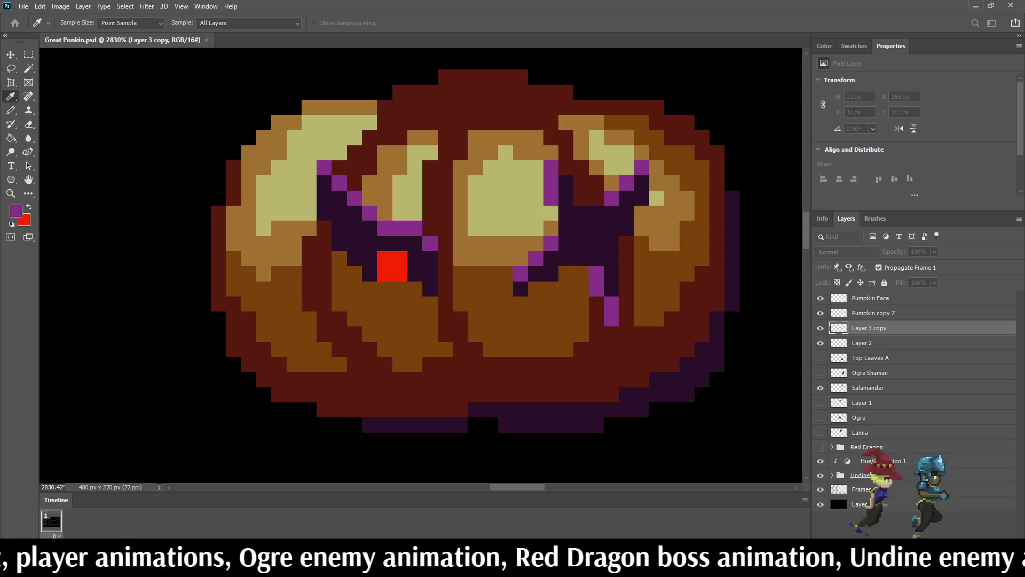
key(g)
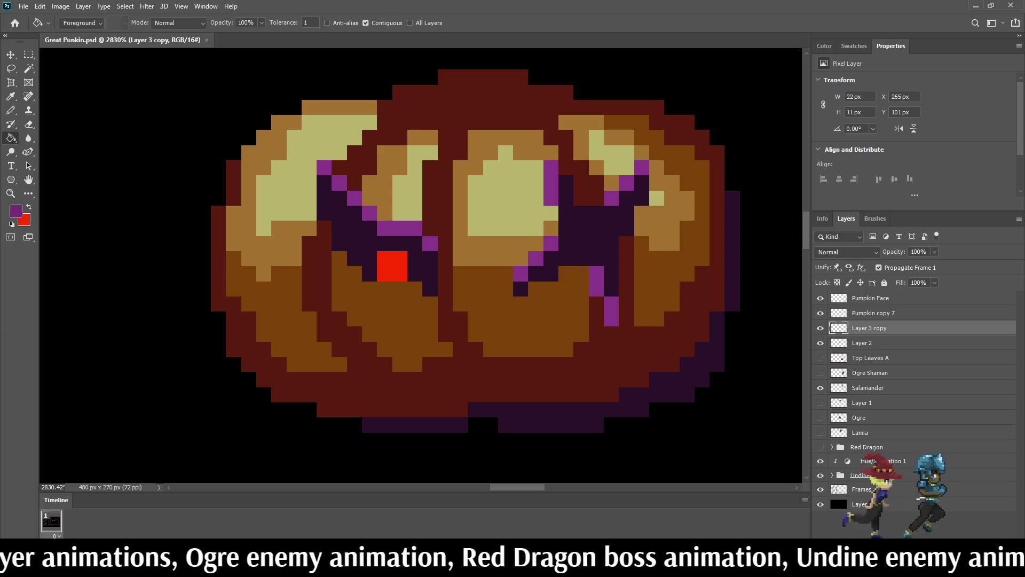
click(366, 23)
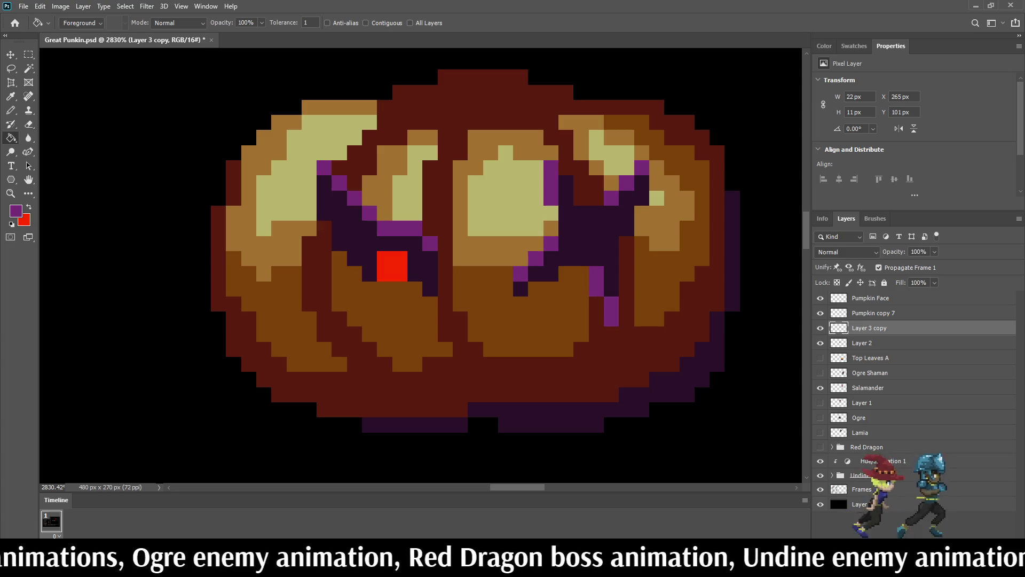
scroll(524, 260, down, 8)
key(ctrl+0)
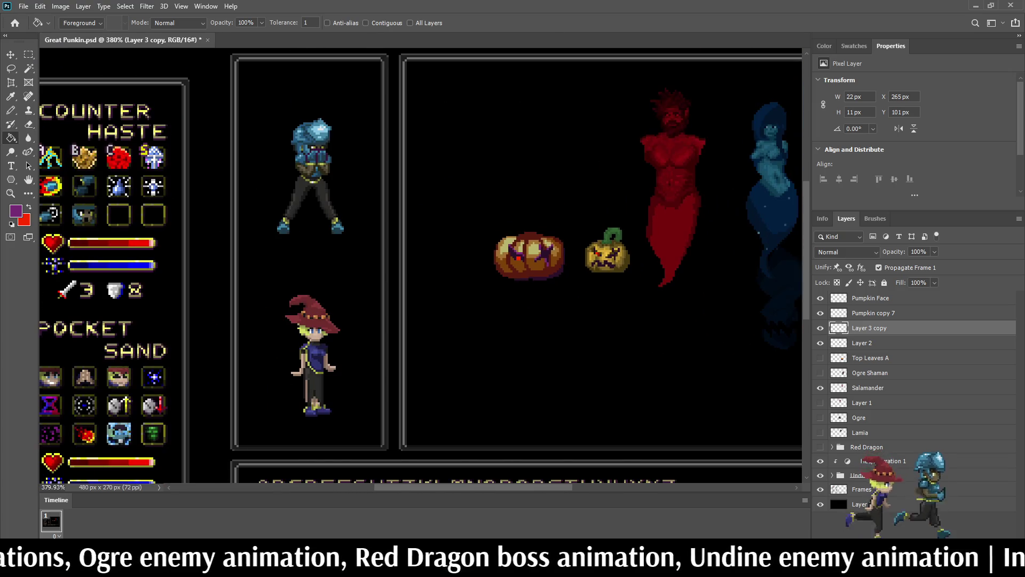
scroll(480, 222, up, 6)
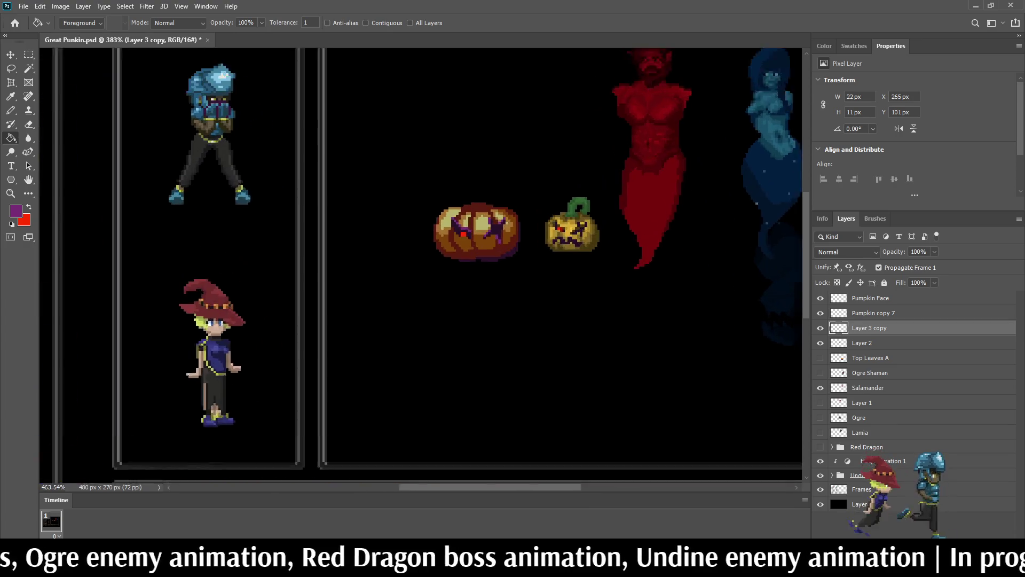
scroll(515, 243, up, 5)
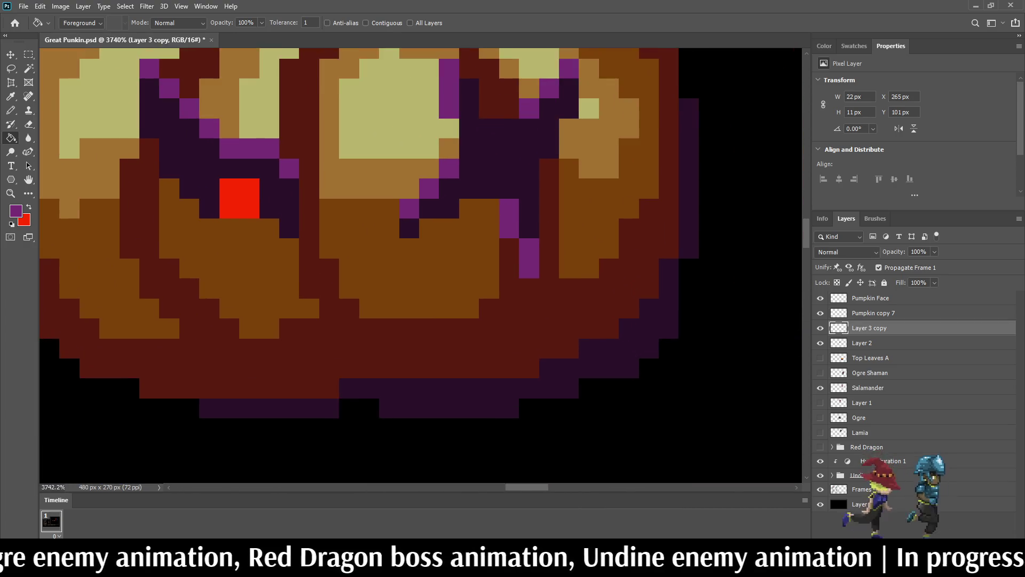
- Sample dark purple and repaint four purple eye-outline pixels with it
key(i)
key(b)
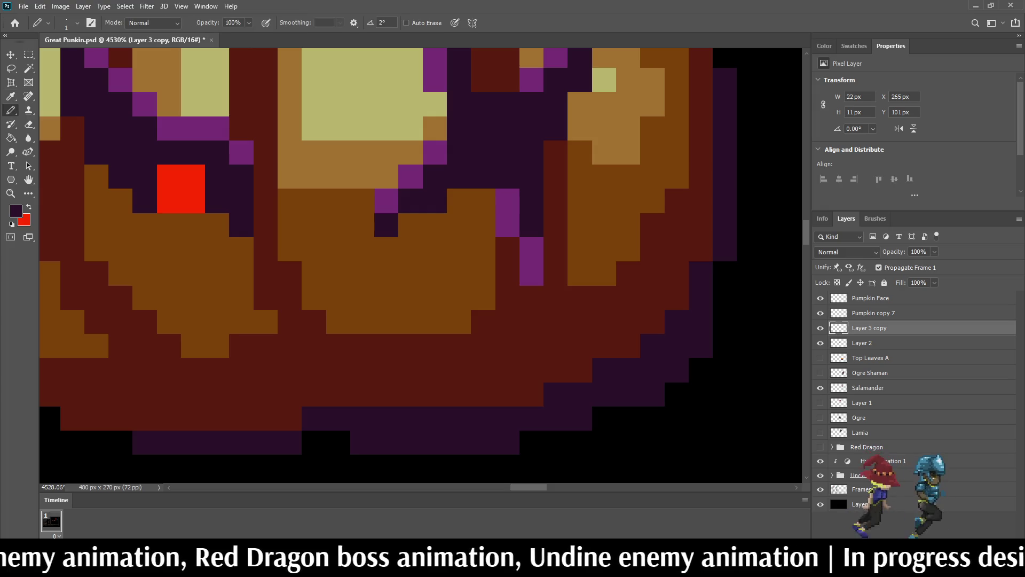
click(532, 249)
click(507, 201)
scroll(513, 204, down, 2)
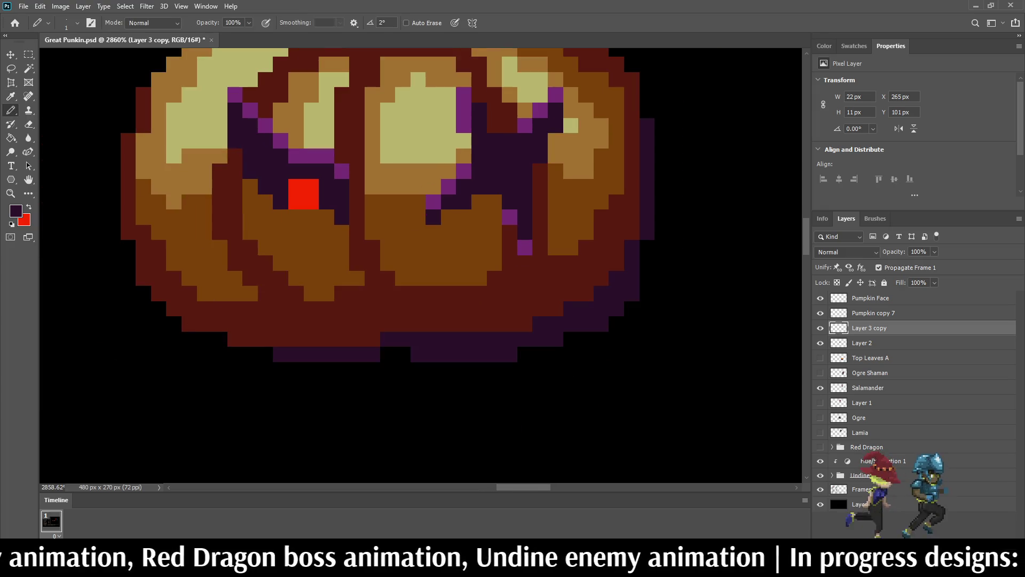
click(510, 217)
click(525, 247)
scroll(559, 280, down, 4)
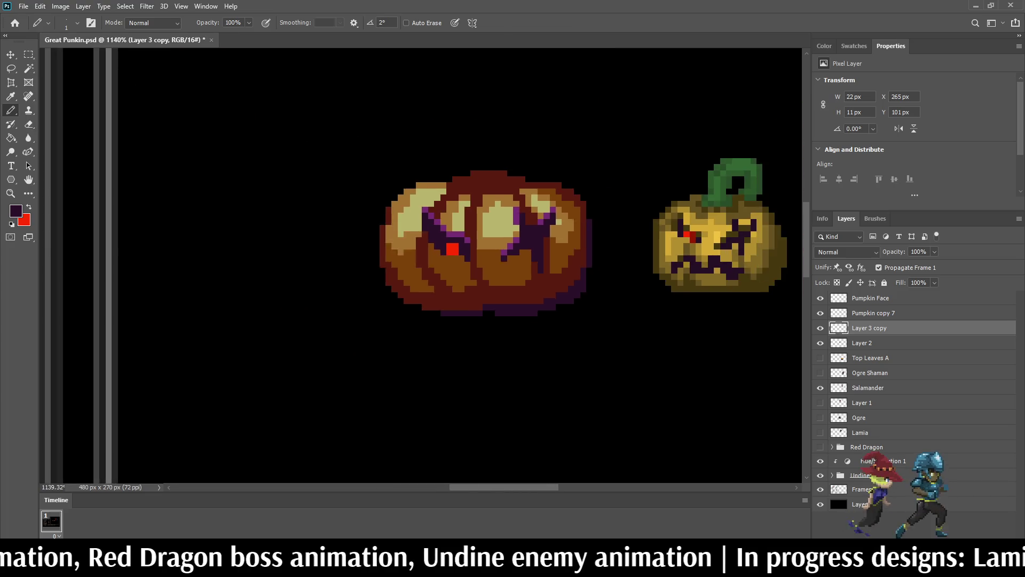
scroll(557, 267, down, 2)
scroll(627, 297, down, 1)
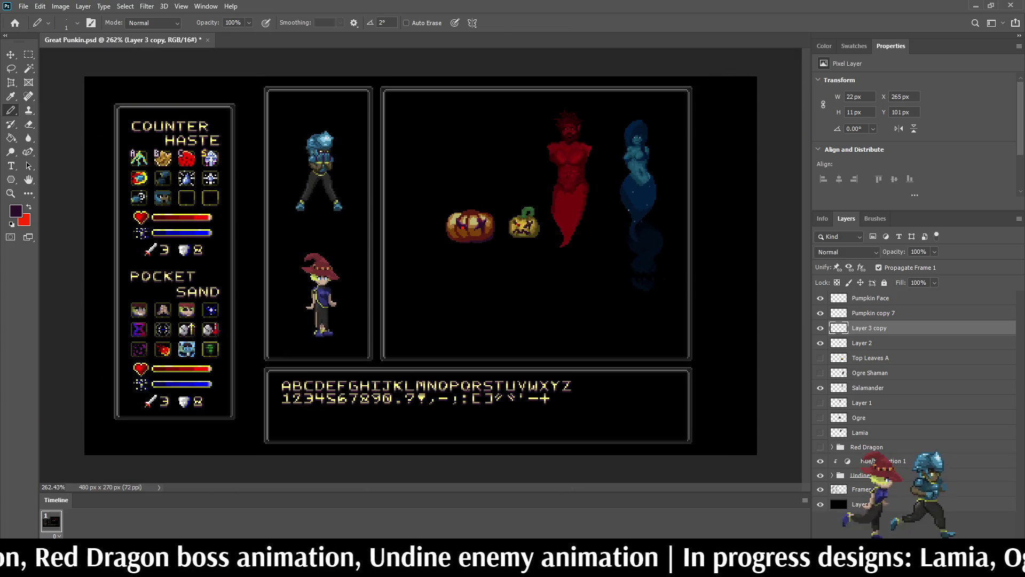
scroll(627, 296, up, 4)
scroll(478, 248, up, 8)
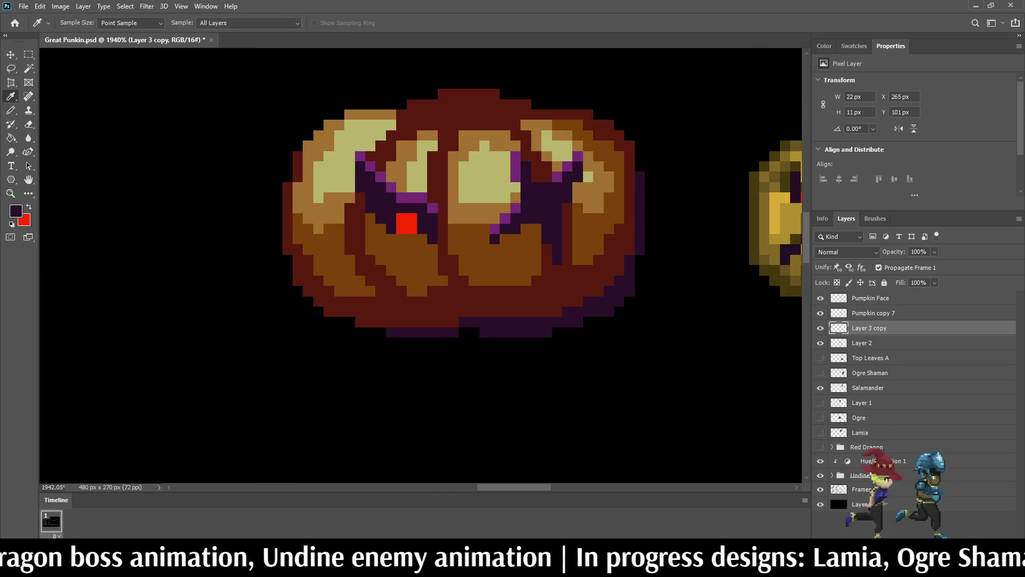
scroll(480, 281, down, 3)
scroll(479, 240, up, 3)
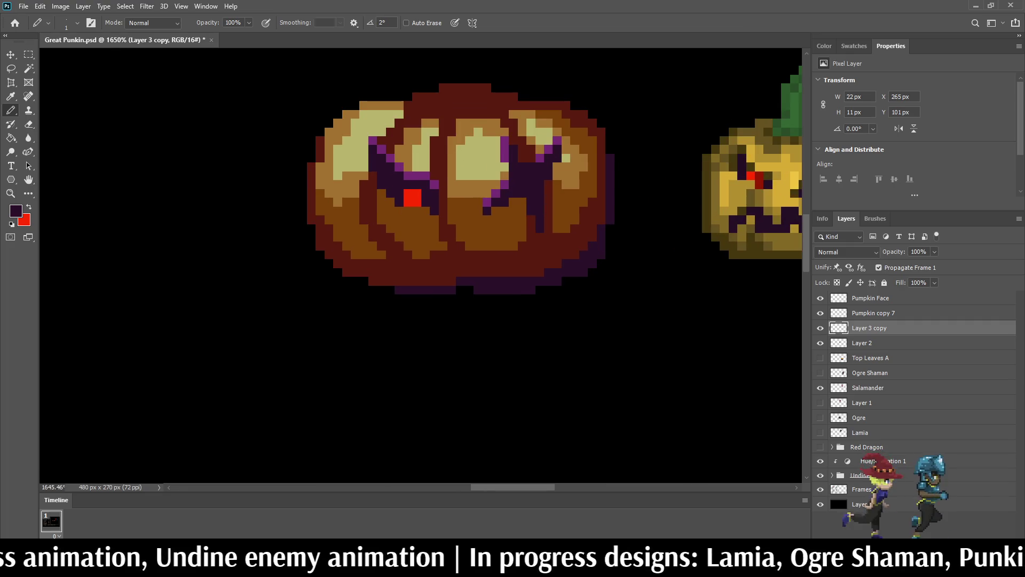
- Draw a wide dark purple mouth across the pumpkin's lower middle, filling its lower edge and right end
mouse_move(373, 235)
mouse_down()
mouse_move(390, 255)
mouse_move(408, 229)
mouse_move(427, 235)
mouse_move(435, 256)
mouse_move(452, 234)
mouse_move(489, 229)
mouse_move(506, 248)
mouse_move(531, 246)
mouse_up()
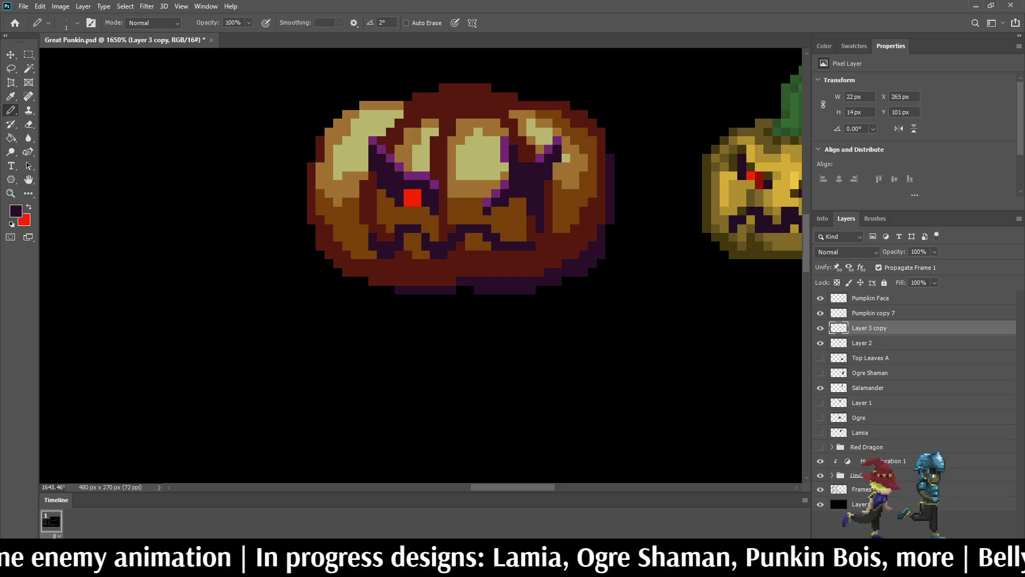
mouse_move(373, 255)
mouse_down()
mouse_move(403, 272)
mouse_move(470, 250)
mouse_move(507, 263)
mouse_move(542, 245)
mouse_move(470, 238)
mouse_move(432, 262)
mouse_move(416, 245)
mouse_move(401, 254)
mouse_move(409, 245)
mouse_up()
mouse_move(539, 255)
mouse_down()
mouse_move(557, 229)
mouse_move(566, 245)
mouse_up()
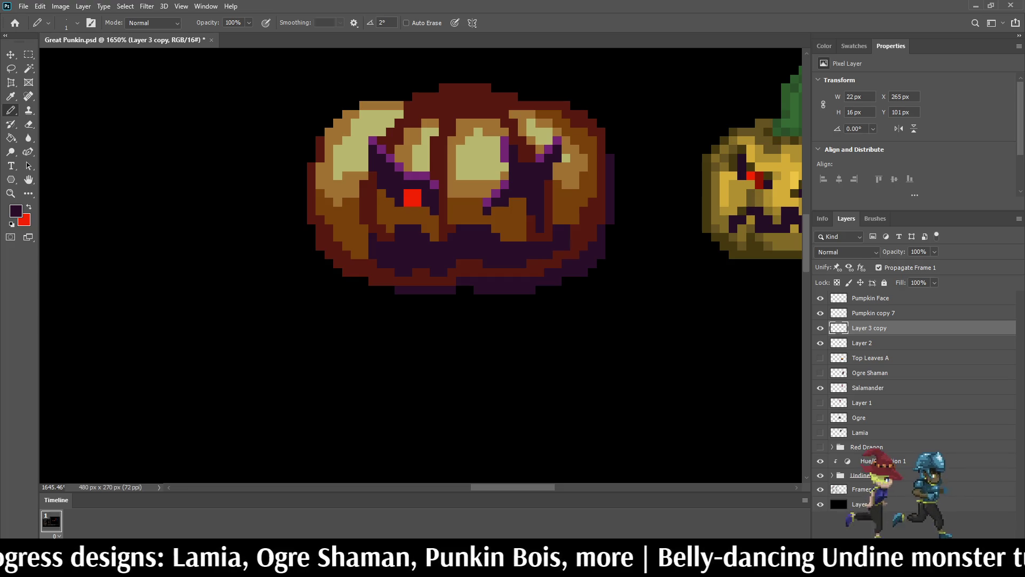
scroll(544, 191, down, 10)
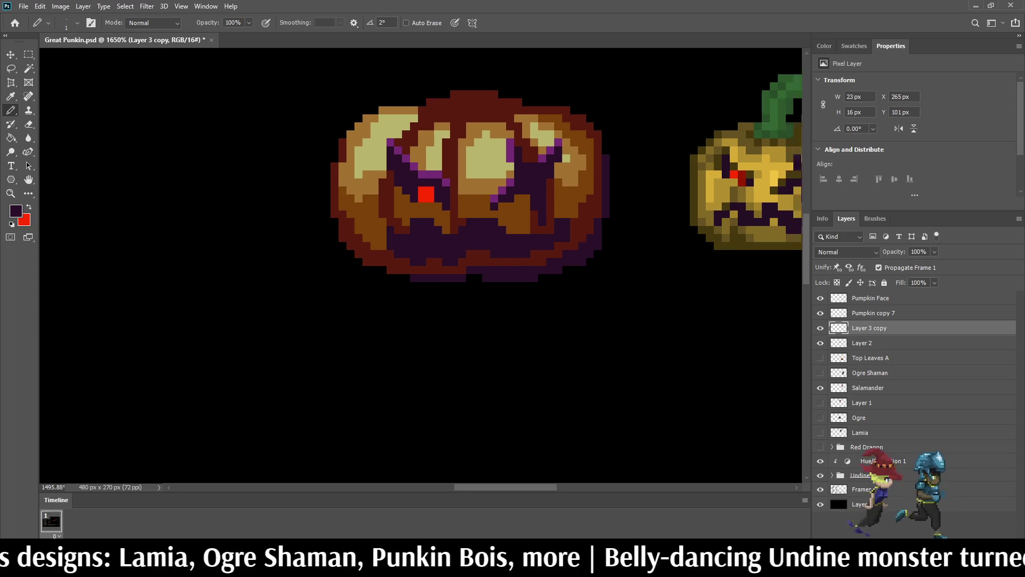
scroll(537, 195, up, 10)
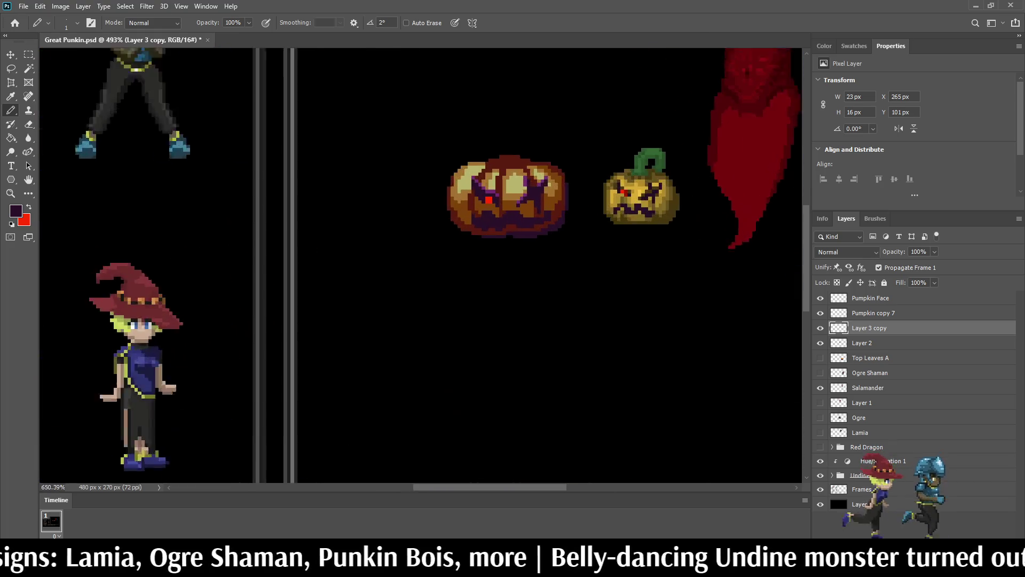
- Cut jagged teeth into the right and left sides of the mouth
drag(503, 206, 554, 219)
click(517, 218)
drag(426, 220, 414, 218)
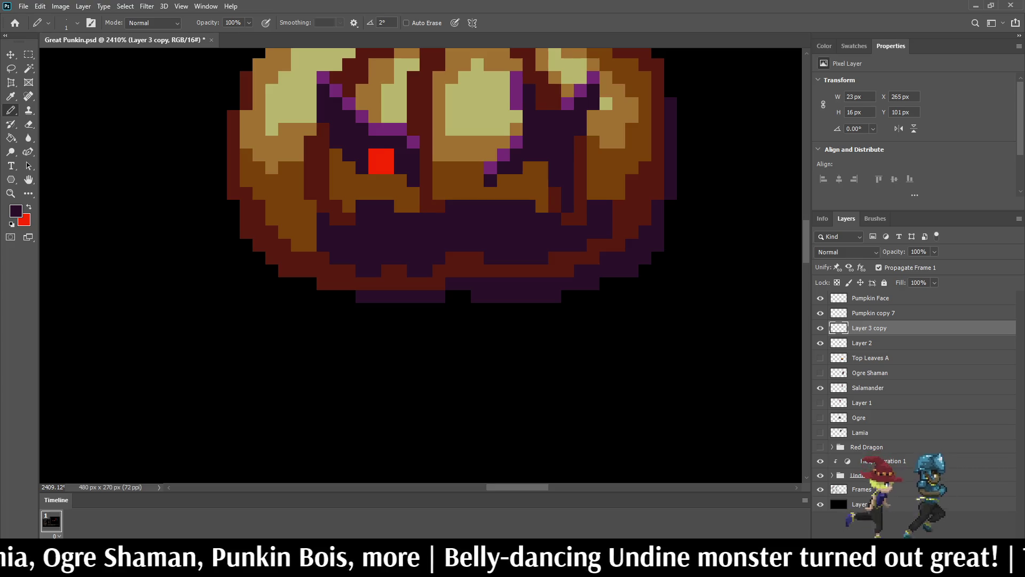
scroll(494, 244, down, 12)
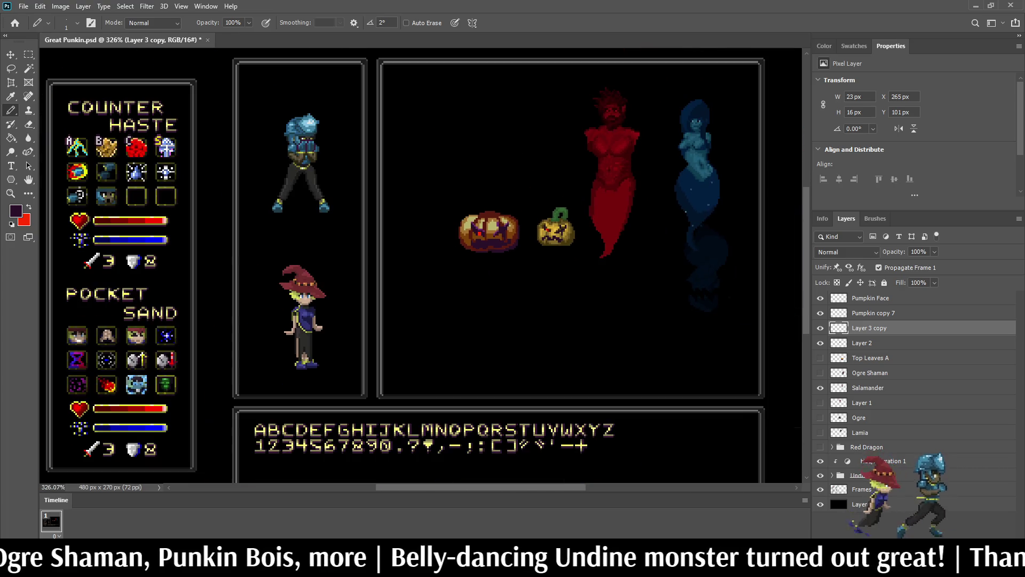
key(e)
scroll(502, 244, up, 10)
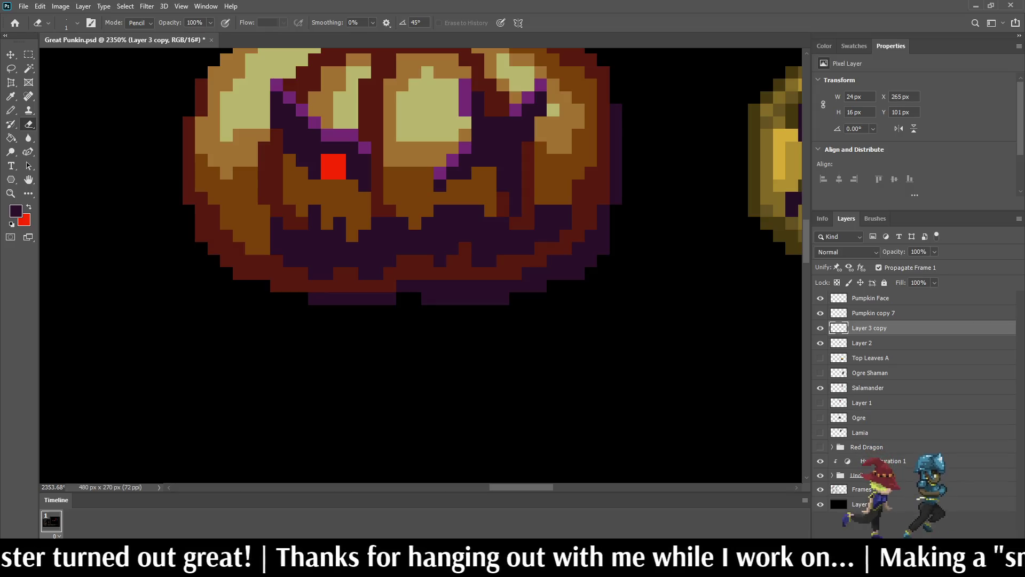
- Erase one stray dark purple pixel from the mouth
click(453, 211)
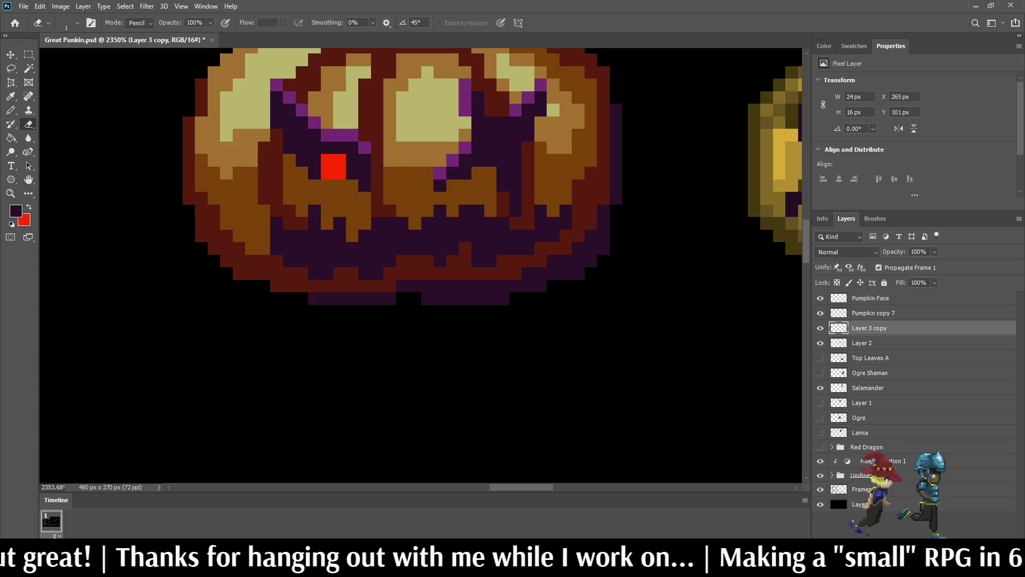
scroll(420, 254, down, 10)
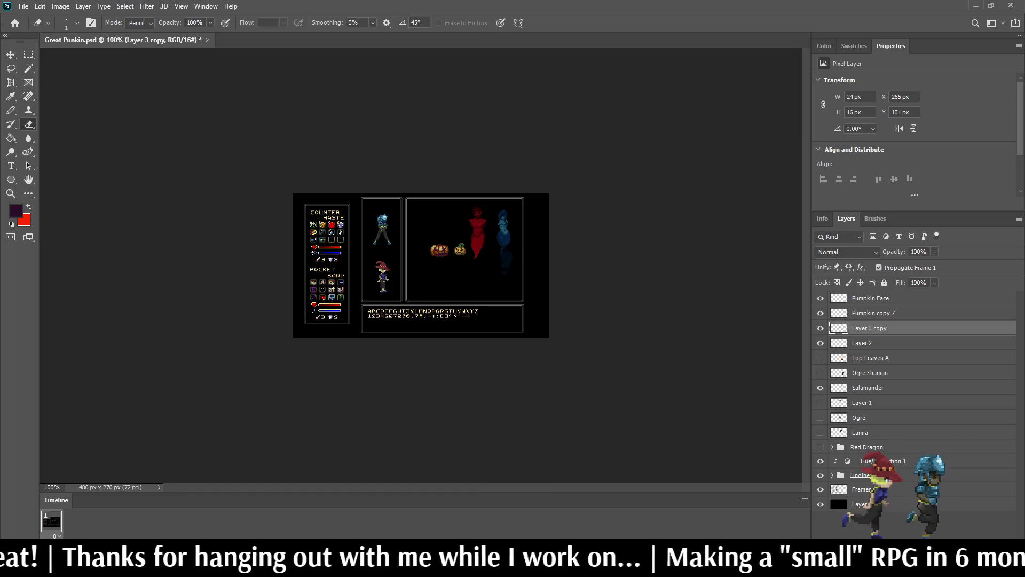
scroll(420, 254, up, 4)
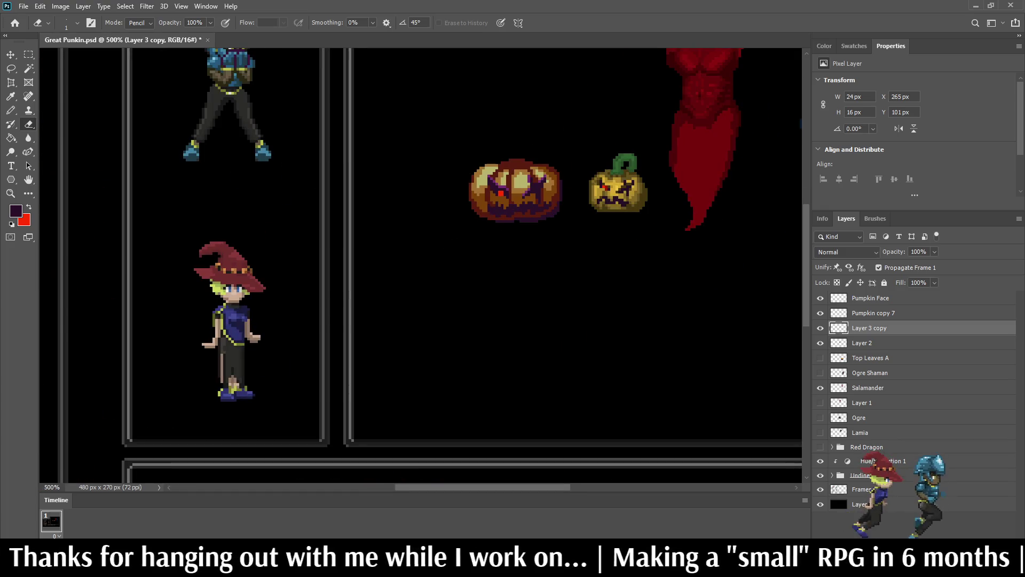
- Toggle the small pumpkin's layers to compare, then select Pumpkin copy 7 and Pumpkin Face
click(820, 298)
click(820, 298)
click(820, 313)
click(820, 312)
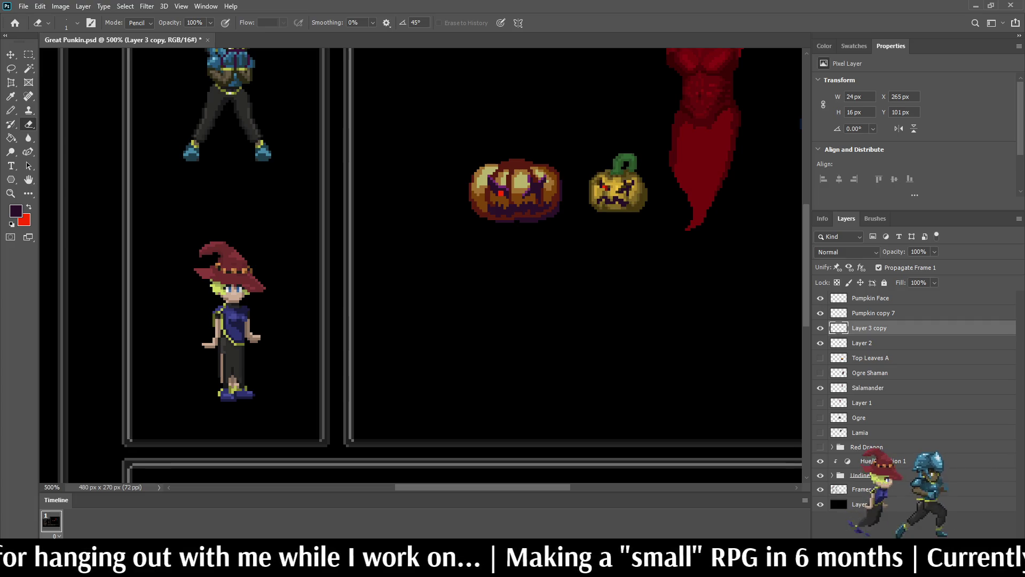
click(870, 313)
shift+click(870, 298)
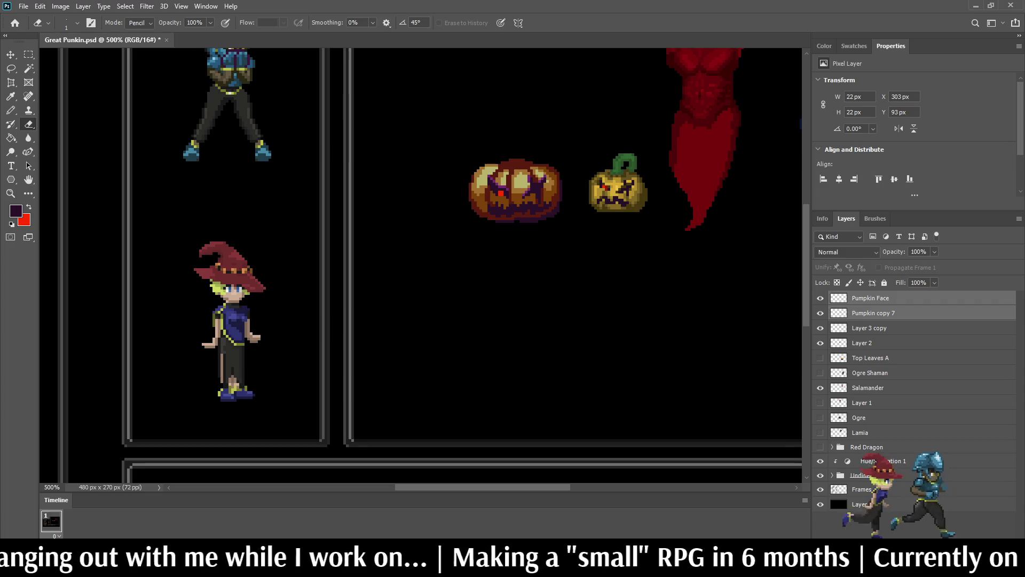
- Delete the small pumpkin's layers, then toggle the big pumpkin's face to compare, leaving it visible
key(Delete)
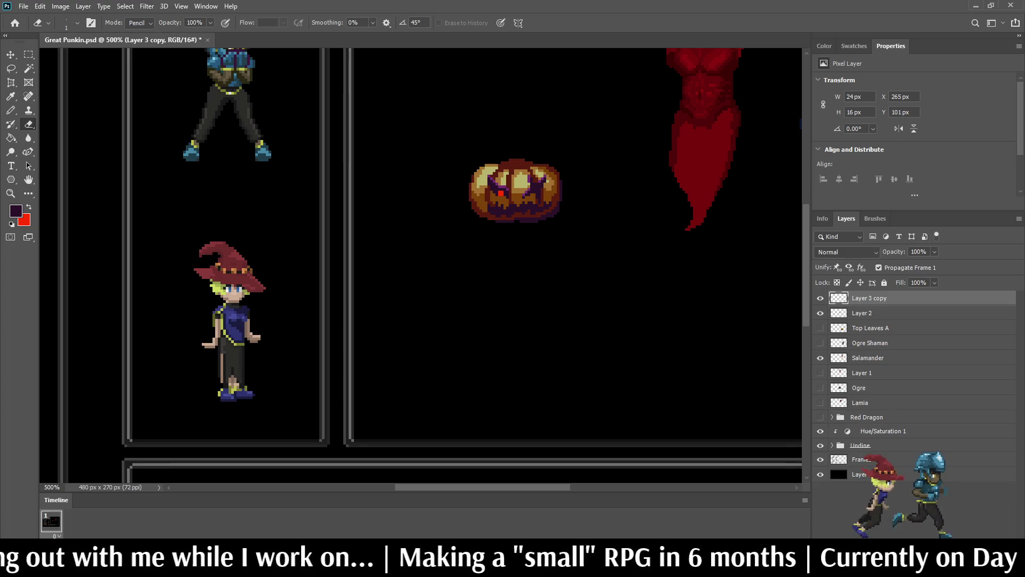
click(820, 298)
click(820, 298)
click(820, 298)
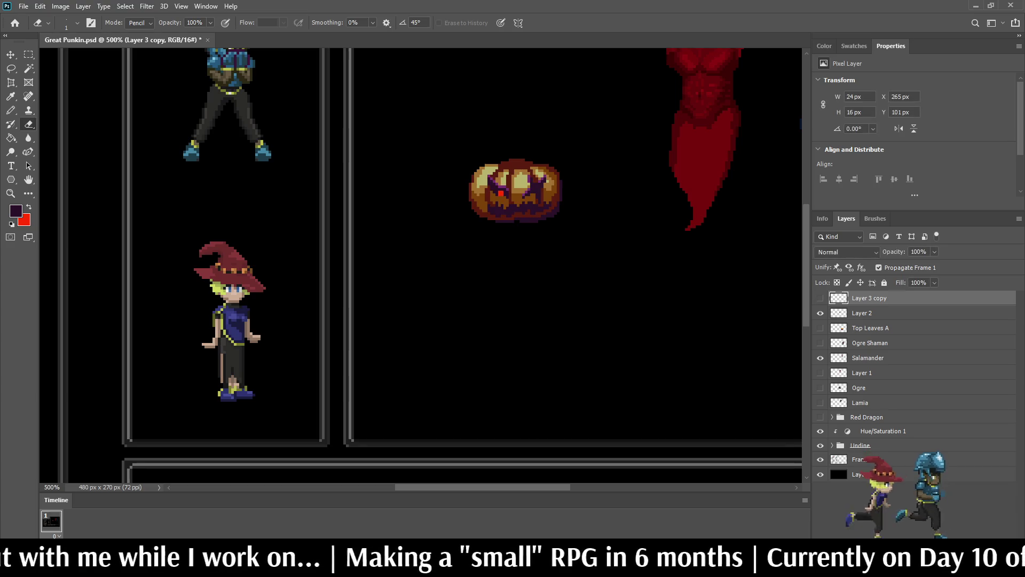
click(820, 298)
click(820, 298)
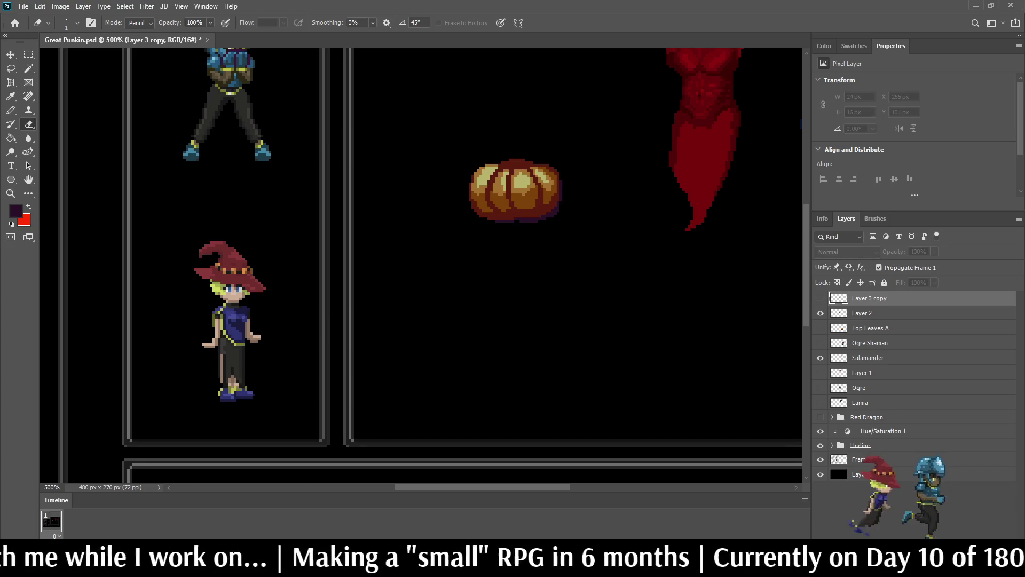
click(820, 298)
scroll(516, 192, down, 2)
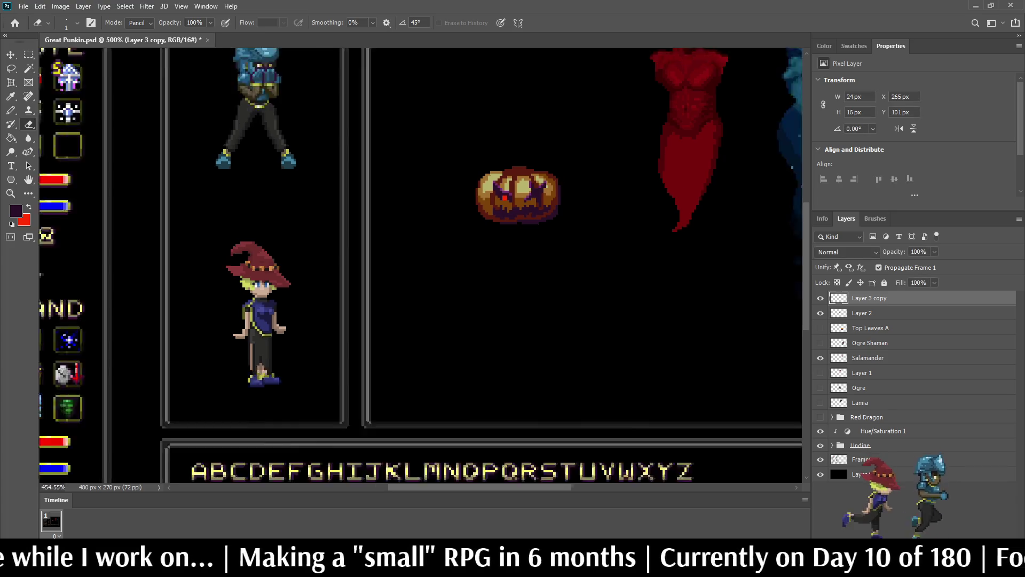
scroll(515, 192, up, 5)
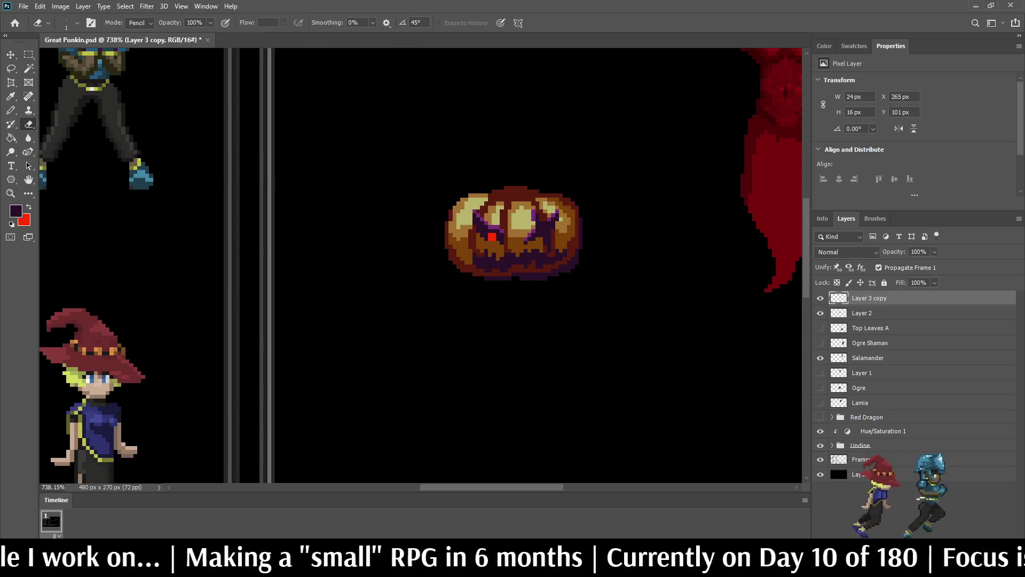
- Nudge the Layer 3 copy face by single pixels until it sits one pixel right, and apply
key(ctrl+t)
key(Left)
key(Left)
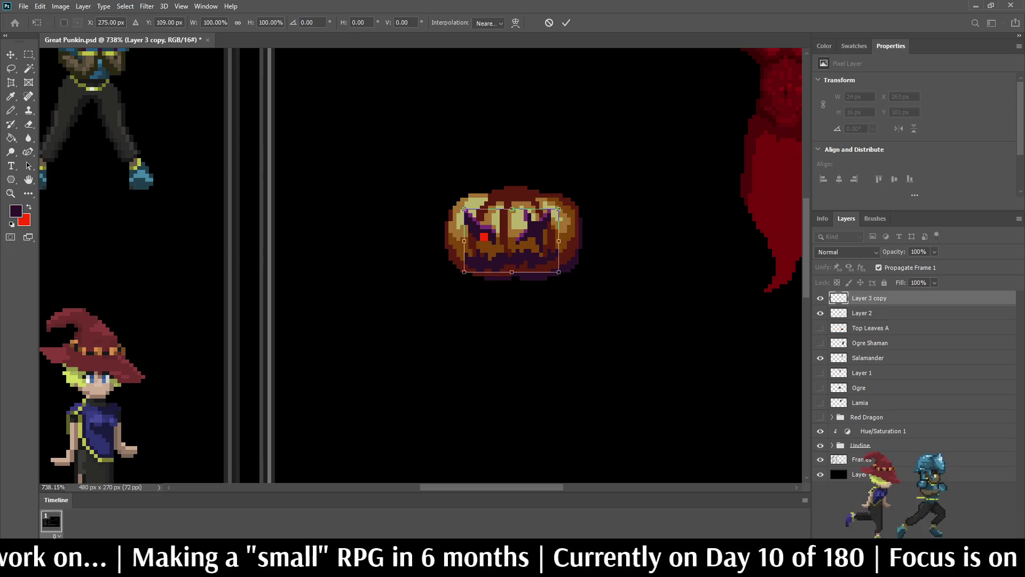
key(Right)
key(Right)
key(Left)
key(Left)
key(Left)
key(Right)
key(Right)
key(Right)
key(Left)
key(Right)
key(Left)
key(Right)
key(Right)
key(Left)
key(Right)
key(Left)
key(Right)
key(Return)
- Save Great Punkin.psd and make the pumpkin body, Layer 2, the working layer
key(e)
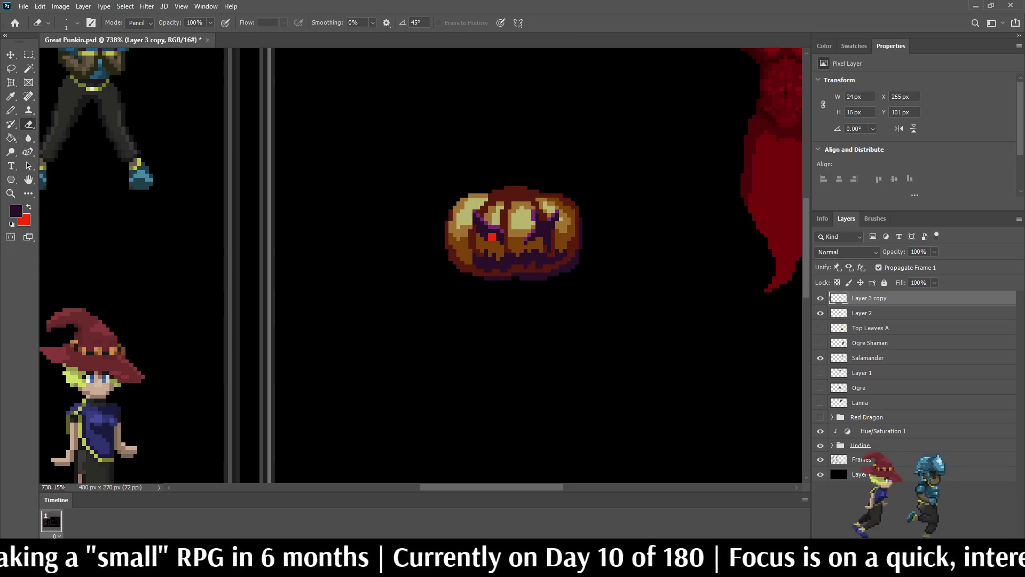
key(ctrl+s)
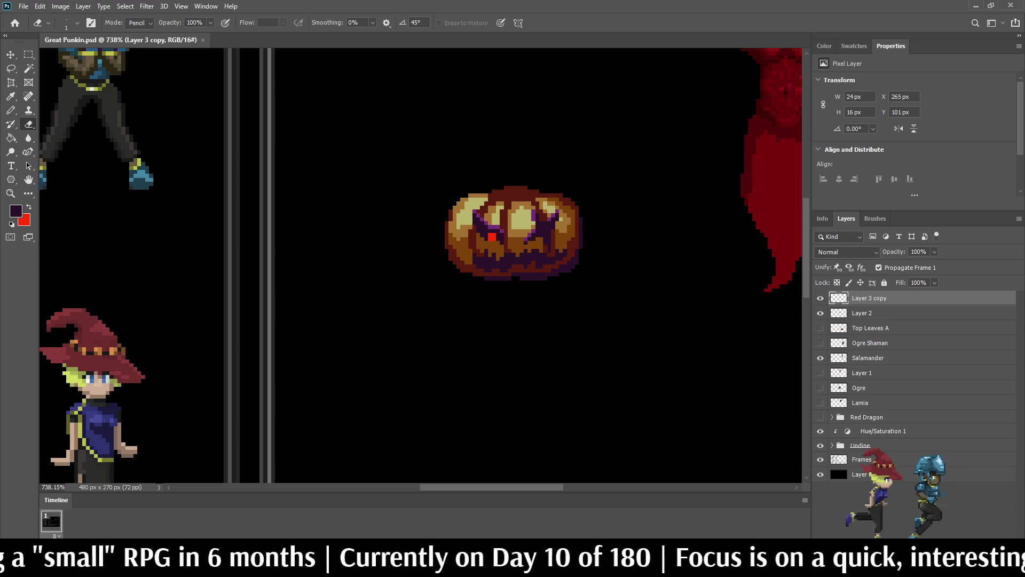
key(ctrl+1)
key(ctrl+plus)
key(ctrl+plus)
key(ctrl+plus)
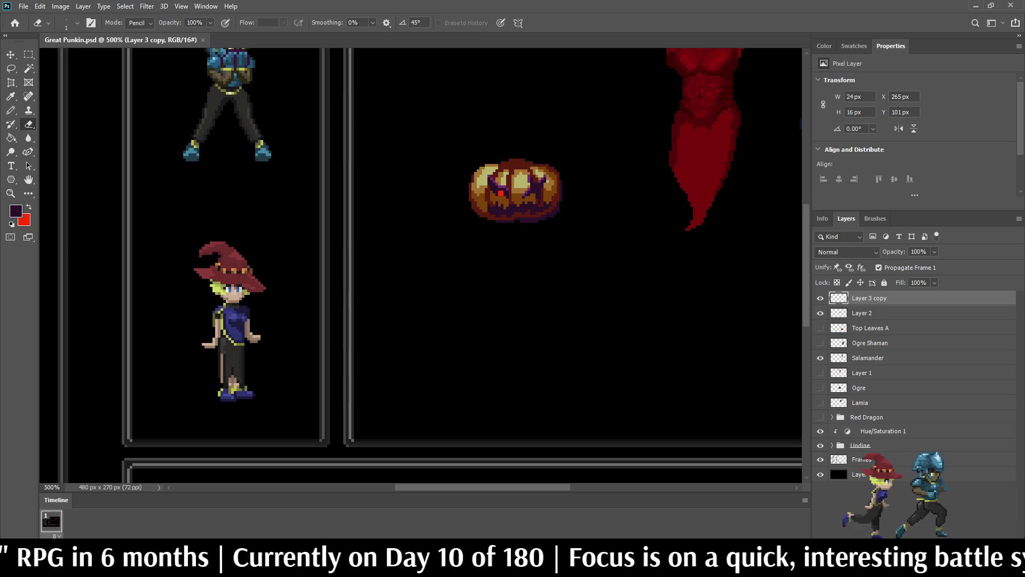
key(alt+bracketleft)
scroll(539, 207, up, 10)
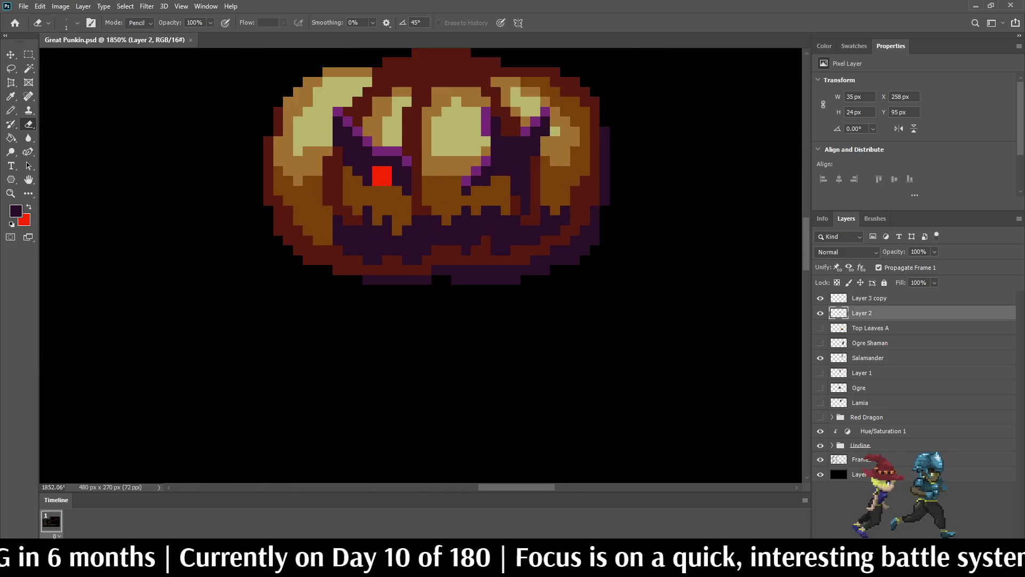
- Repaint a row of outline pixels and the lower-right rim pixels dark red
key(i)
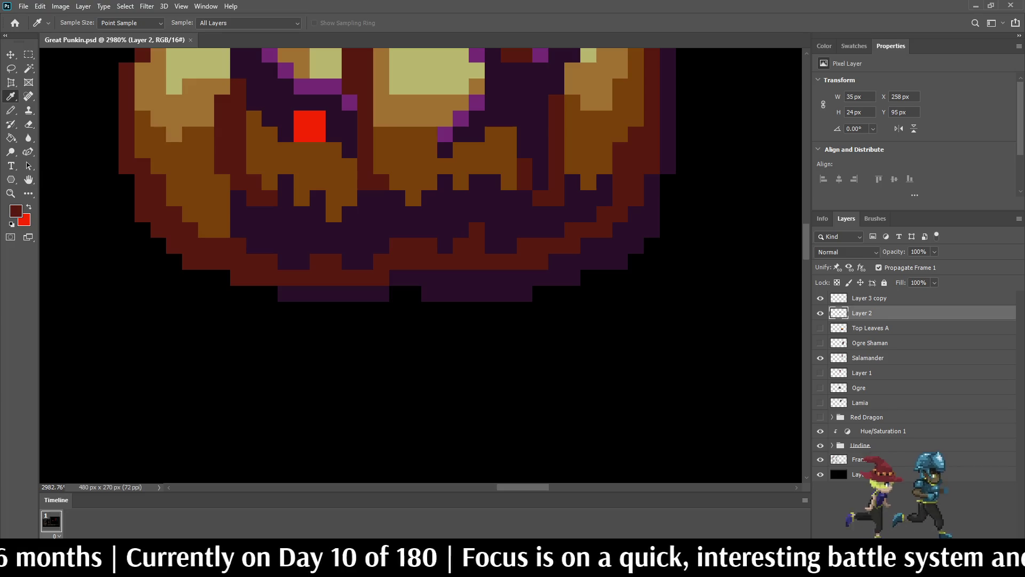
key(b)
mouse_move(445, 277)
mouse_down()
mouse_move(526, 277)
mouse_move(604, 245)
mouse_up()
click(620, 229)
click(636, 215)
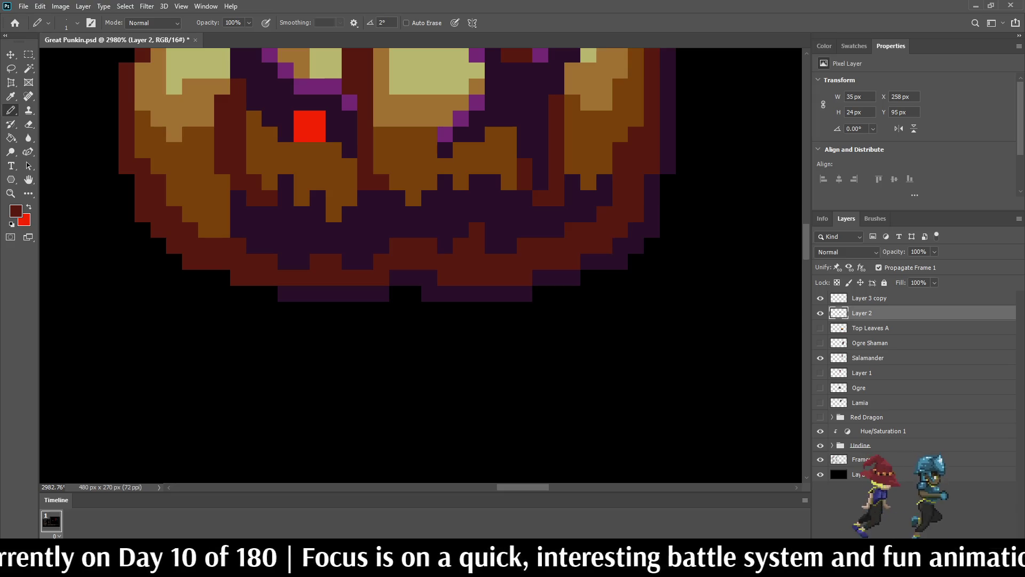
click(636, 229)
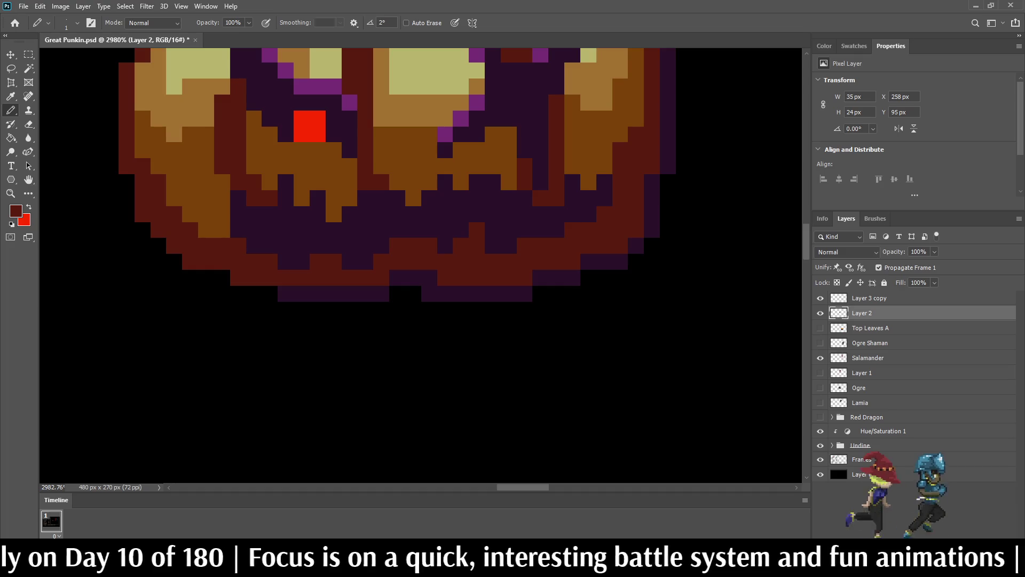
scroll(559, 226, down, 6)
scroll(587, 205, up, 6)
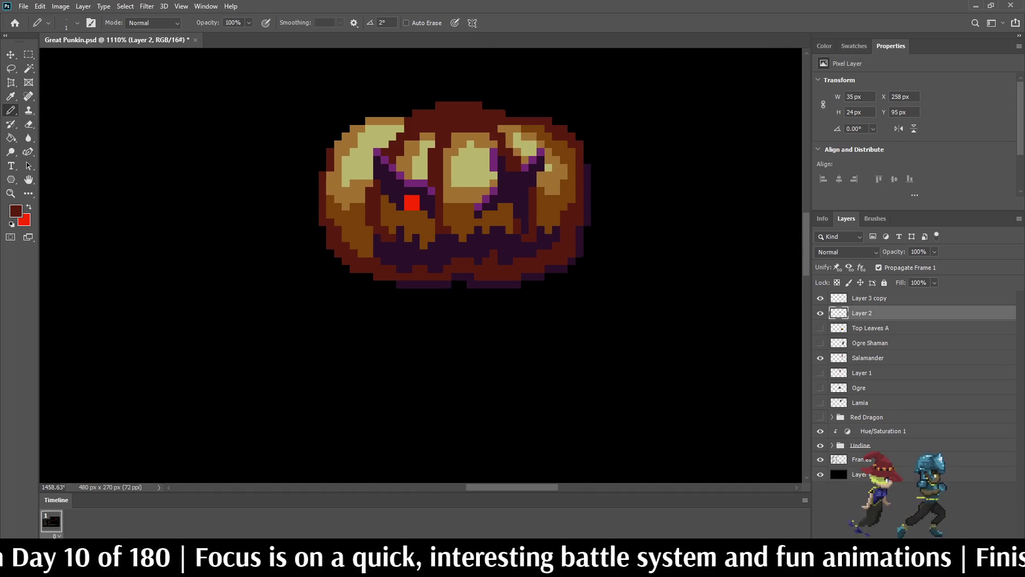
- Undo the dark red right-rim stroke and pick up dark purple instead
drag(588, 240, 587, 256)
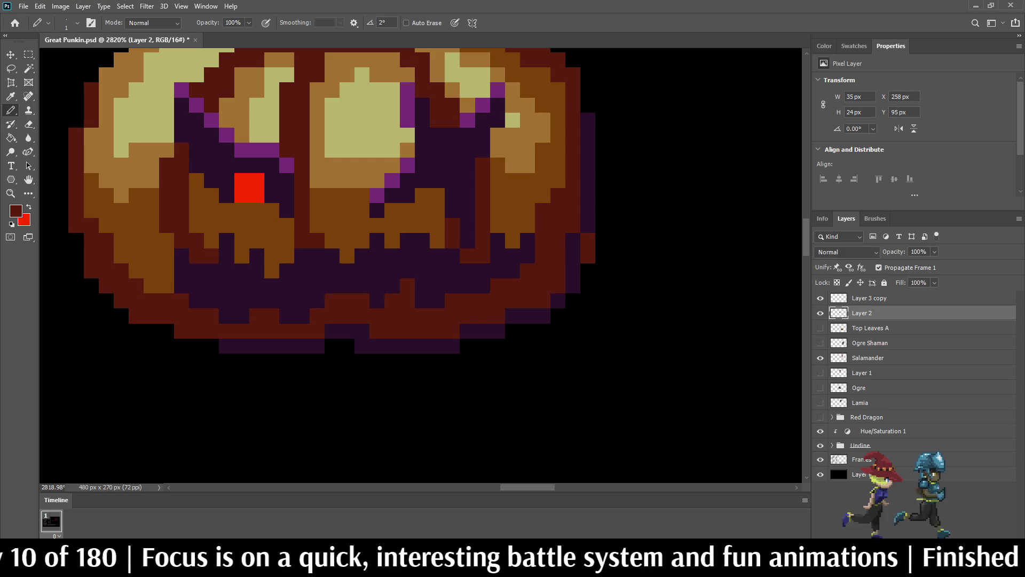
key(ctrl+z)
key(i)
click(588, 225)
key(b)
- Repaint the right rim, lower-right edge and bottom edge pixels dark purple
drag(588, 240, 588, 286)
click(573, 300)
click(557, 316)
click(527, 332)
click(512, 331)
drag(467, 345, 483, 345)
scroll(497, 268, down, 5)
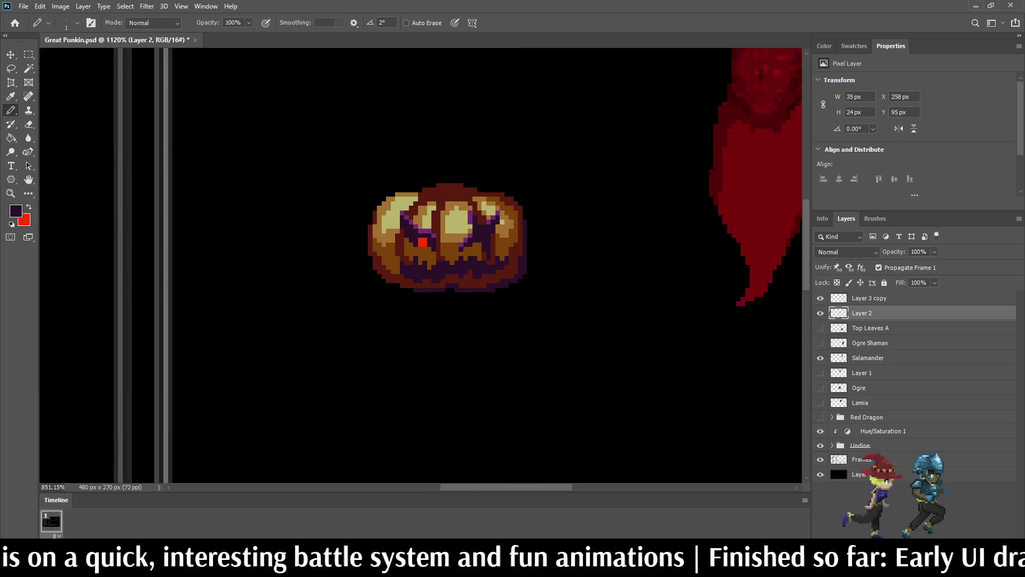
scroll(523, 261, up, 5)
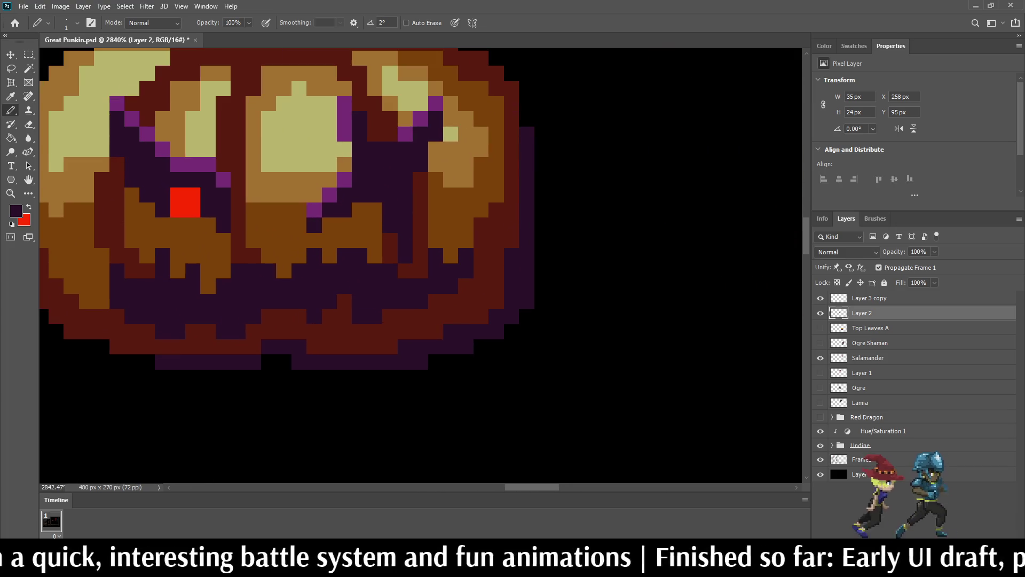
- Repaint a left-side pixel column dark red, extending it one pixel up
key(i)
click(513, 261)
key(b)
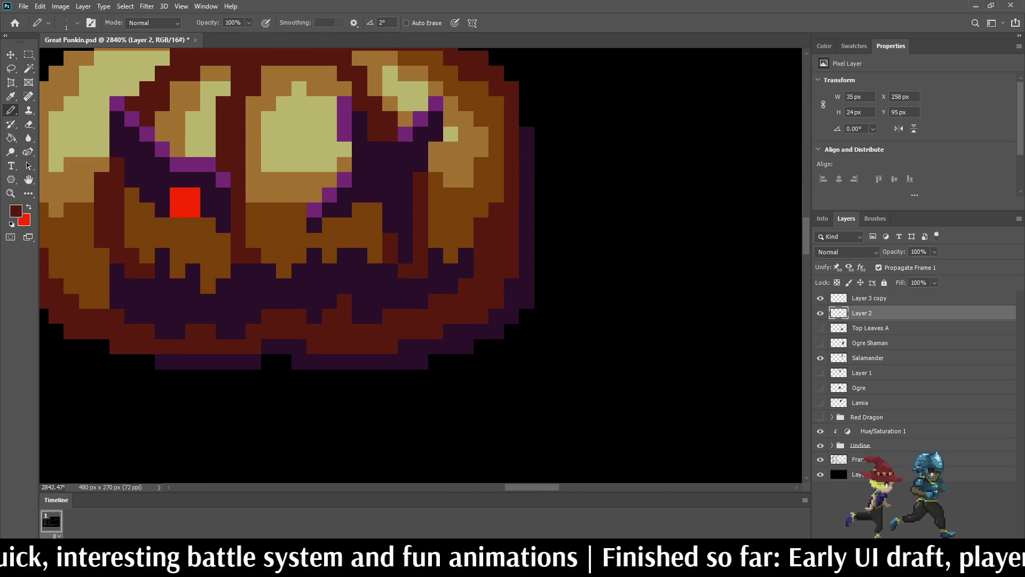
scroll(500, 238, down, 7)
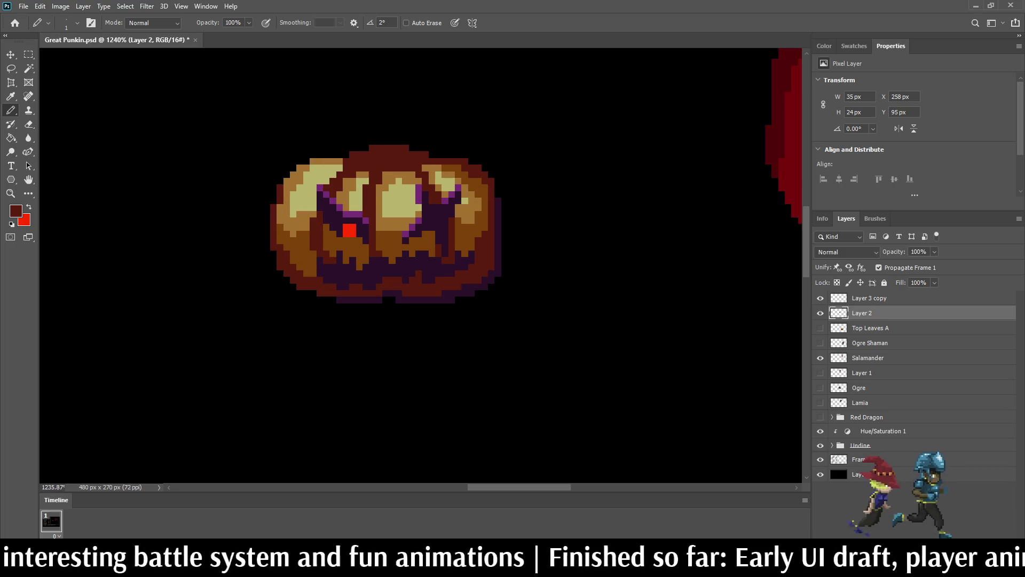
scroll(507, 233, down, 3)
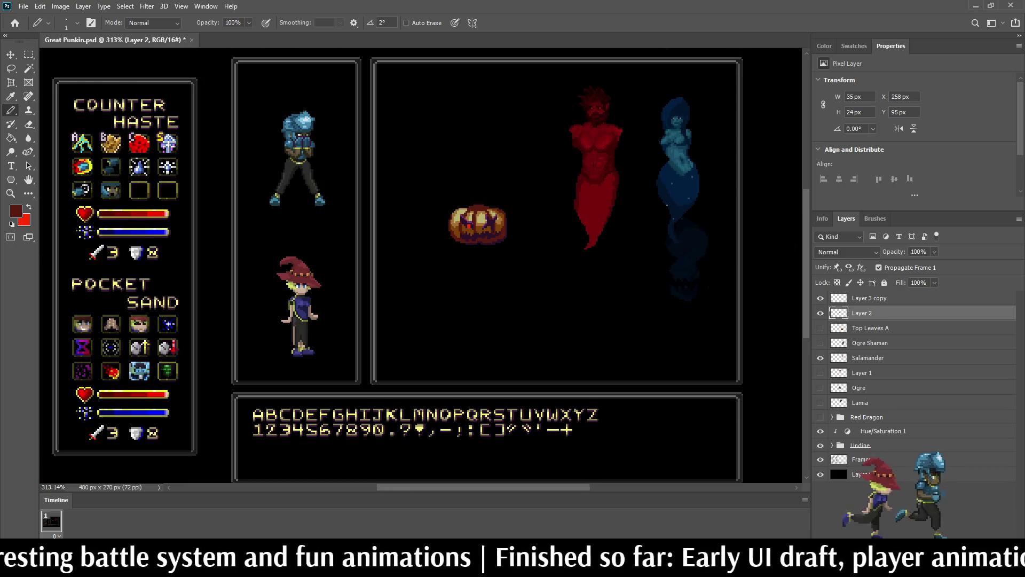
scroll(507, 233, up, 6)
scroll(512, 246, up, 3)
drag(490, 192, 490, 281)
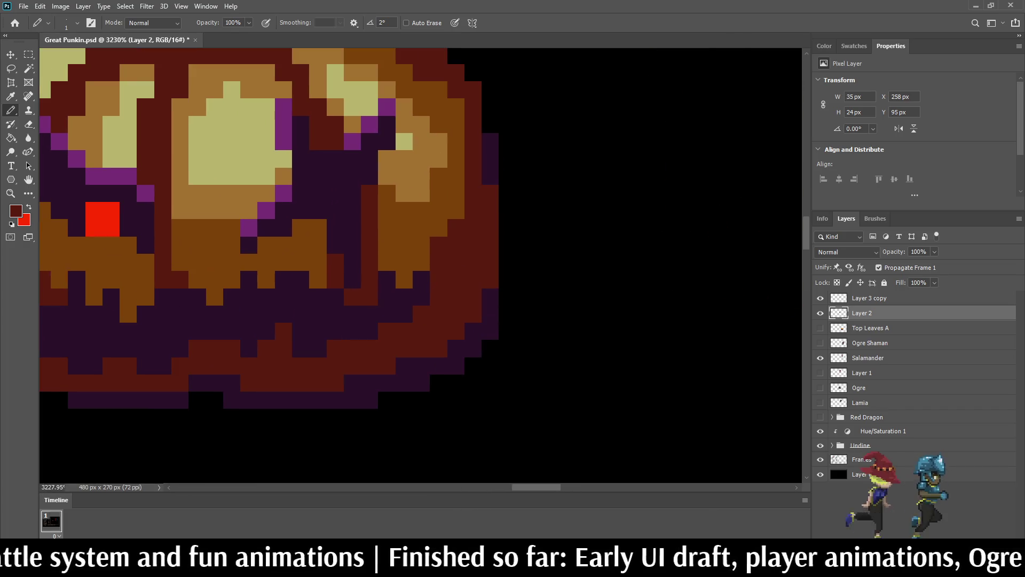
click(490, 176)
- Add a dark purple pixel near the mouth
alt+click(490, 313)
click(507, 279)
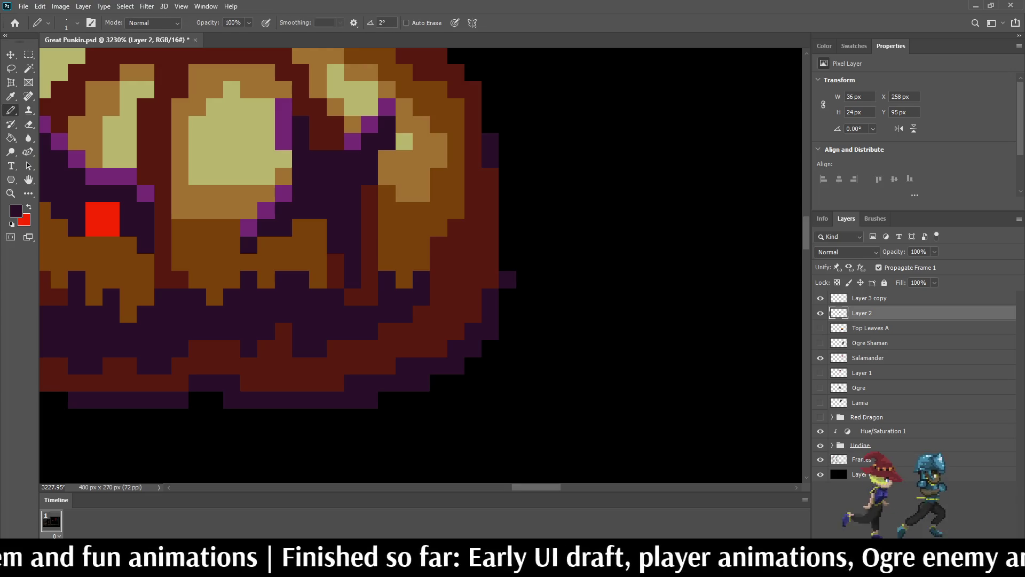
scroll(566, 174, down, 8)
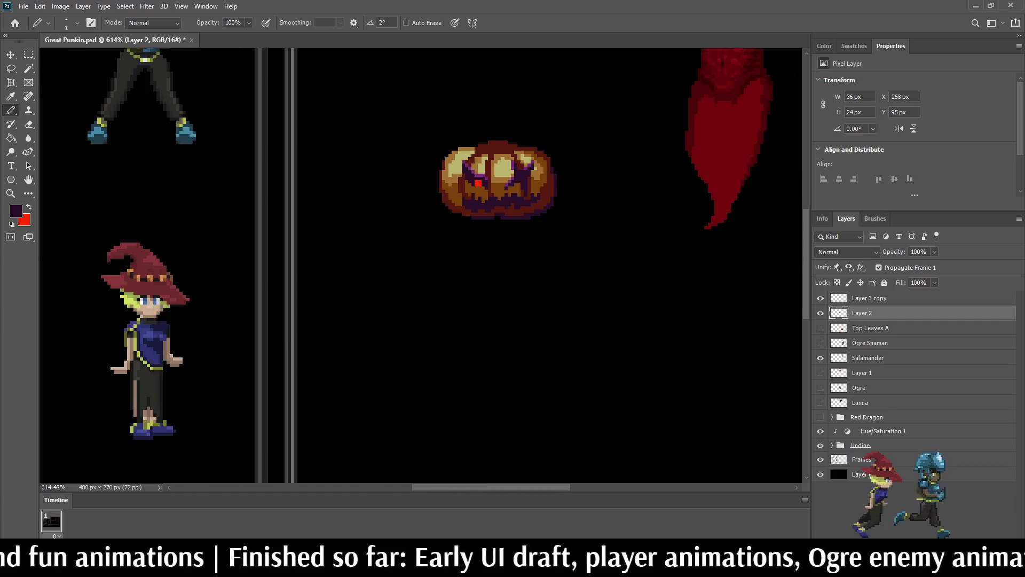
scroll(571, 170, down, 2)
scroll(554, 131, down, 1)
scroll(516, 118, up, 5)
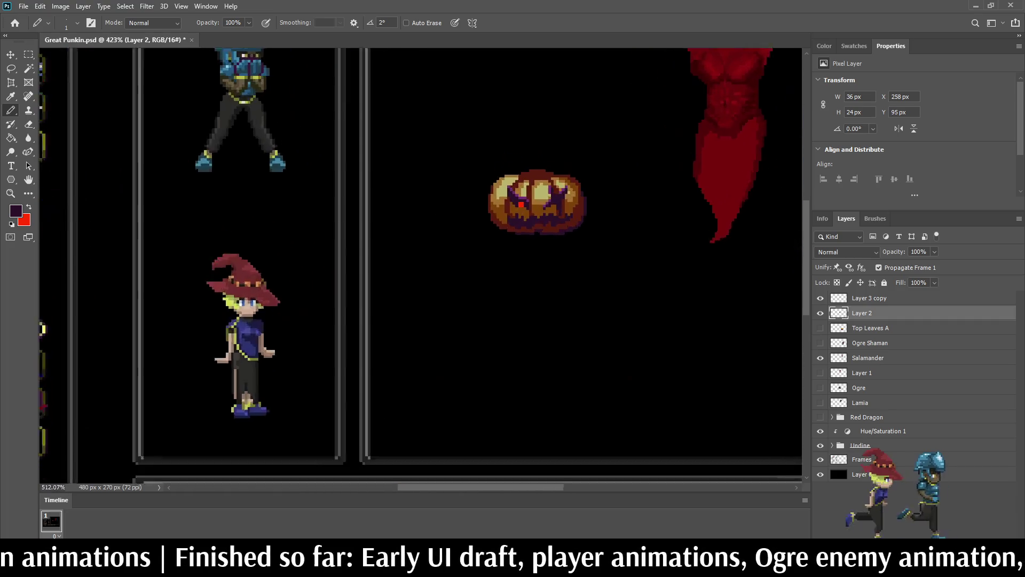
scroll(428, 227, down, 5)
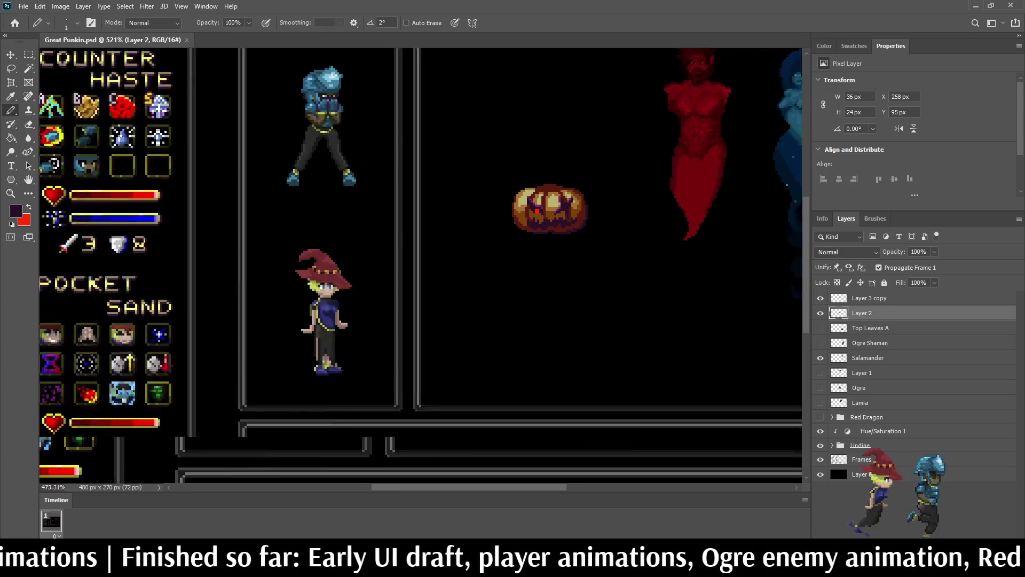
scroll(480, 199, up, 4)
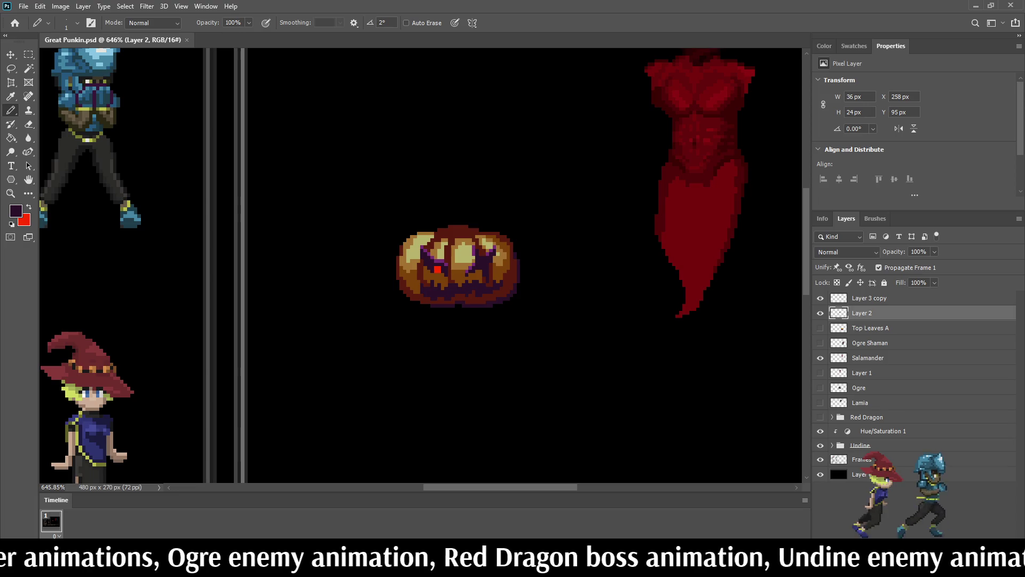
key(ctrl+1)
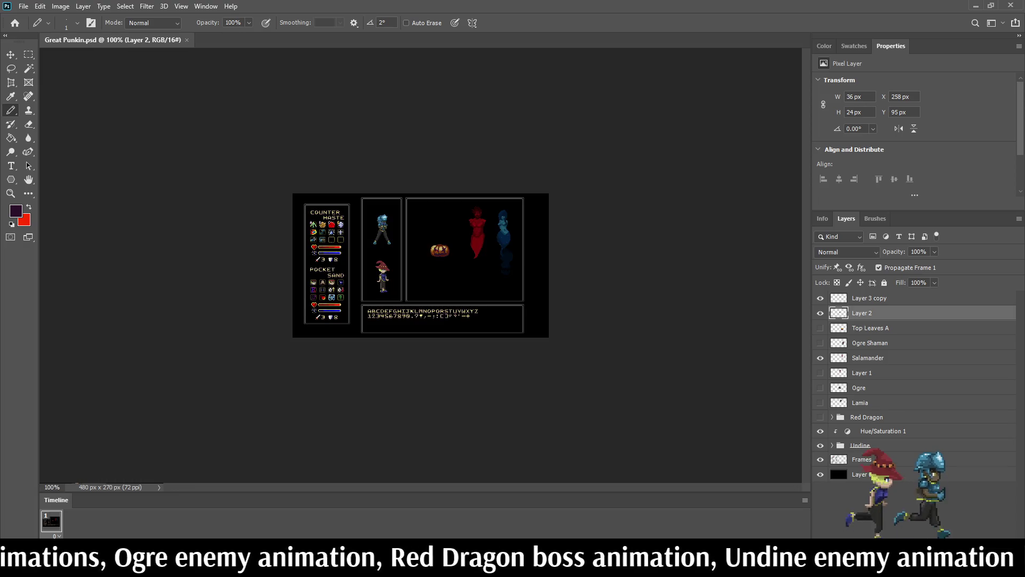
key(ctrl+plus)
key(ctrl+plus)
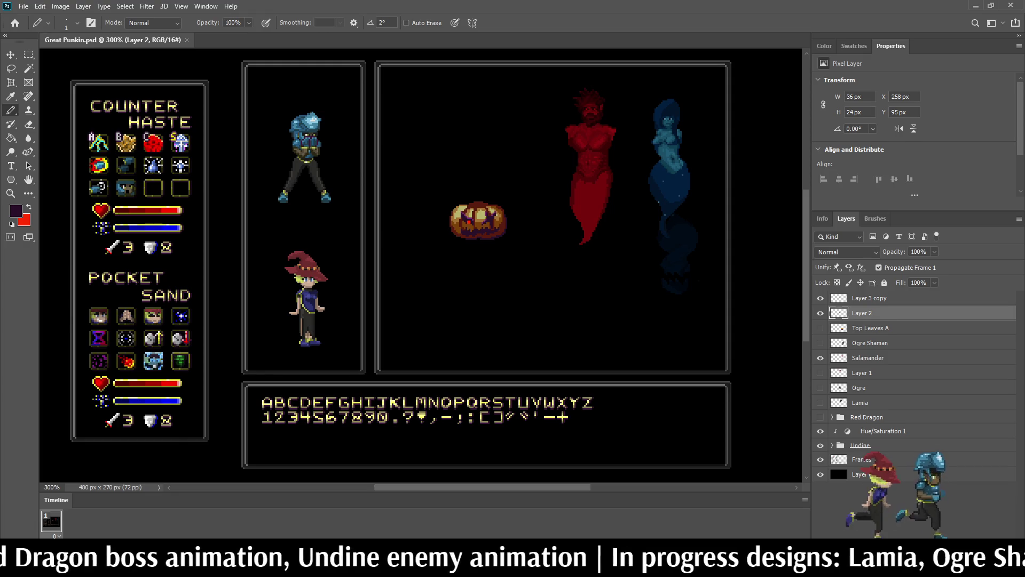
key(ctrl+comma)
key(ctrl+comma)
key(ctrl+comma)
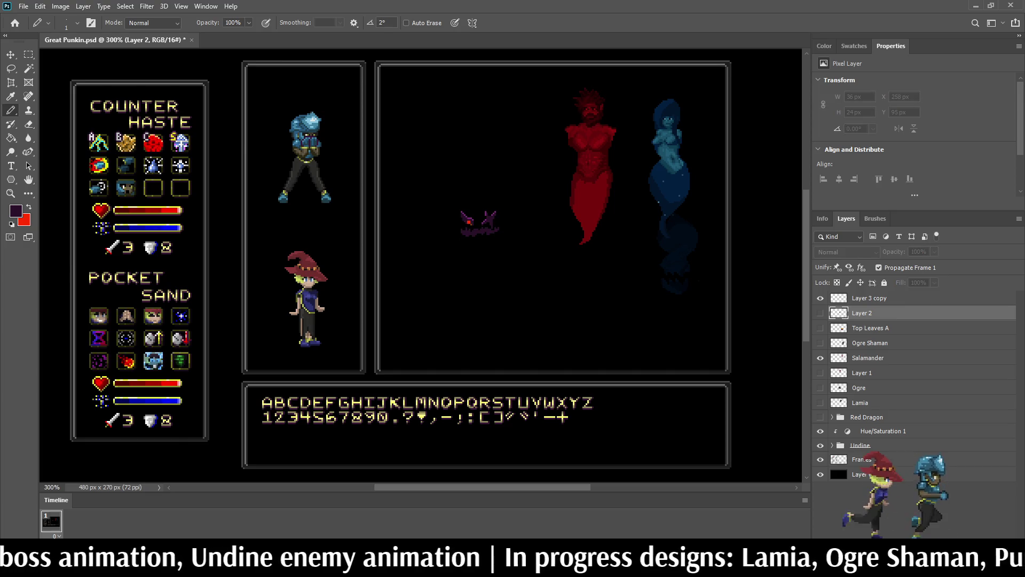
key(ctrl+comma)
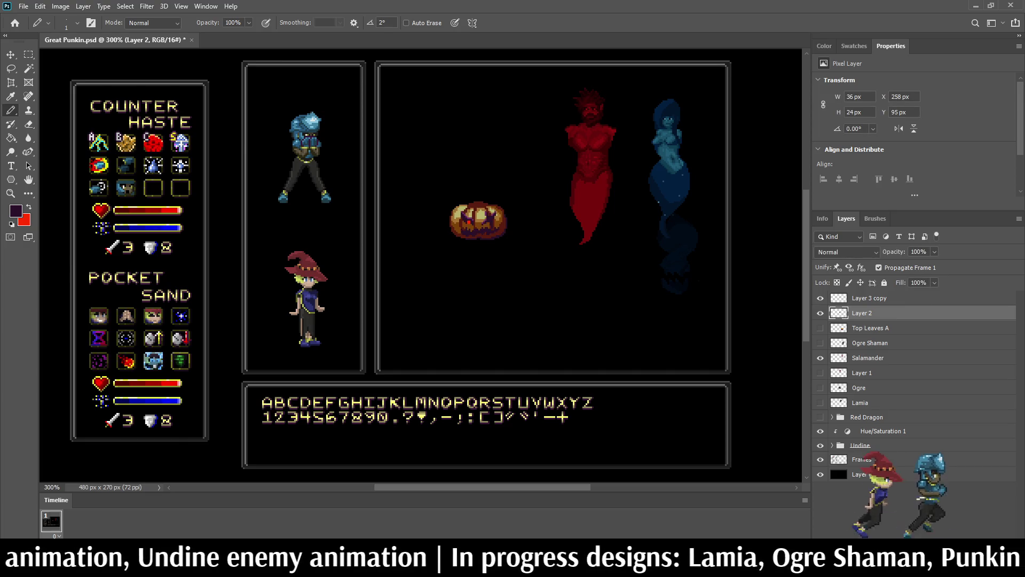
scroll(463, 198, up, 5)
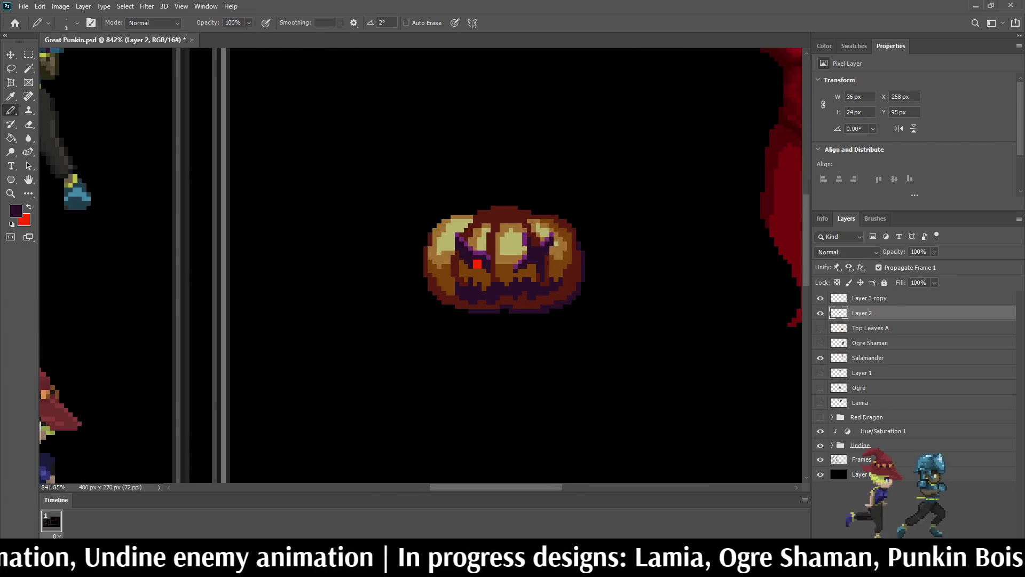
- Move the Layer 3 copy face up and right, clear of the pumpkin
key(alt+bracketright)
key(ctrl+t)
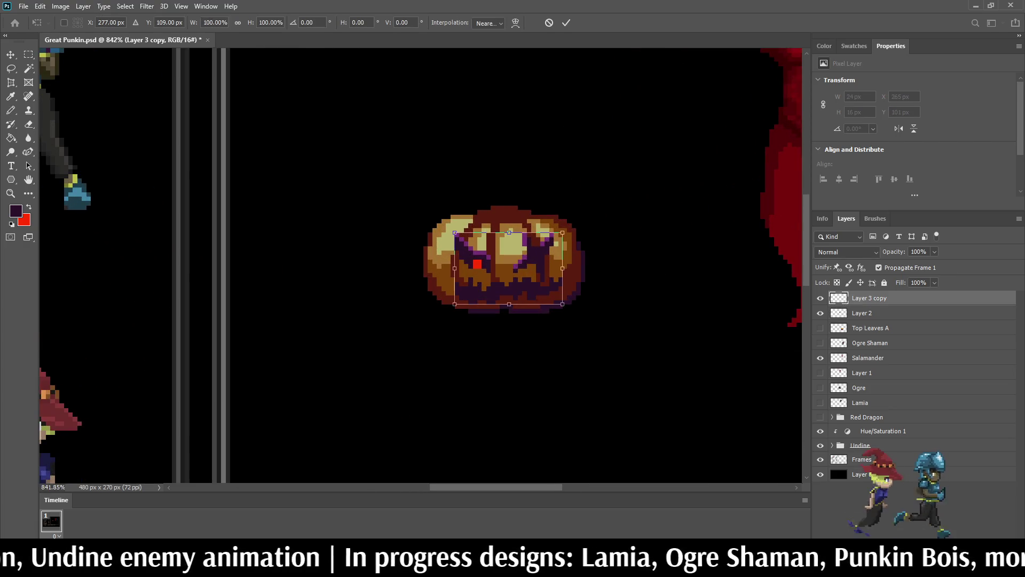
key(shift+Up)
key(shift+Up)
key(shift+Up)
key(shift+Right)
key(shift+Right)
key(shift+Right)
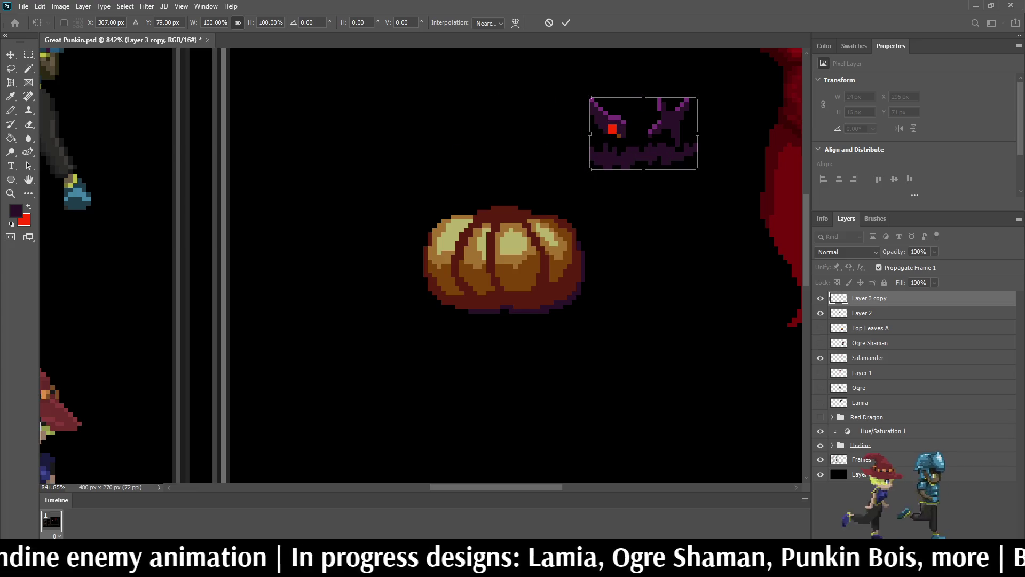
key(Return)
- Return to the Pencil and make Layer 2 the working layer
key(b)
key(i)
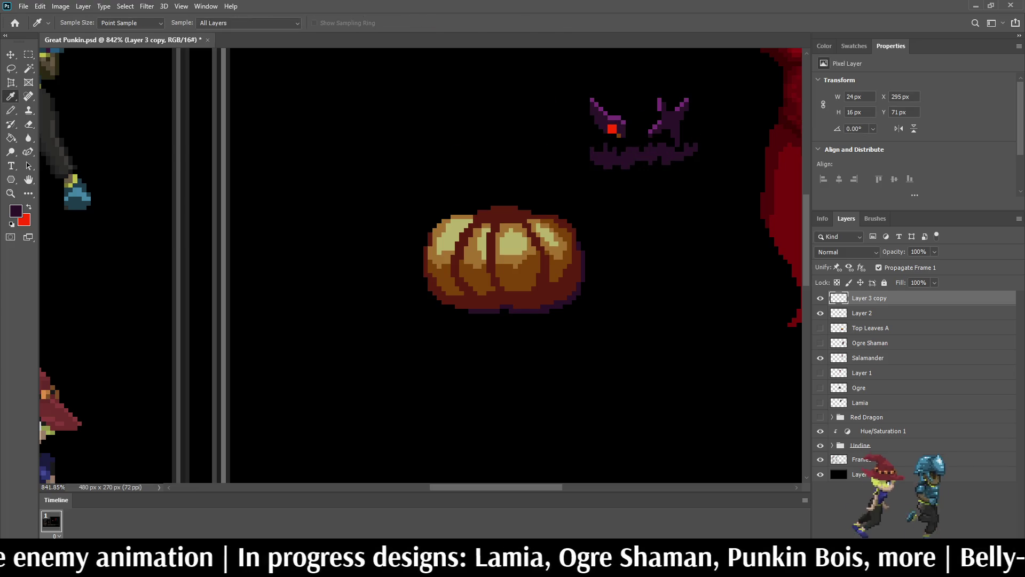
key(b)
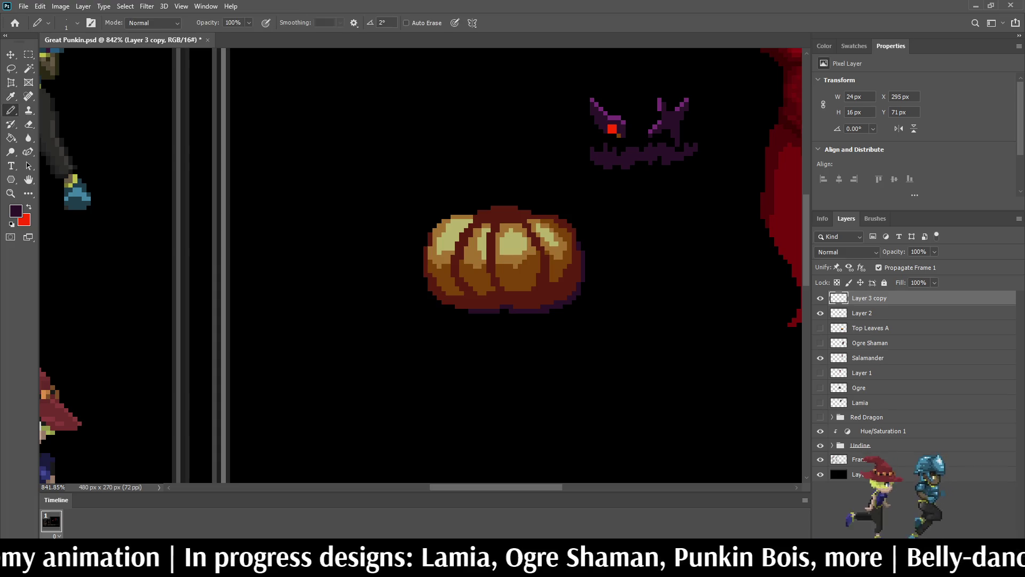
click(861, 313)
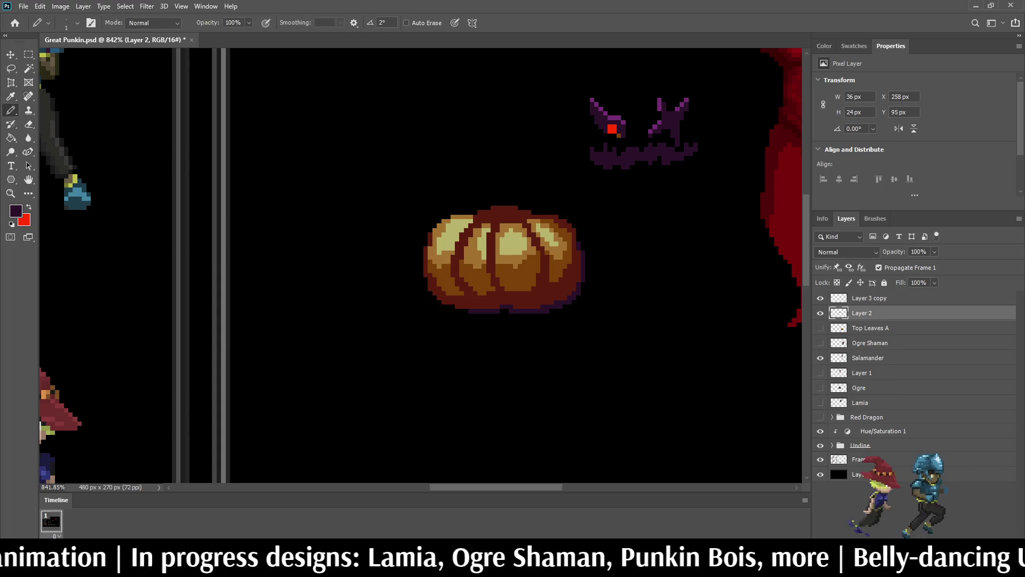
- Add a new empty layer above Layer 2 and save Great Punkin.psd
key(ctrl+shift+alt+n)
key(ctrl+s)
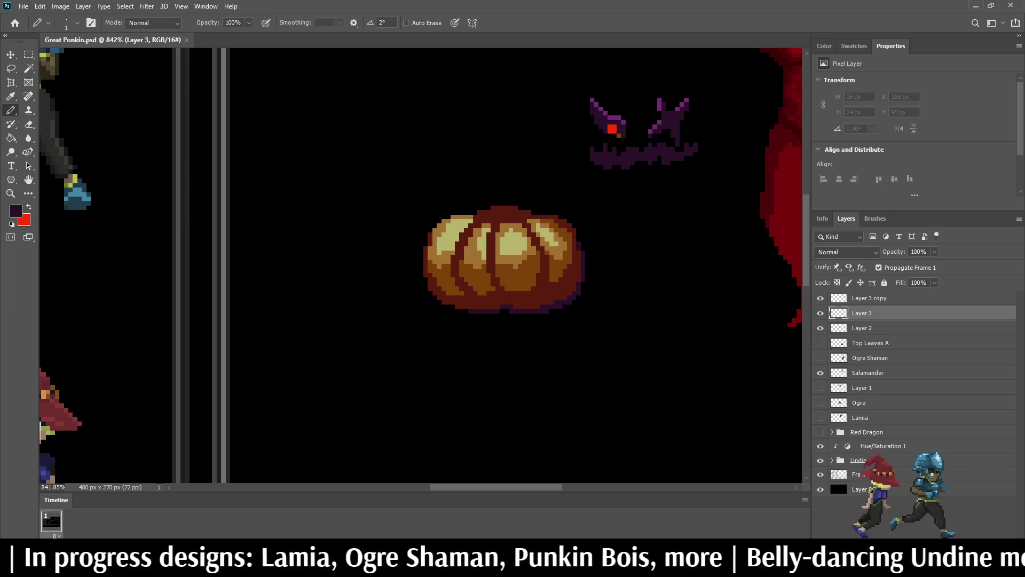
scroll(562, 281, up, 3)
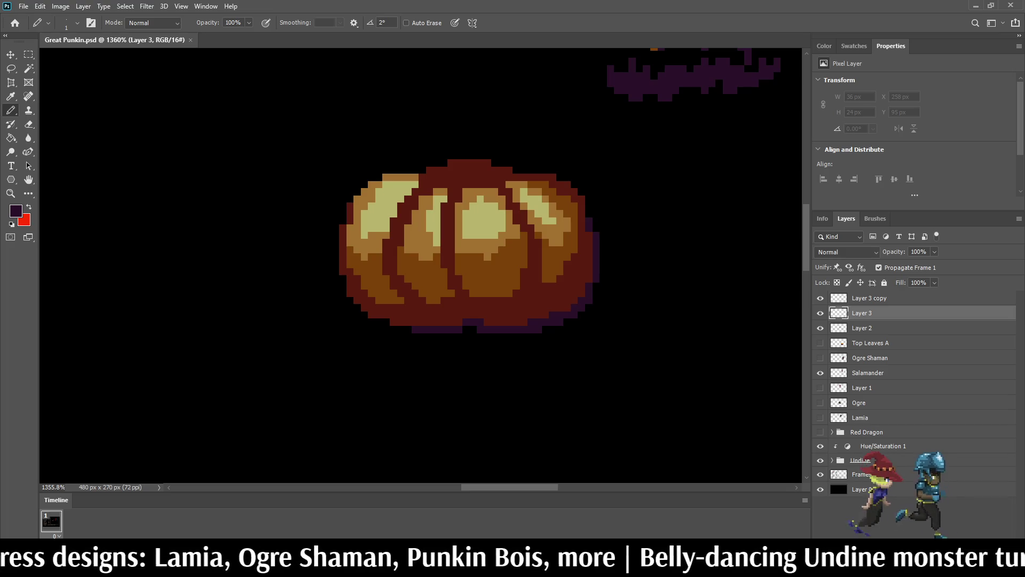
- Outline the mouth and Paint Bucket fill the lower pumpkin segments dark purple (Contiguous, All Layers)
mouse_move(341, 257)
mouse_down()
mouse_move(473, 264)
mouse_move(494, 279)
mouse_move(473, 308)
mouse_move(429, 322)
mouse_up()
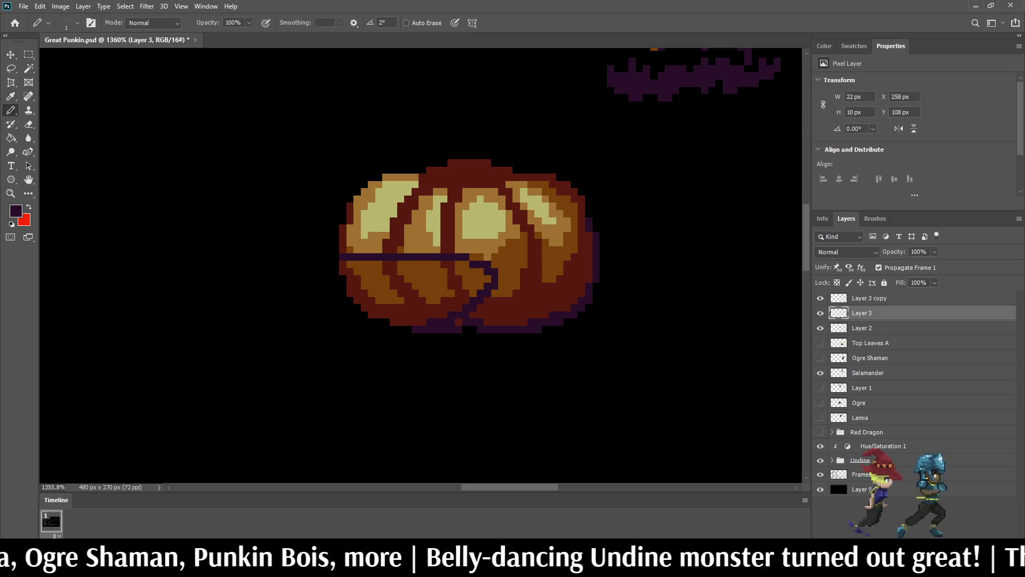
key(g)
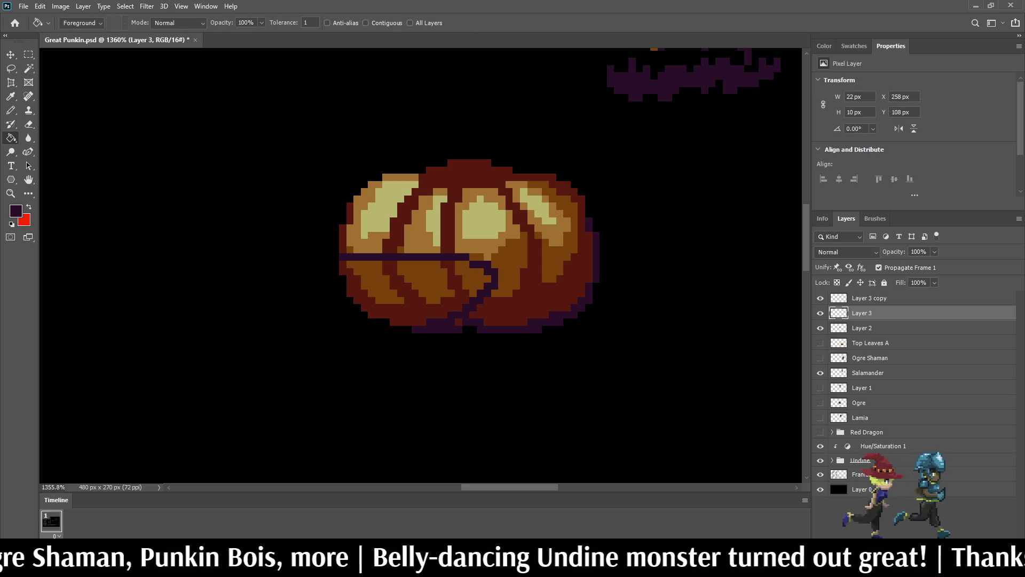
click(365, 23)
click(410, 23)
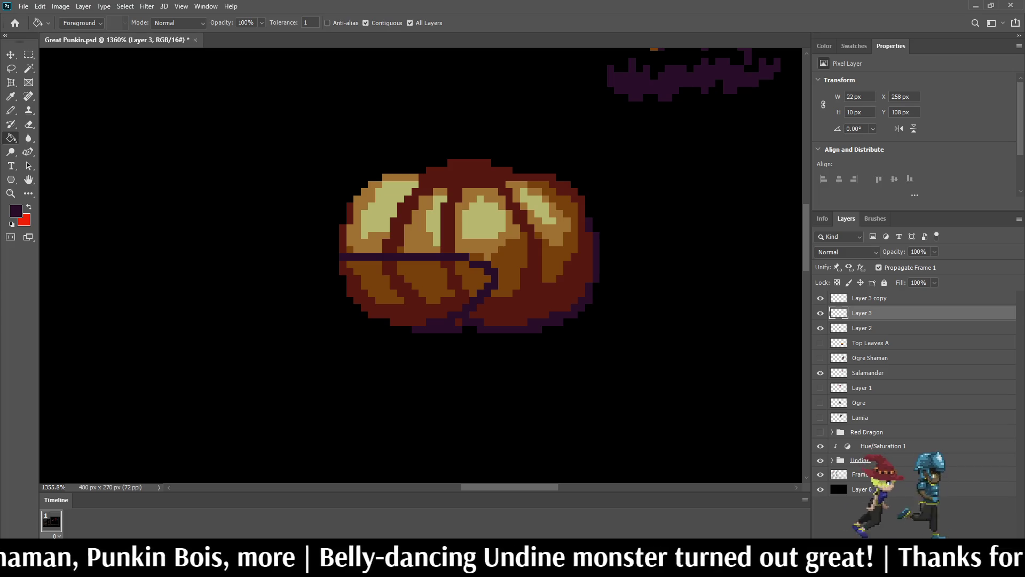
click(425, 278)
click(475, 275)
click(384, 318)
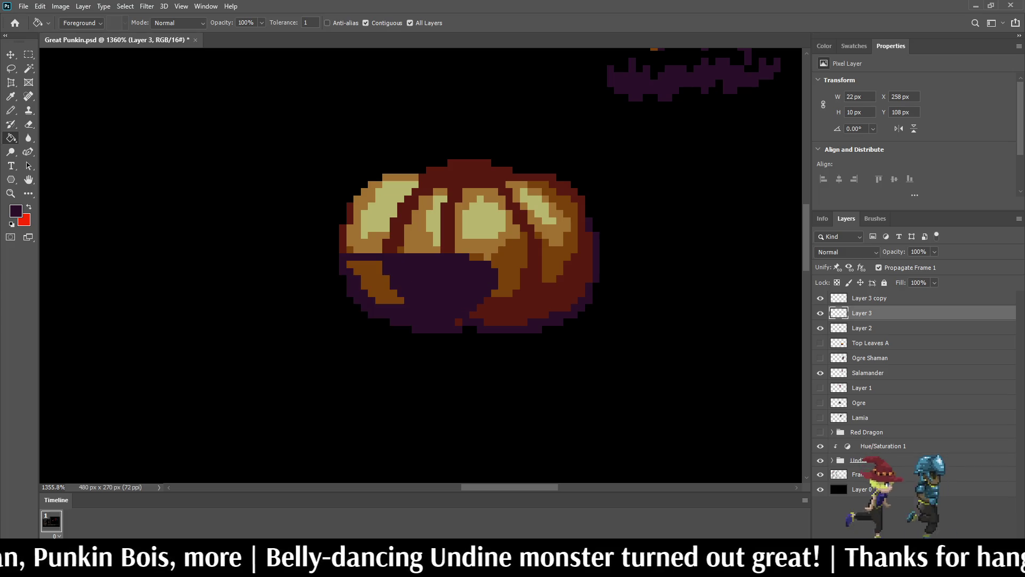
click(369, 275)
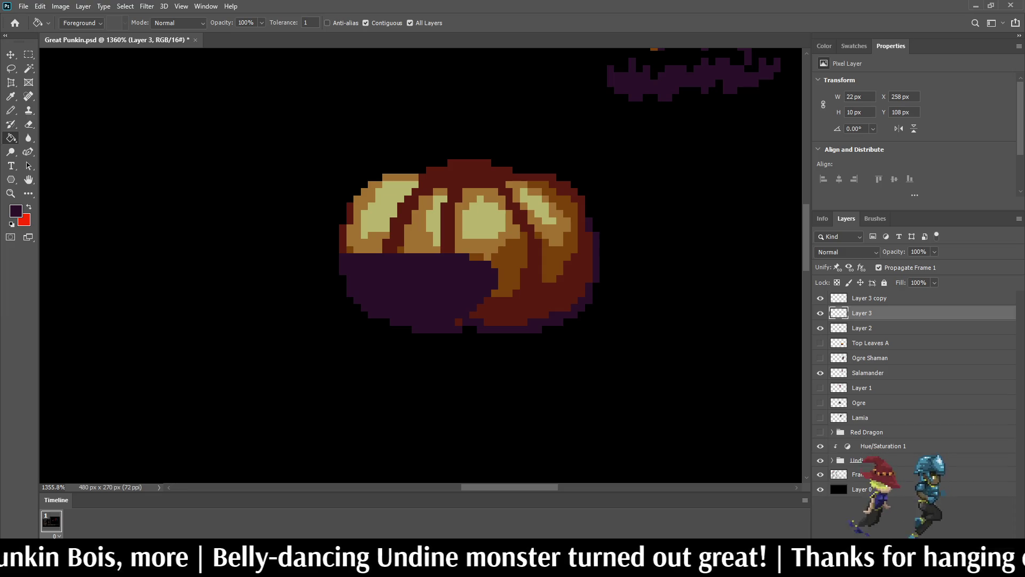
- Erase purple from the mouth's left edge, lower-left edge and below its centre
key(e)
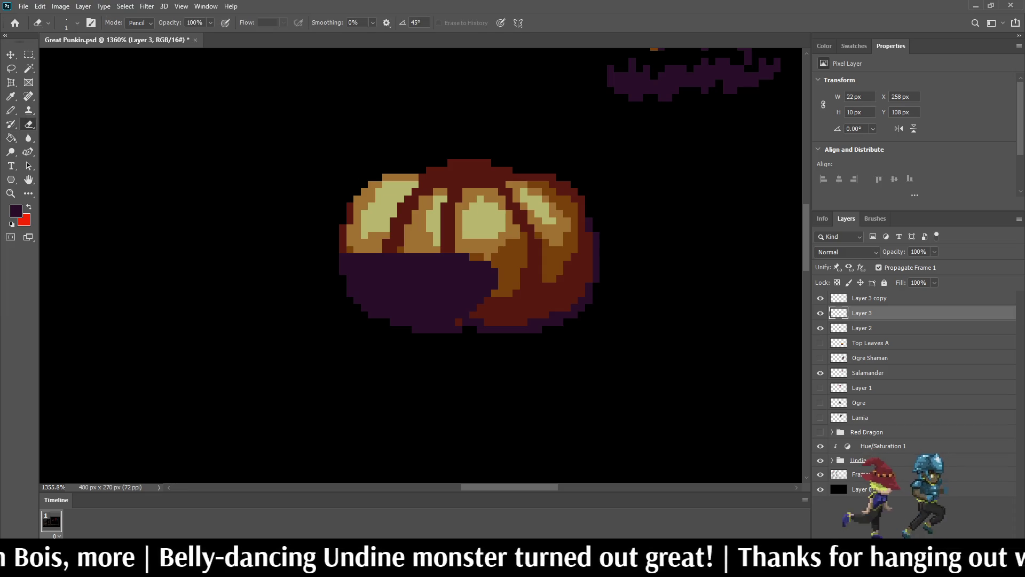
scroll(444, 203, down, 4)
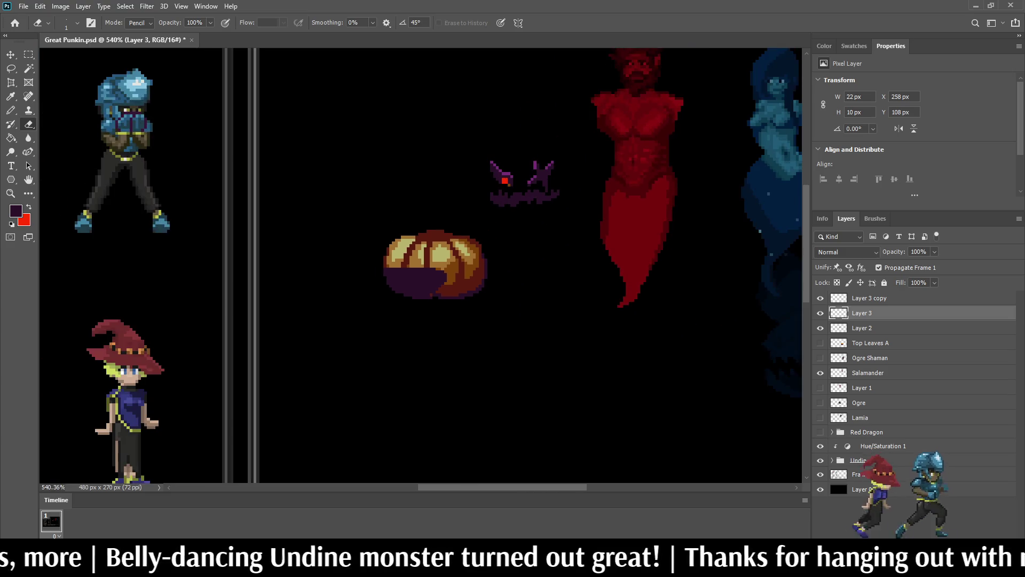
scroll(444, 203, up, 3)
scroll(408, 283, up, 2)
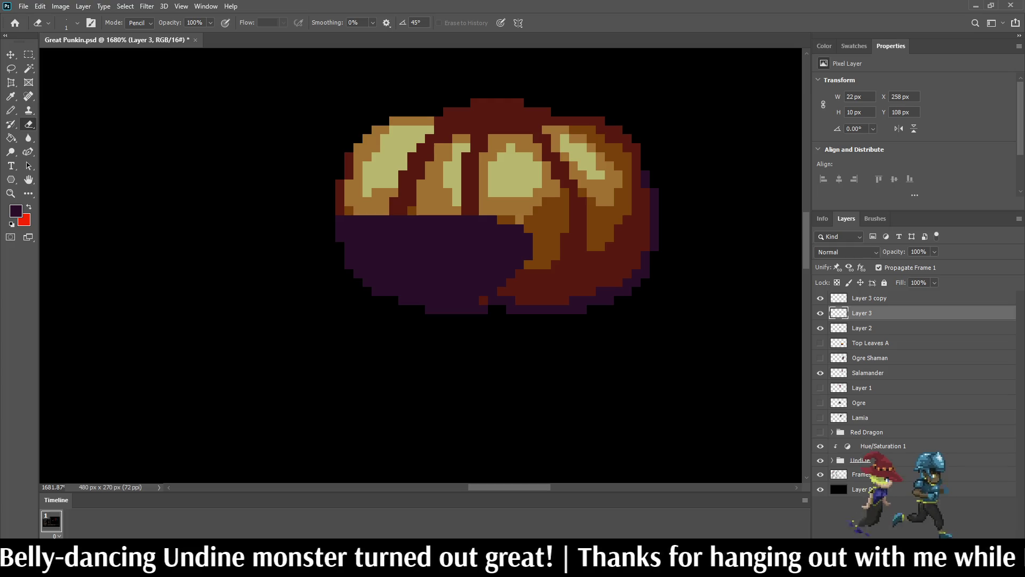
mouse_move(340, 220)
mouse_down()
mouse_move(340, 237)
mouse_move(359, 219)
mouse_move(376, 237)
mouse_move(412, 219)
mouse_up()
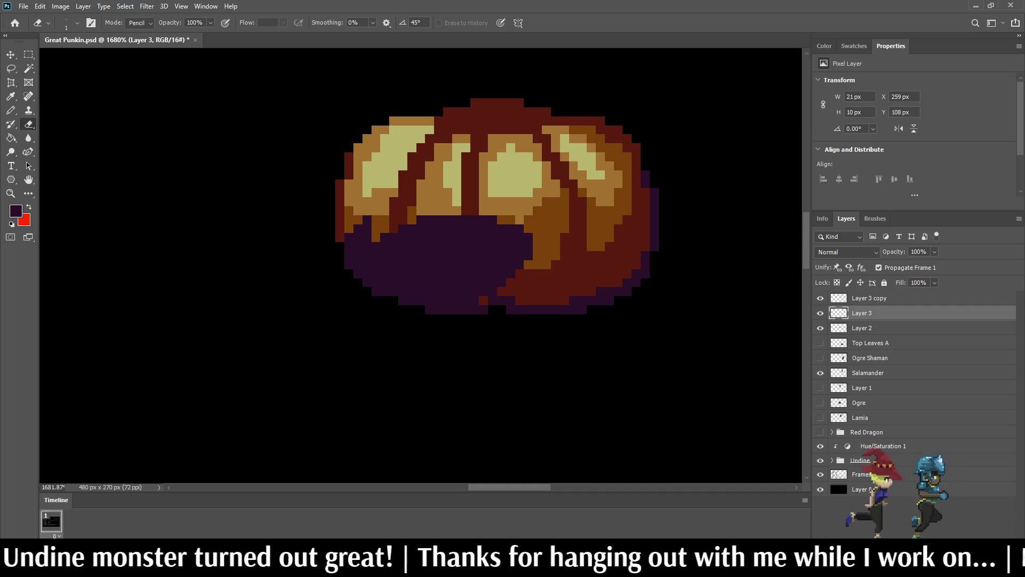
mouse_move(349, 264)
mouse_down()
mouse_move(366, 282)
mouse_move(376, 262)
mouse_move(406, 302)
mouse_move(415, 269)
mouse_move(443, 296)
mouse_move(432, 300)
mouse_move(480, 293)
mouse_move(466, 290)
mouse_move(466, 300)
mouse_up()
click(466, 282)
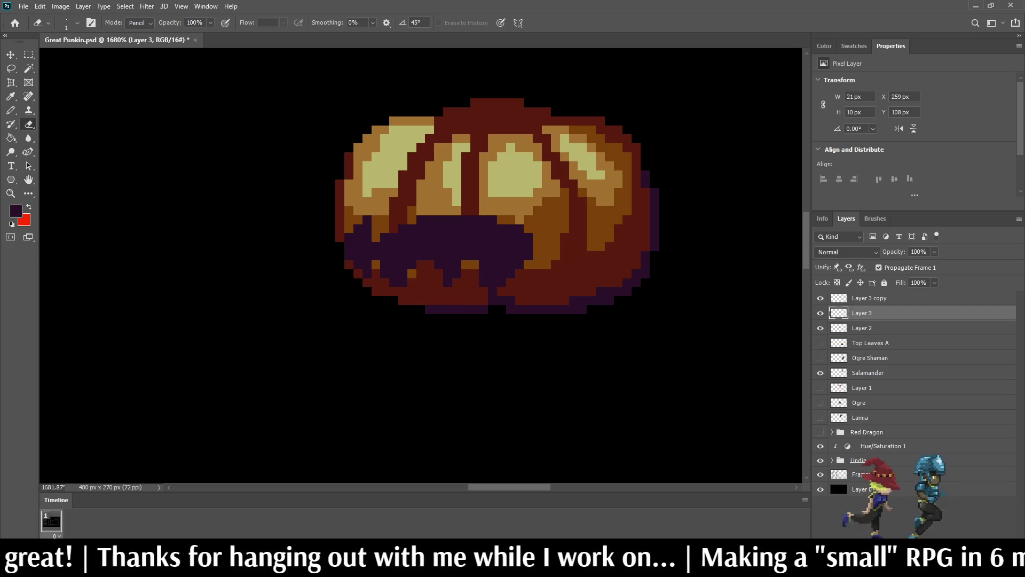
click(492, 291)
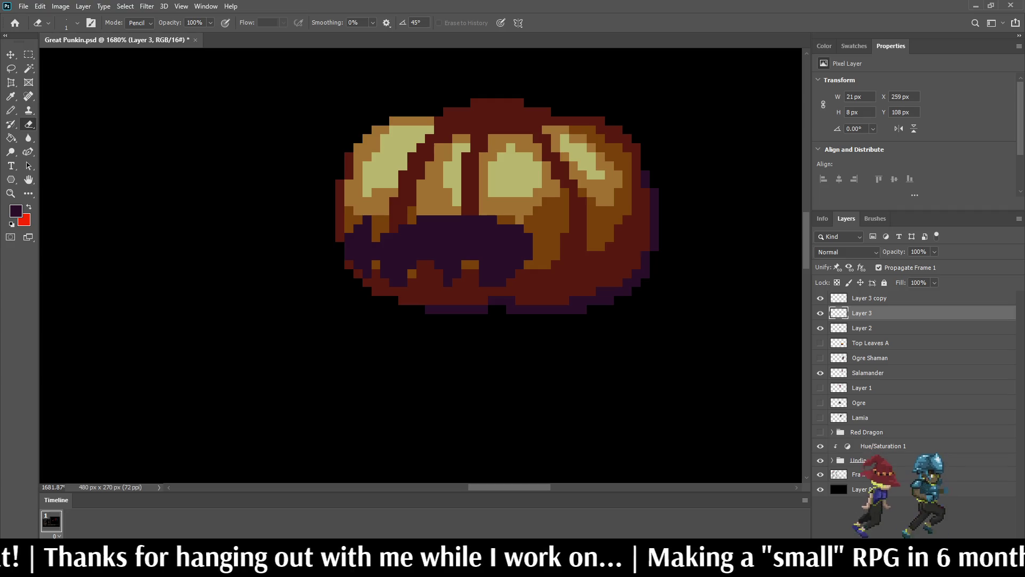
- Notch teeth into the mouth's top centre and carve a tooth on its right side
mouse_move(447, 220)
mouse_down()
mouse_move(456, 219)
mouse_move(448, 238)
mouse_move(483, 219)
mouse_up()
click(466, 219)
click(492, 220)
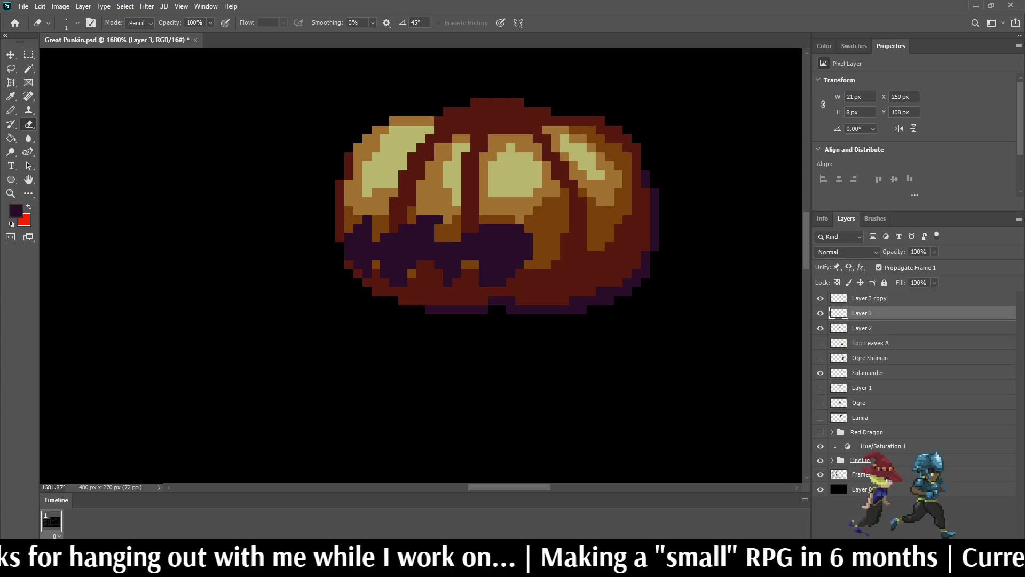
scroll(462, 234, down, 10)
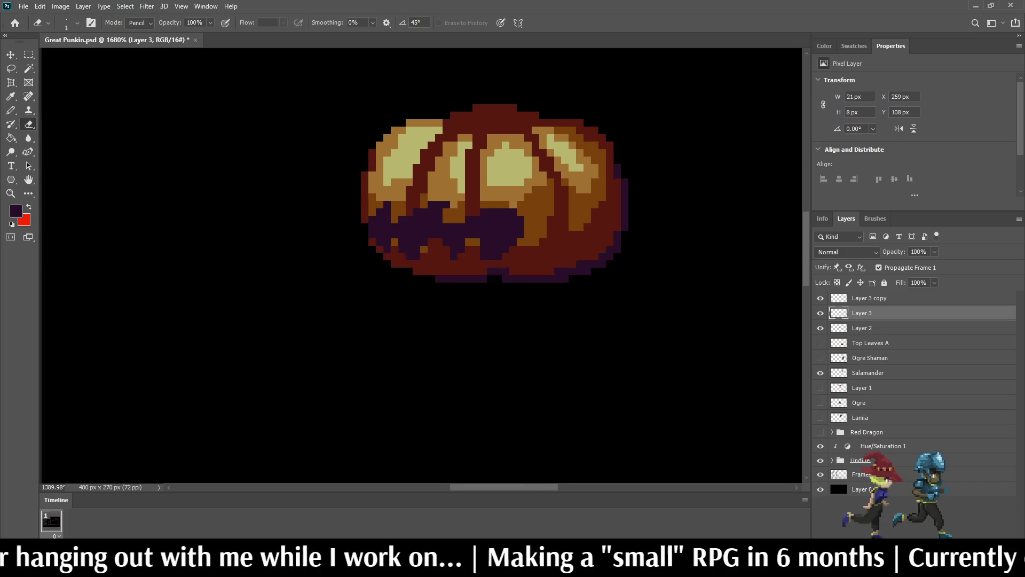
scroll(468, 229, up, 10)
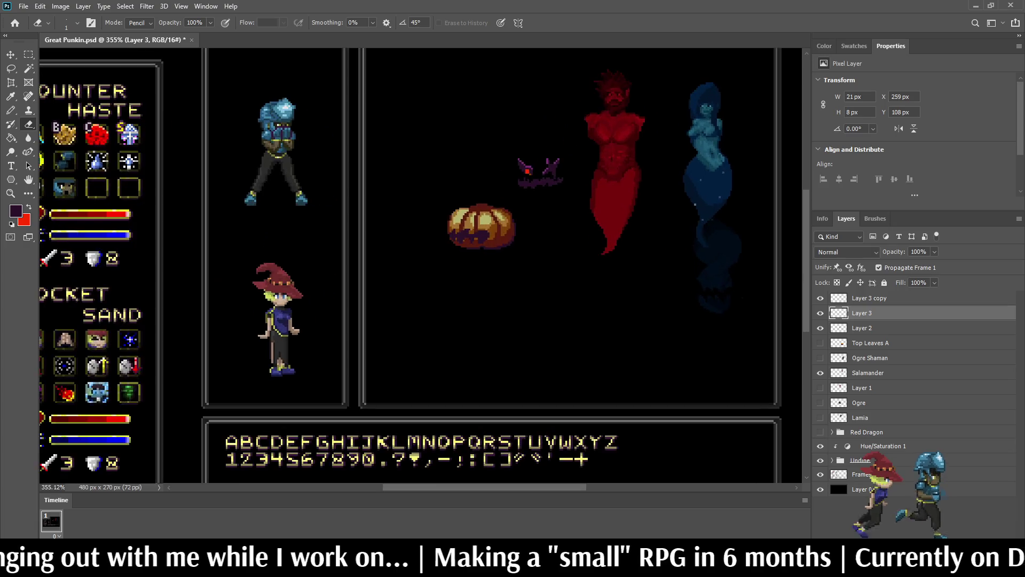
scroll(483, 238, up, 3)
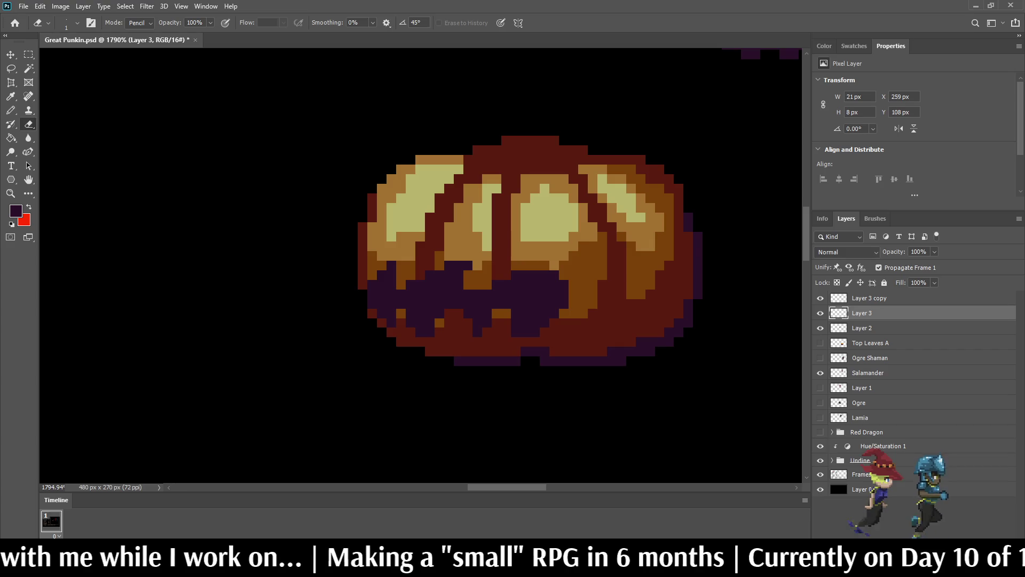
mouse_move(563, 283)
mouse_down()
mouse_move(521, 327)
mouse_move(564, 303)
mouse_move(555, 293)
mouse_up()
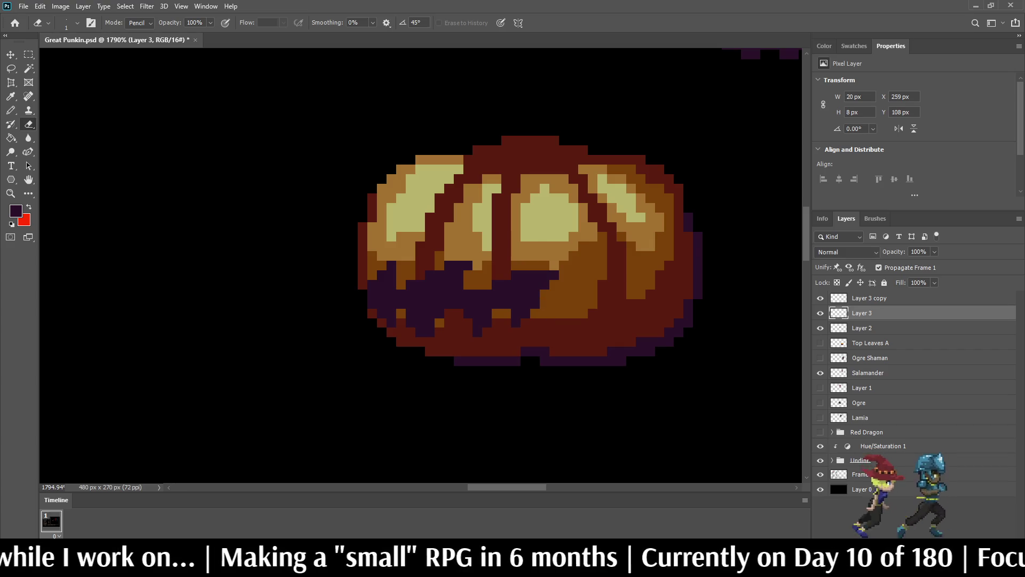
scroll(522, 203, down, 9)
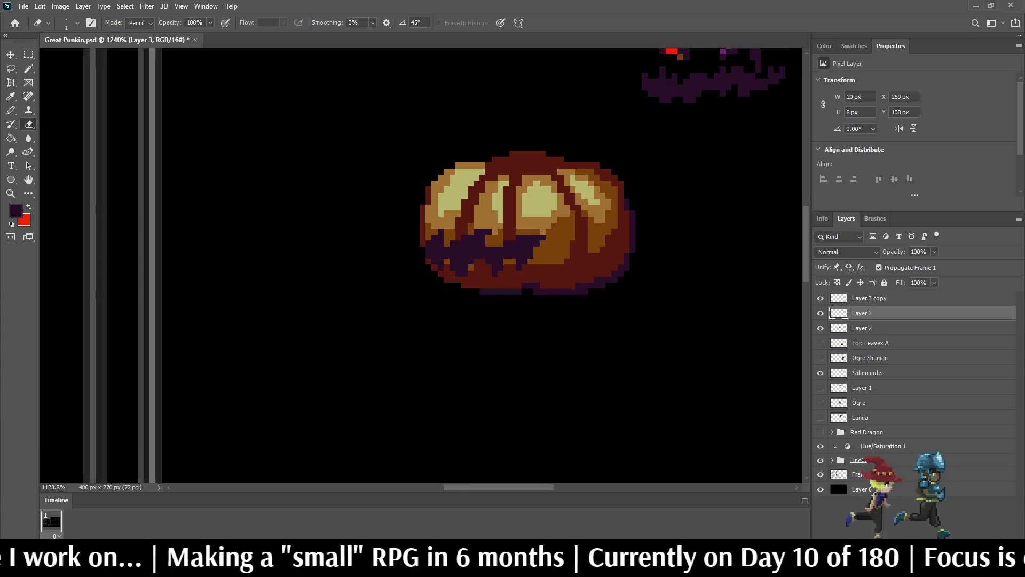
scroll(522, 203, up, 4)
scroll(514, 160, up, 2)
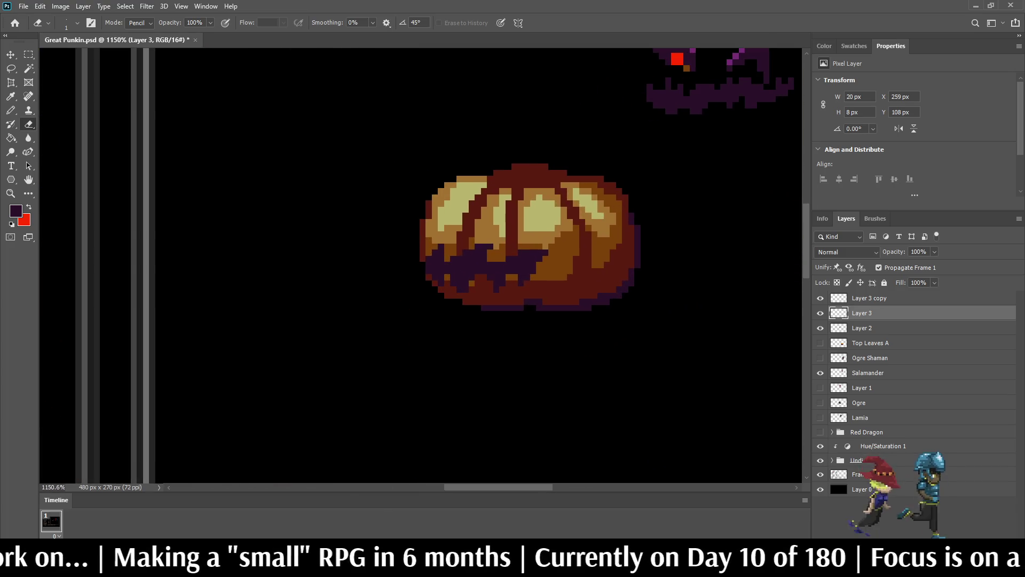
key(b)
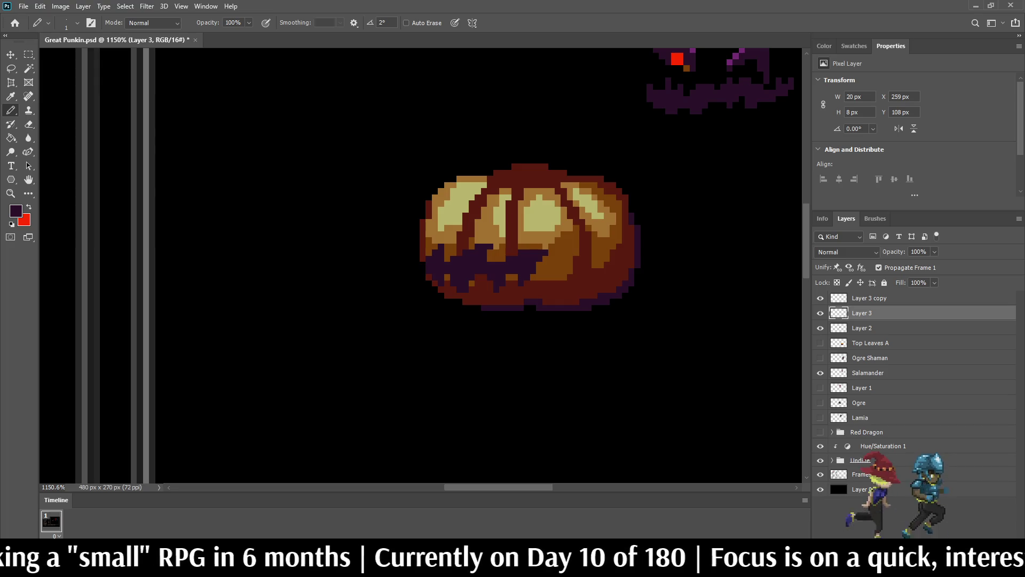
- Draw two slanted angry dark purple eyes on the pumpkin's upper face
mouse_move(477, 224)
mouse_down()
mouse_move(527, 190)
mouse_move(496, 228)
mouse_move(490, 221)
mouse_up()
click(520, 191)
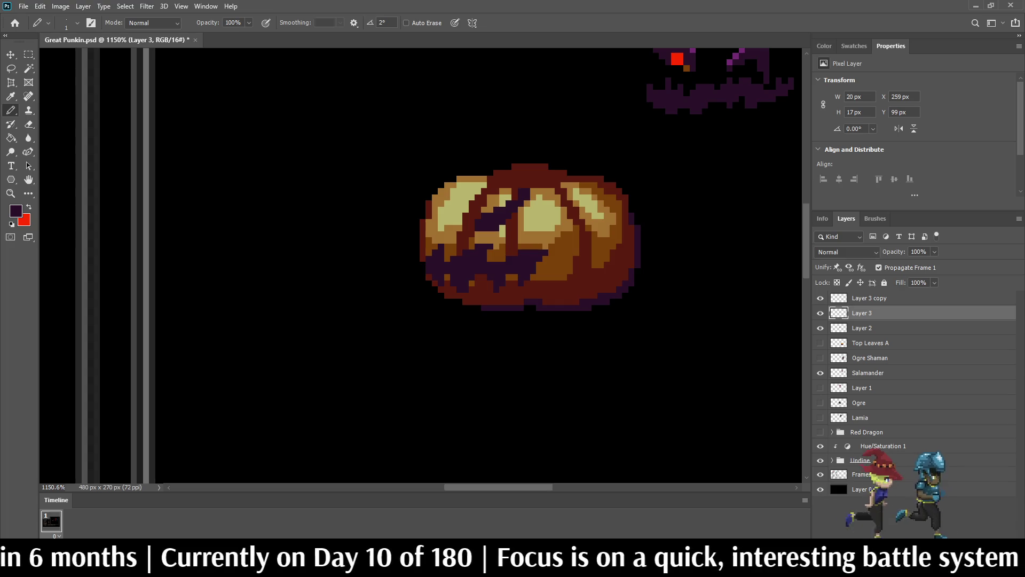
mouse_move(446, 215)
mouse_down()
mouse_move(435, 199)
mouse_move(441, 221)
mouse_up()
click(441, 210)
click(441, 203)
click(429, 203)
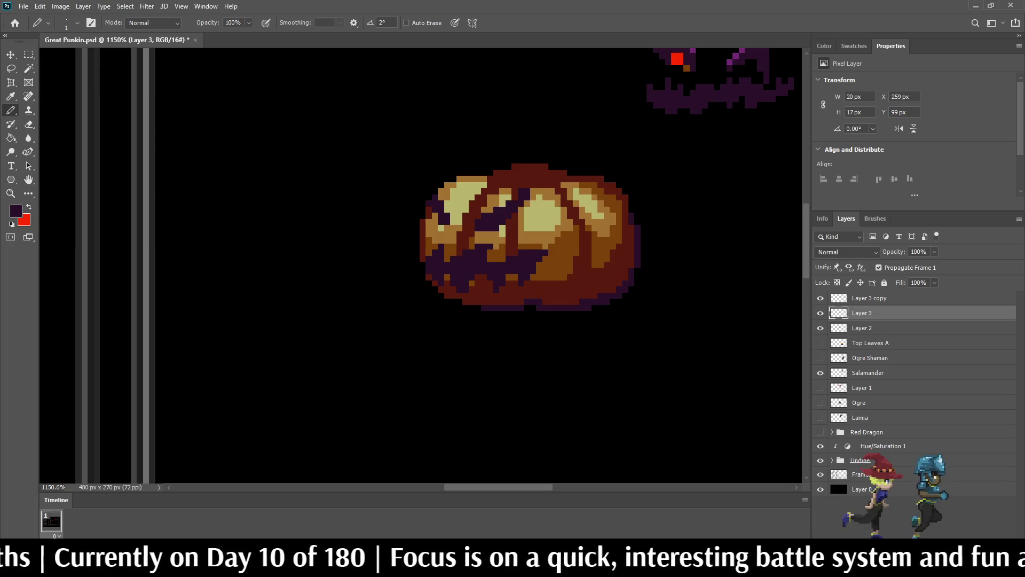
click(453, 221)
click(446, 228)
click(453, 228)
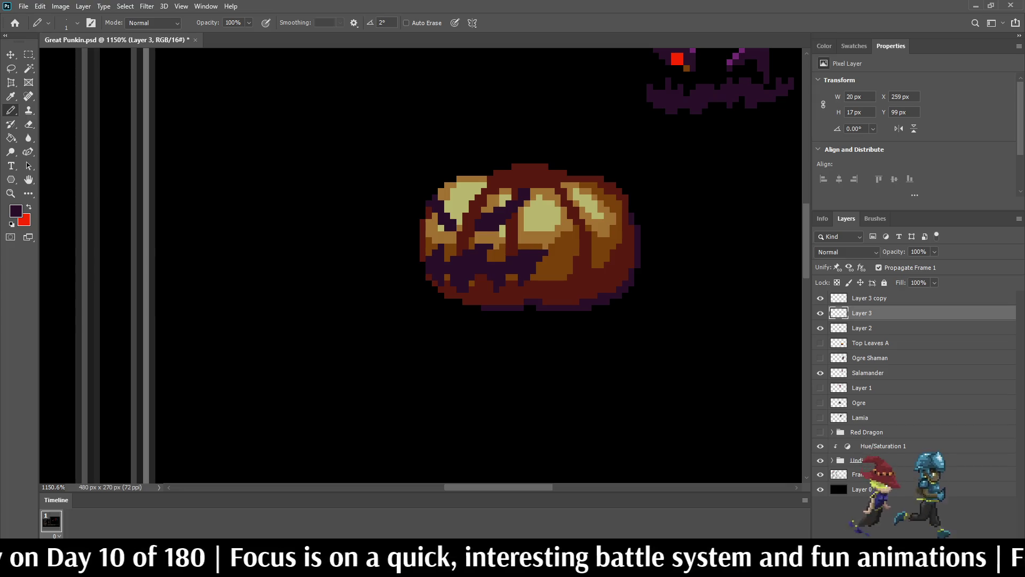
- Zoom out to check the new face across the battle scene
scroll(438, 244, down, 10)
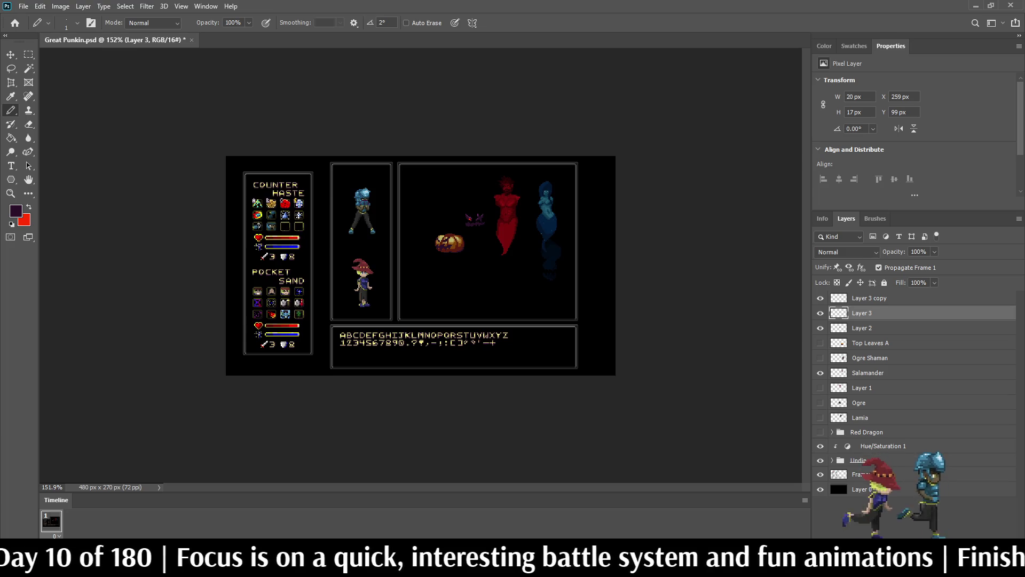
scroll(436, 243, up, 10)
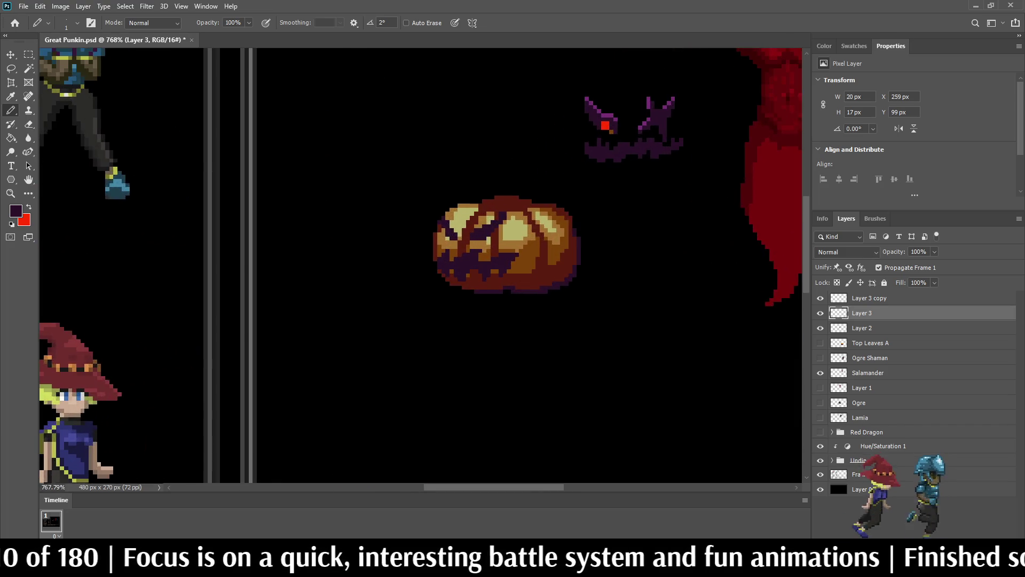
scroll(467, 208, up, 1)
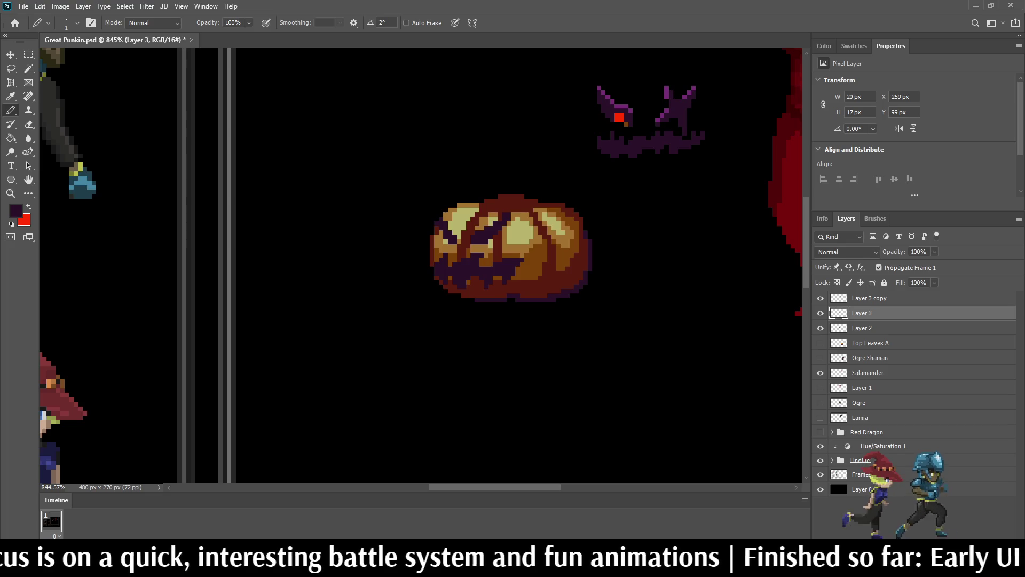
key(ctrl+1)
key(ctrl+plus)
key(ctrl+plus)
key(ctrl+plus)
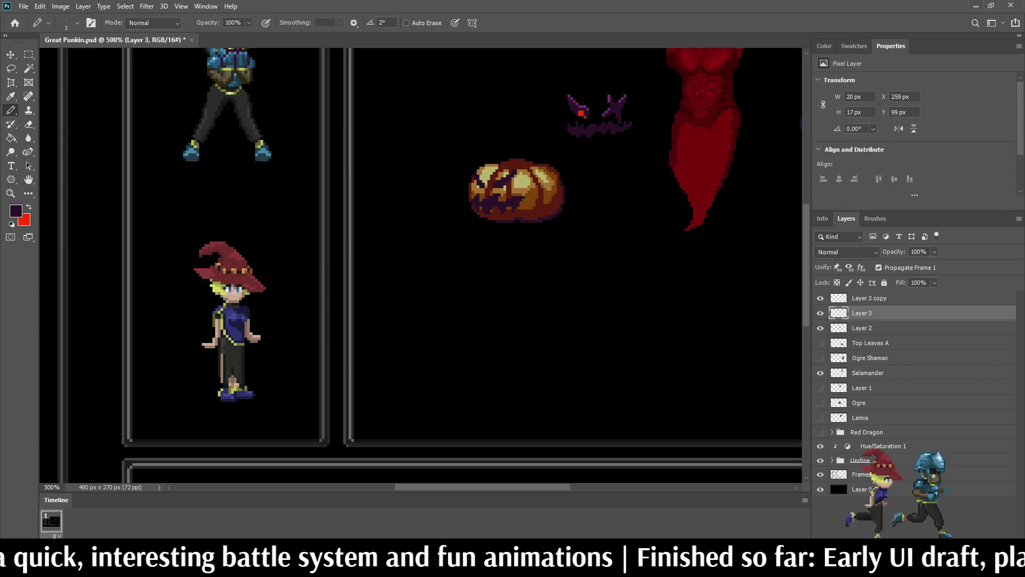
scroll(527, 197, up, 6)
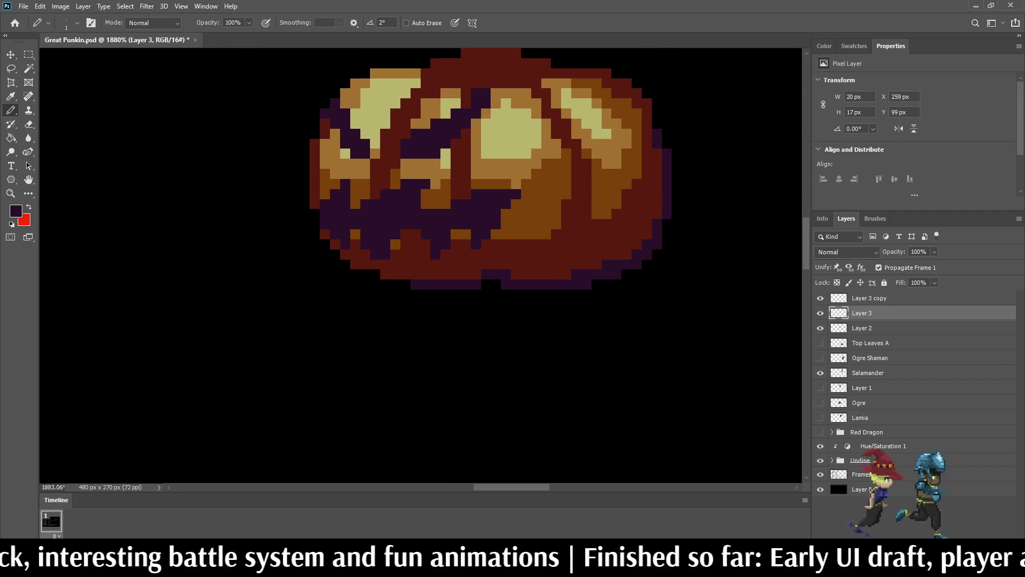
- Sample the pumpkin's brown and set Paint Bucket to 50% opacity, Contiguous and All Layers off, on Layer 2
key(i)
click(534, 214)
key(g)
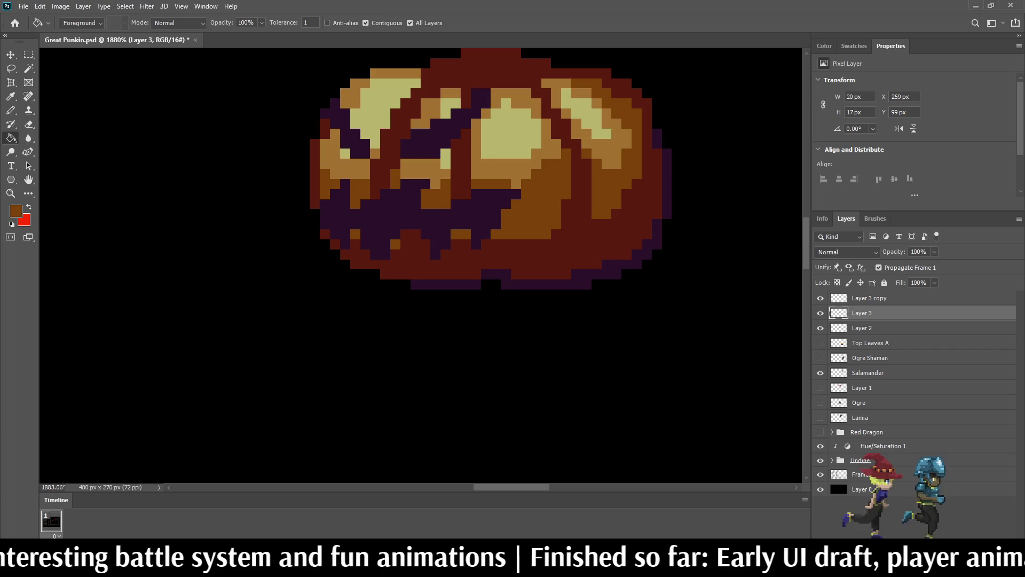
click(862, 328)
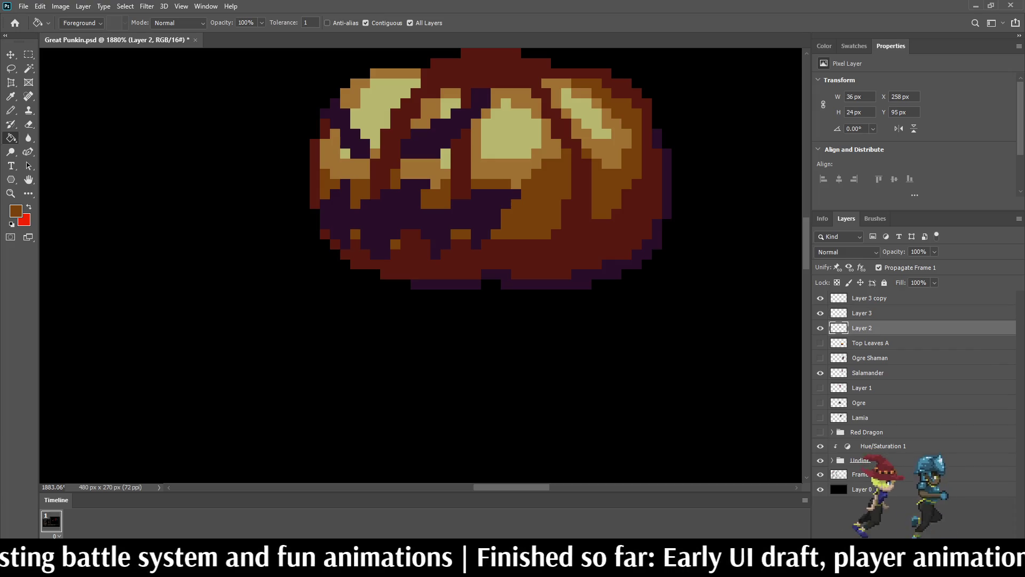
key(i)
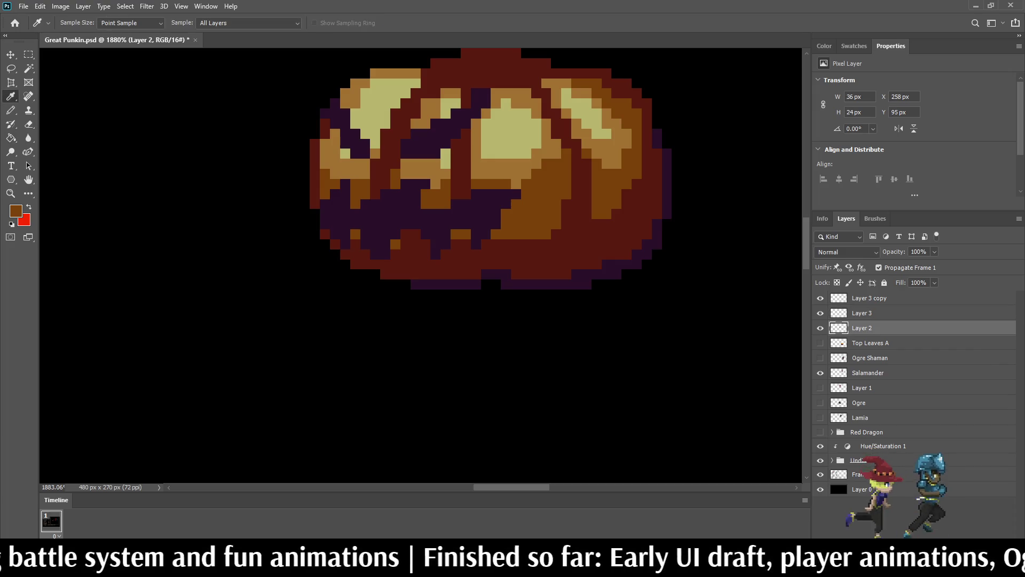
key(g)
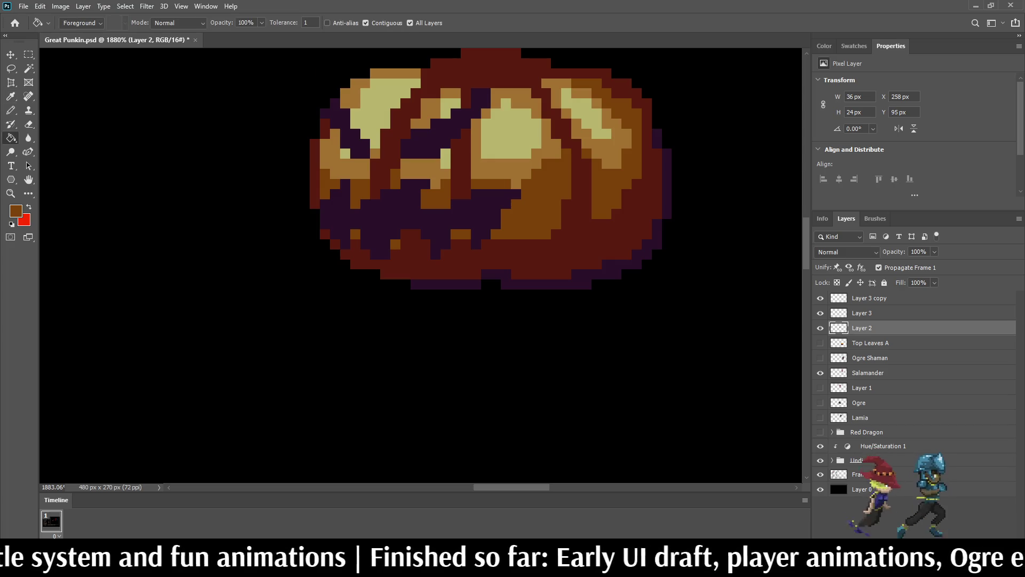
key(5)
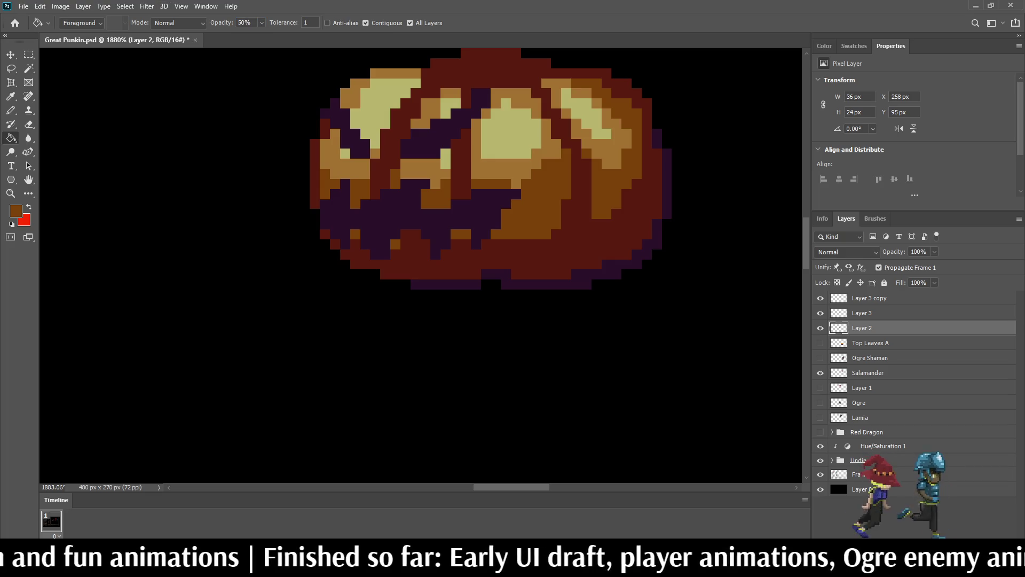
click(365, 23)
click(410, 23)
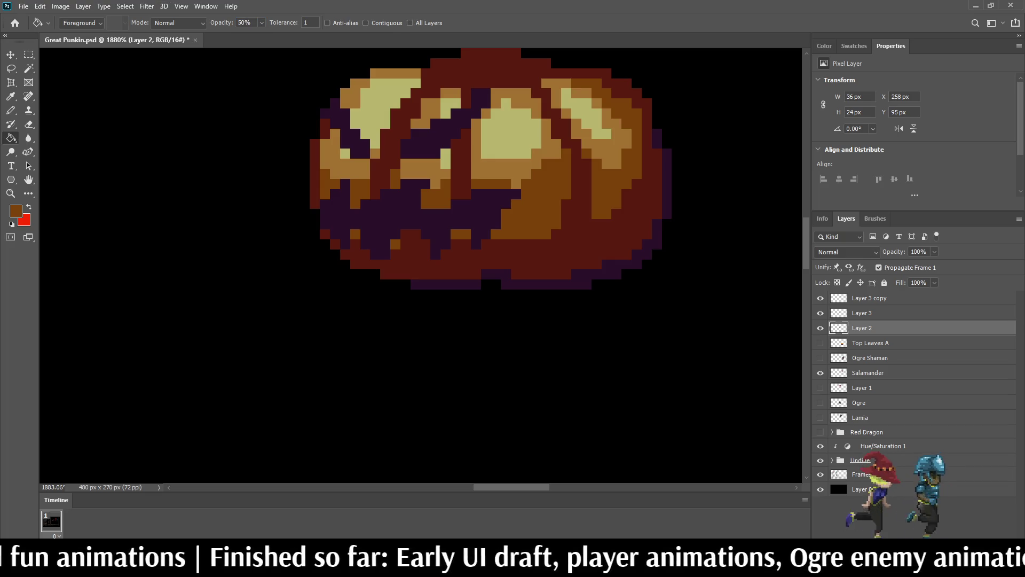
- Wash the pale-yellow highlights with translucent lighter brown, then select Layer 3
scroll(470, 234, down, 10)
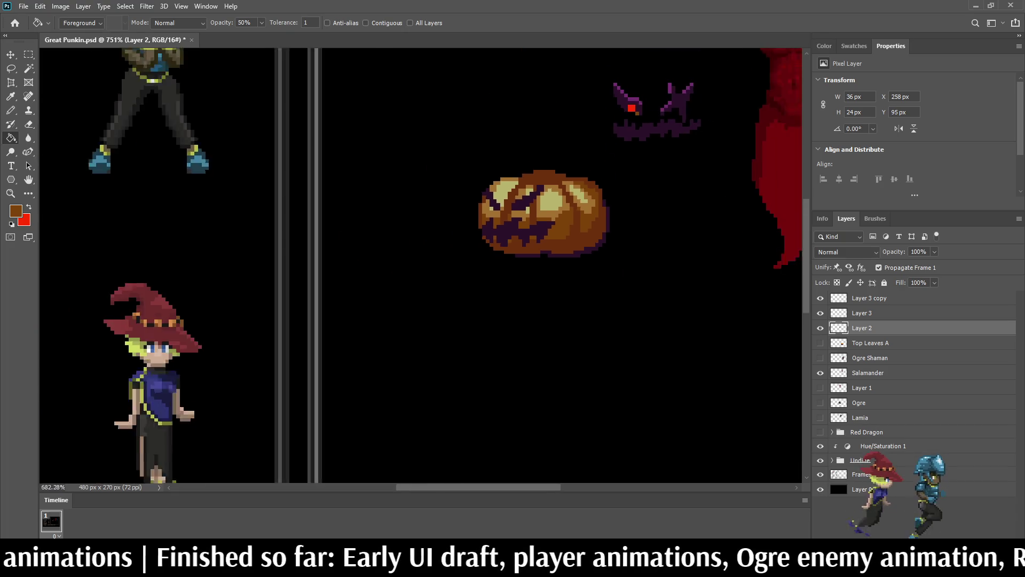
scroll(468, 209, up, 5)
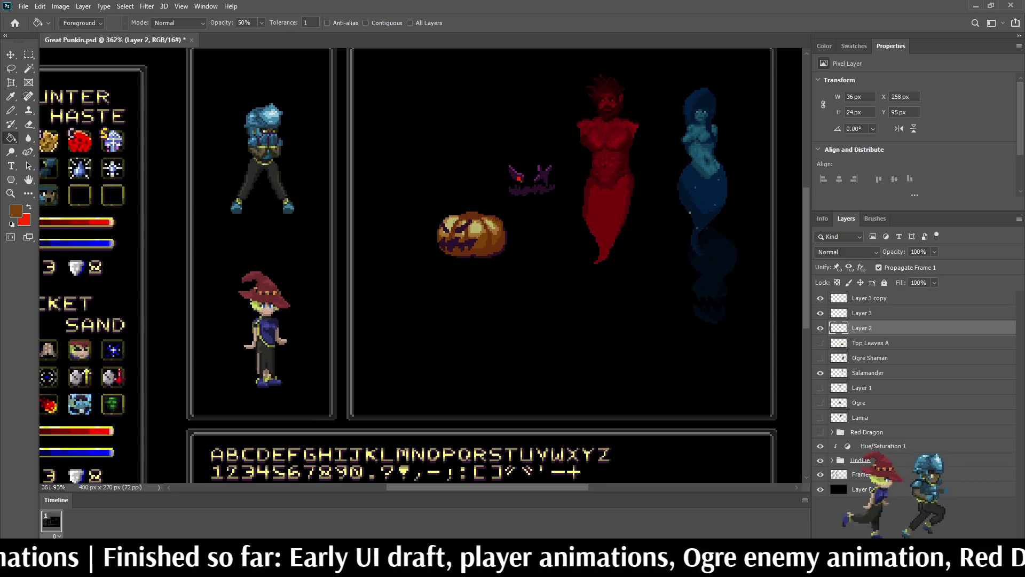
scroll(528, 230, up, 2)
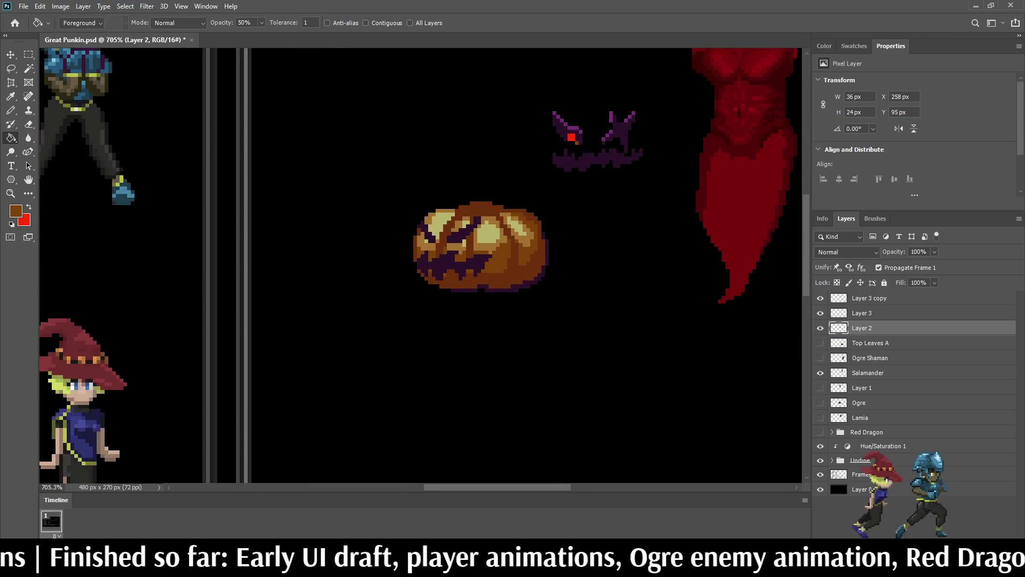
scroll(529, 230, down, 4)
scroll(481, 234, down, 3)
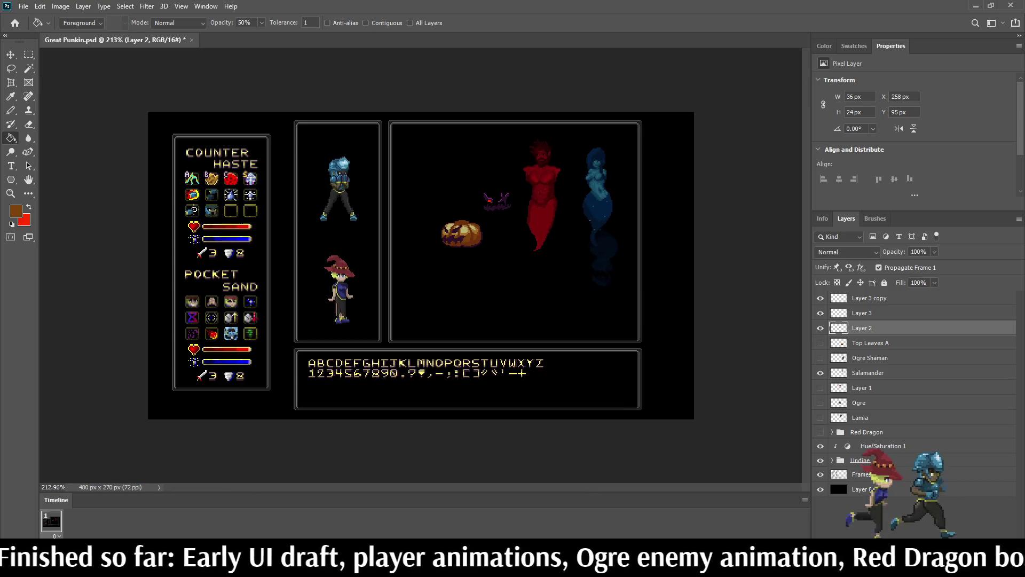
scroll(481, 235, up, 6)
scroll(470, 240, up, 5)
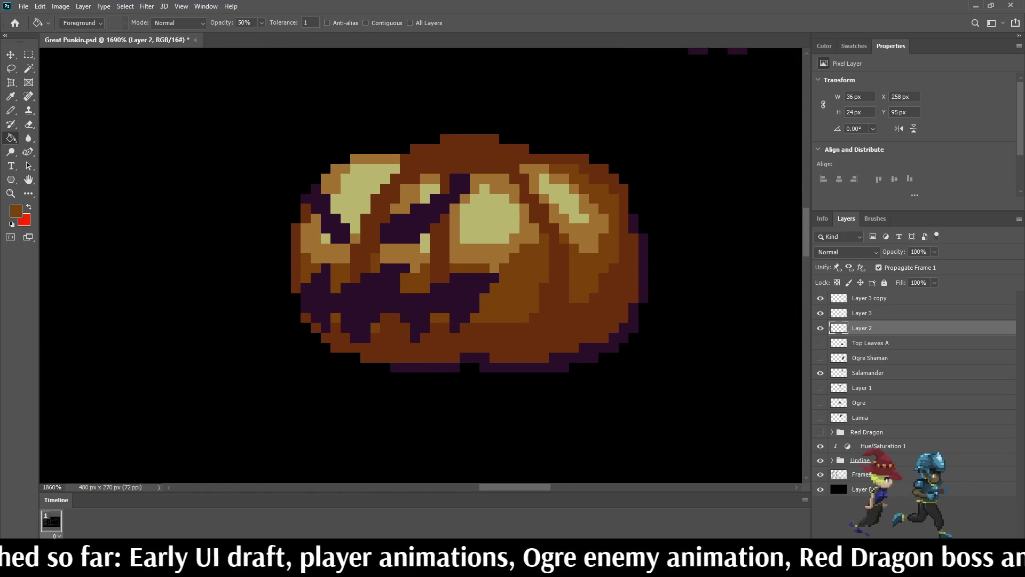
key(i)
key(g)
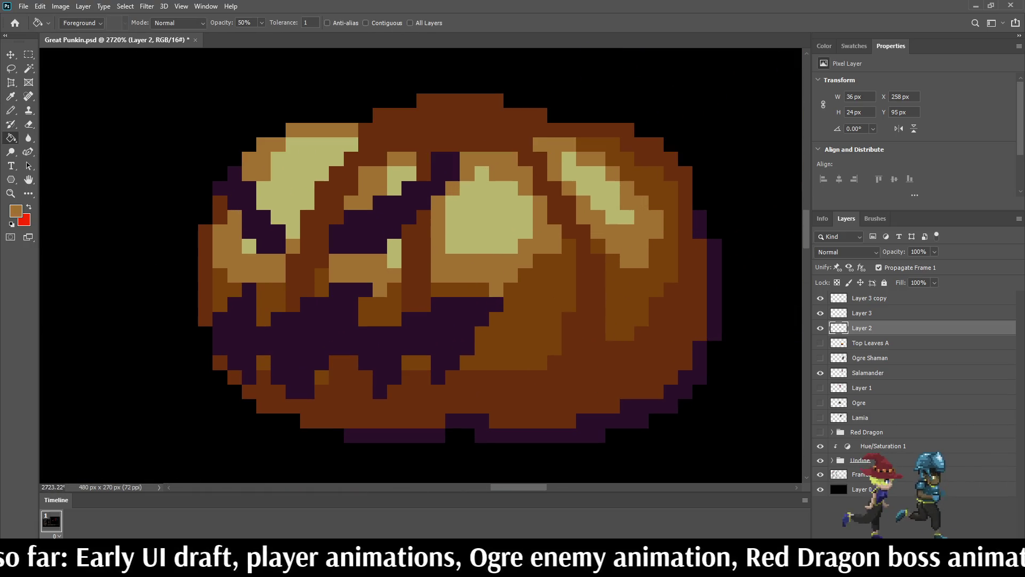
click(488, 219)
scroll(504, 214, down, 6)
scroll(420, 265, down, 3)
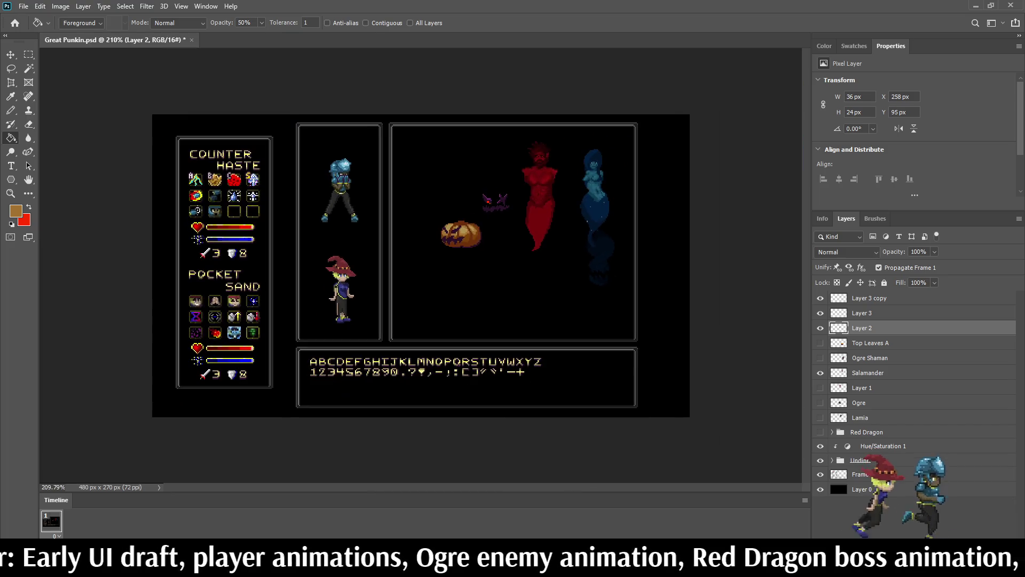
scroll(420, 266, down, 1)
scroll(420, 266, up, 2)
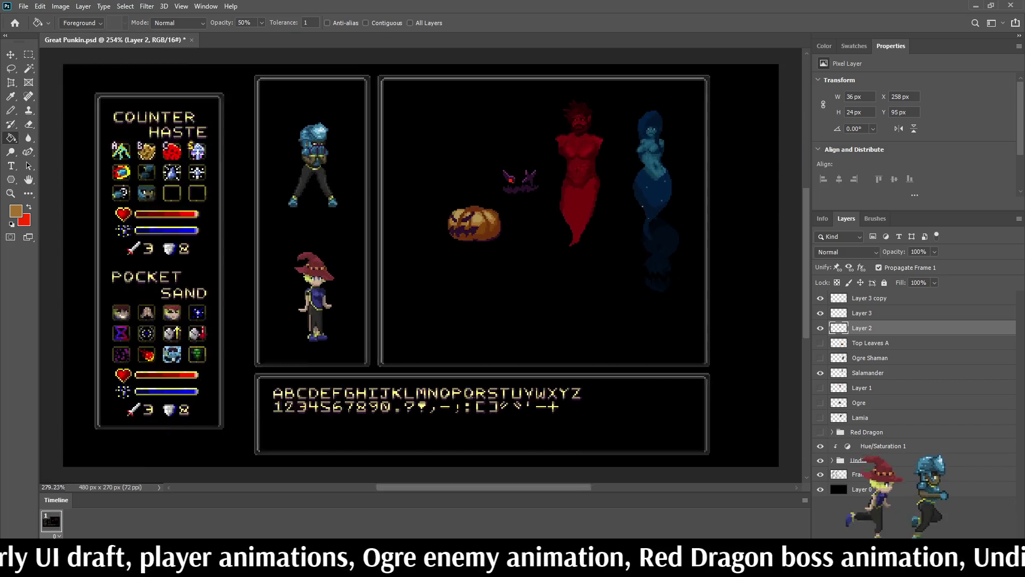
scroll(455, 212, up, 4)
click(861, 313)
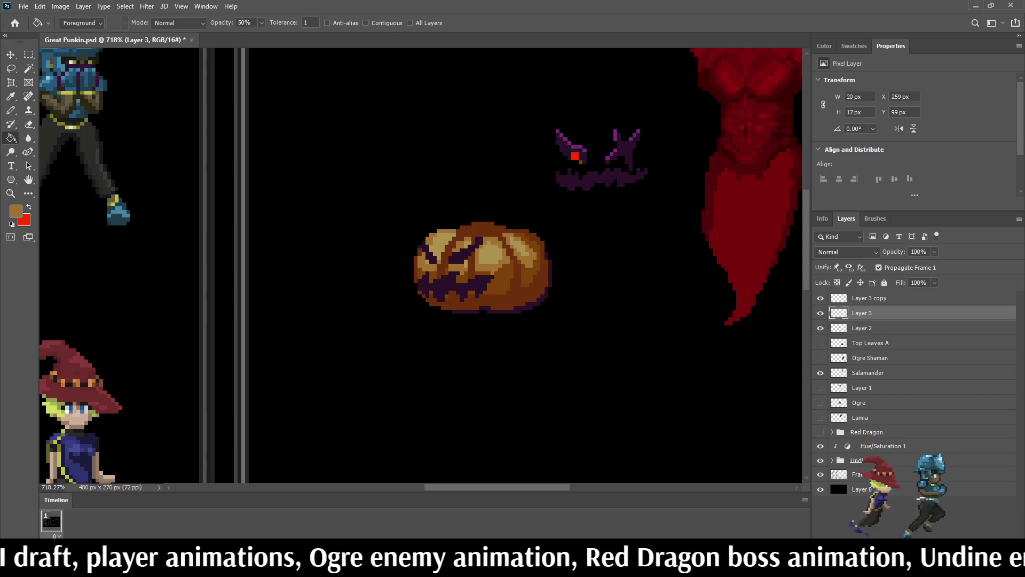
- Save the file, sample the face's dark purple, and add a dark purple pixel to the mouth
key(ctrl+s)
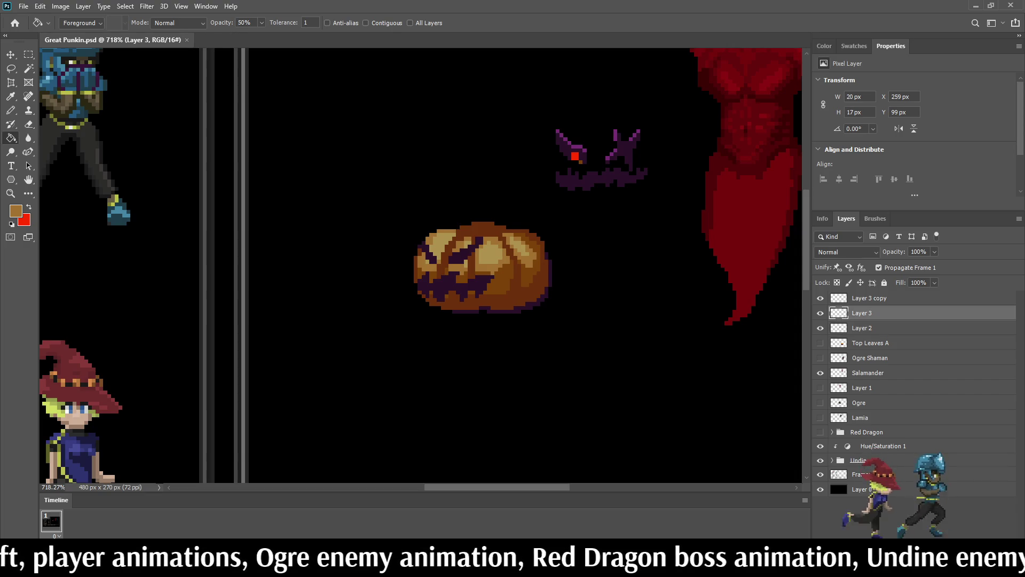
scroll(483, 267, up, 6)
key(i)
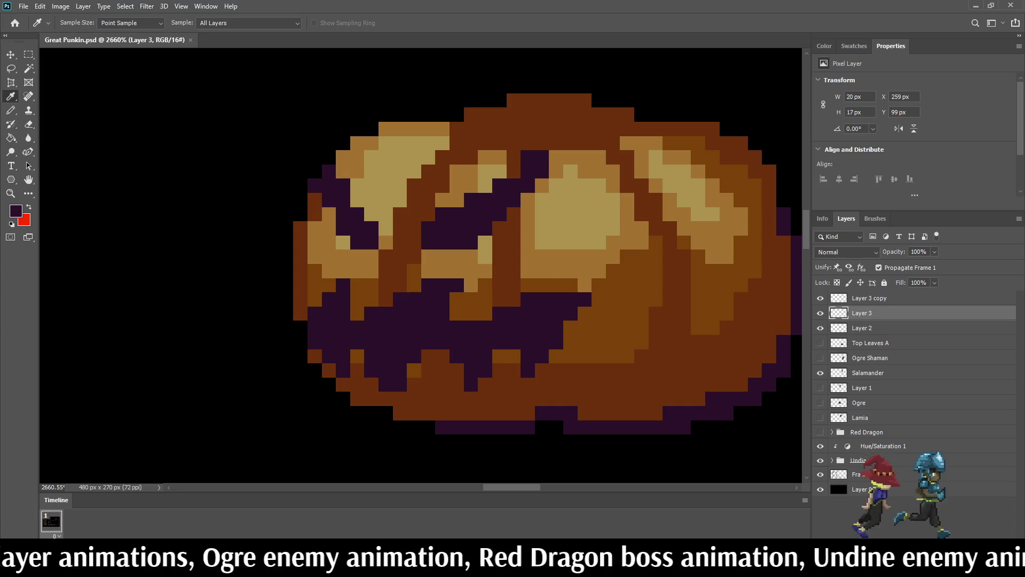
key(b)
click(329, 213)
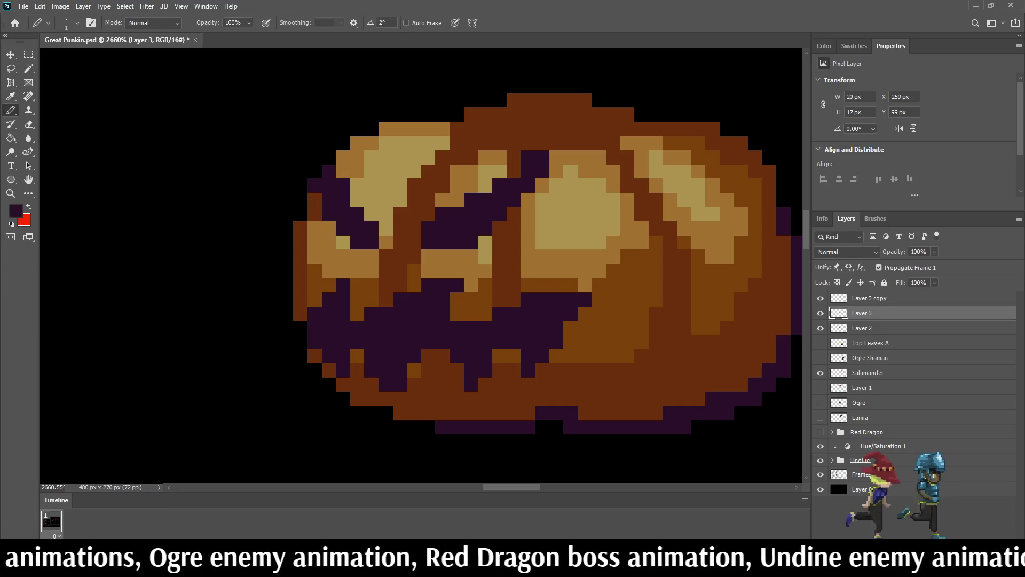
click(357, 200)
key(ctrl+z)
click(371, 213)
key(ctrl+z)
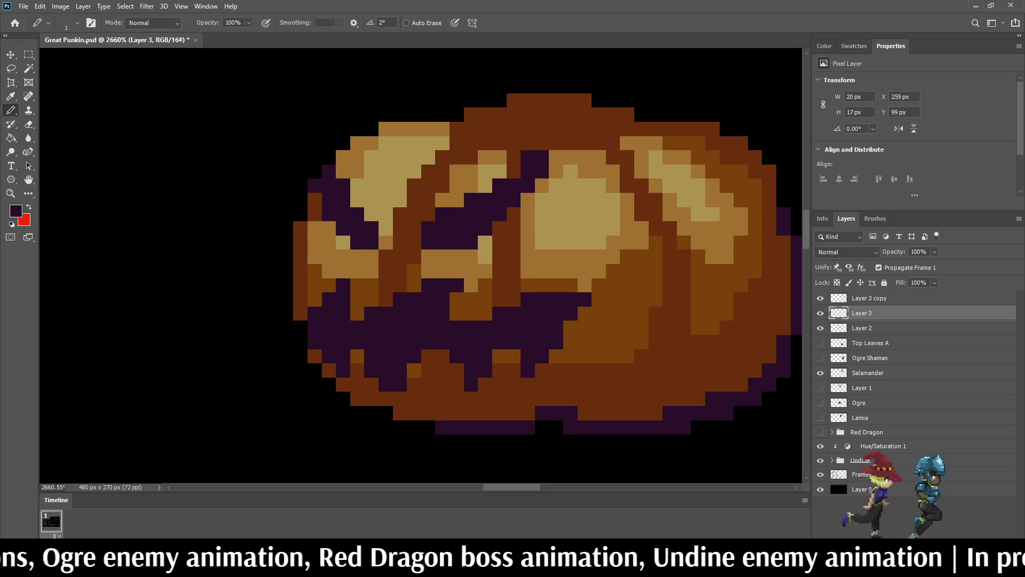
- Darken two pixels above the mouth and erase a stray dark pixel back to brown
click(343, 171)
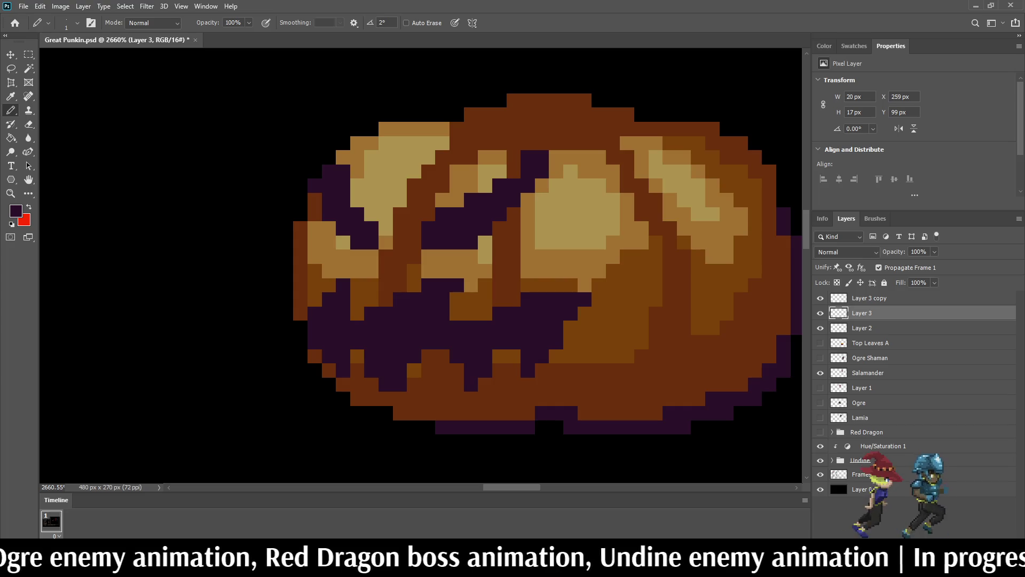
click(343, 157)
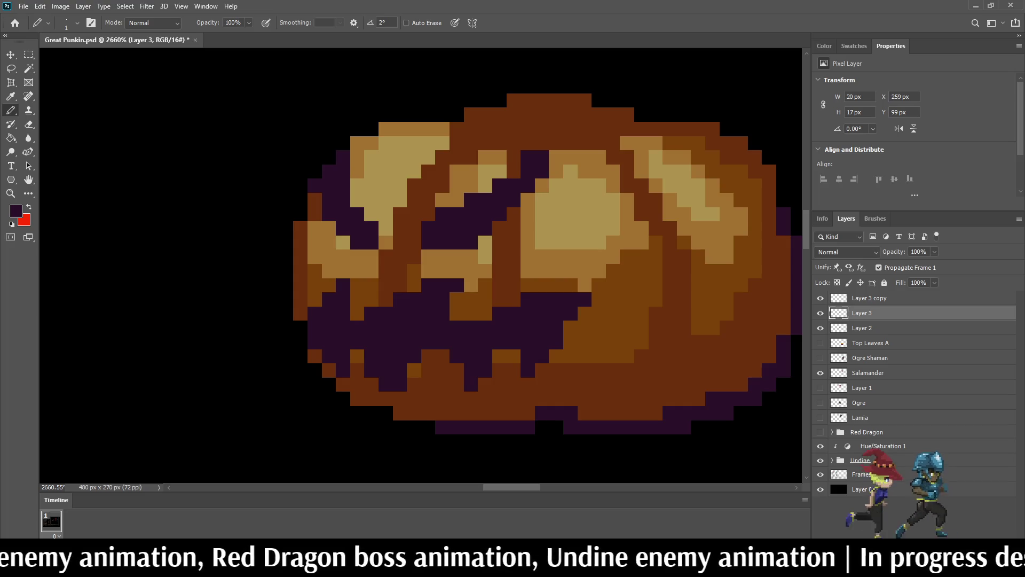
key(e)
click(315, 185)
scroll(470, 216, down, 10)
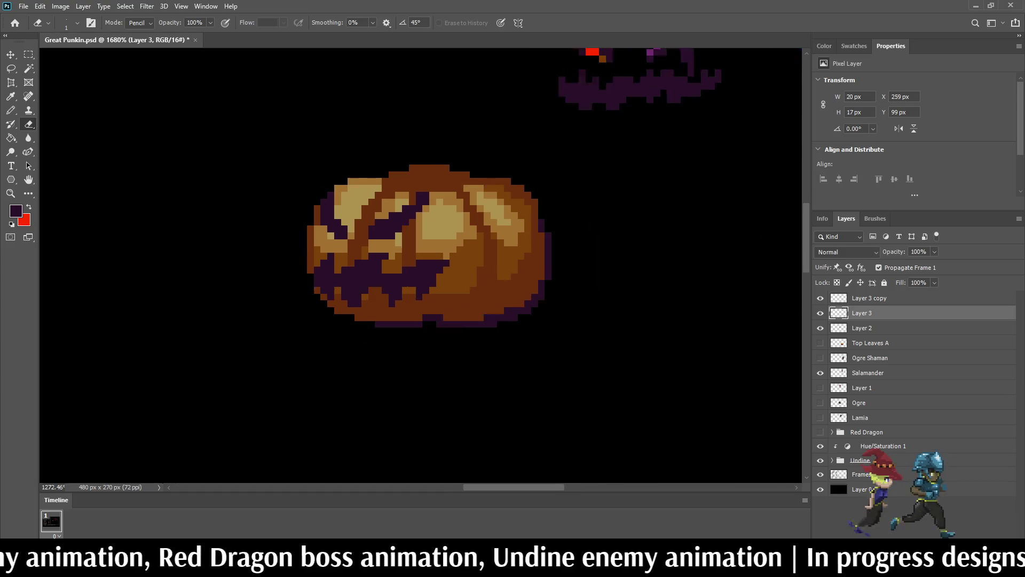
scroll(476, 220, up, 10)
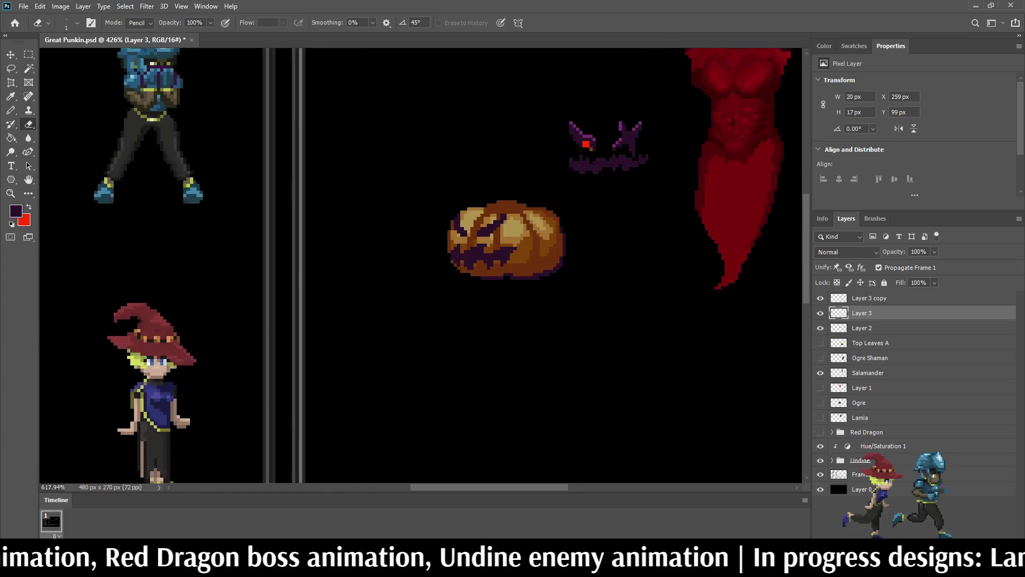
- Extend the left eye in dark purple toward the pumpkin's centre
key(b)
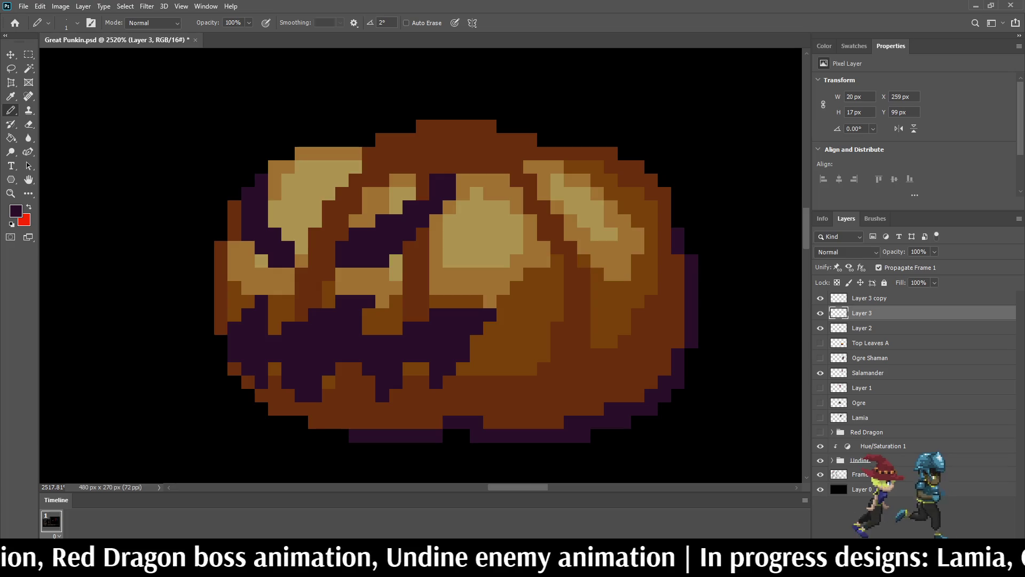
mouse_move(368, 193)
mouse_down()
mouse_move(382, 193)
mouse_move(422, 261)
mouse_up()
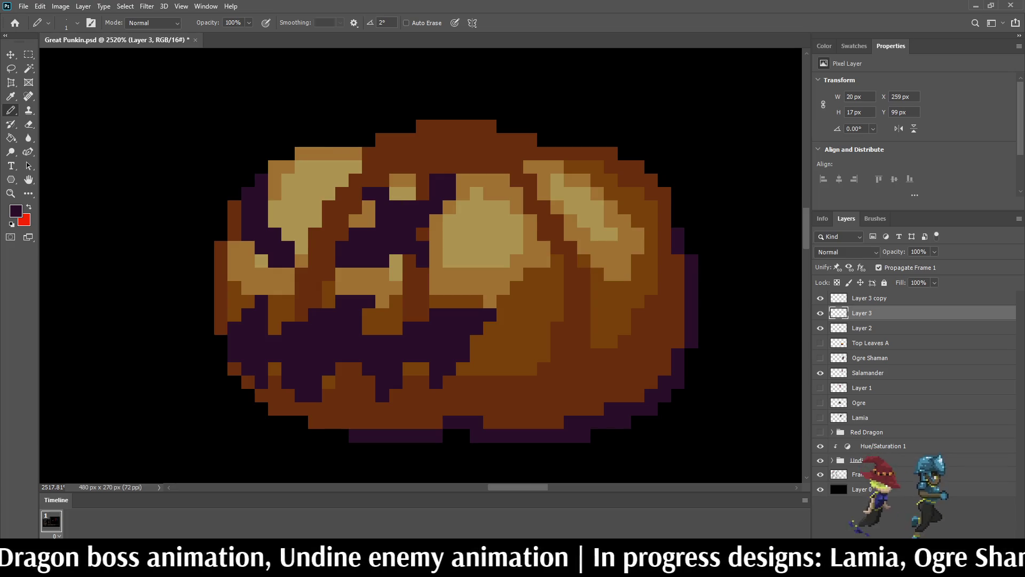
scroll(496, 279, down, 8)
scroll(501, 280, down, 2)
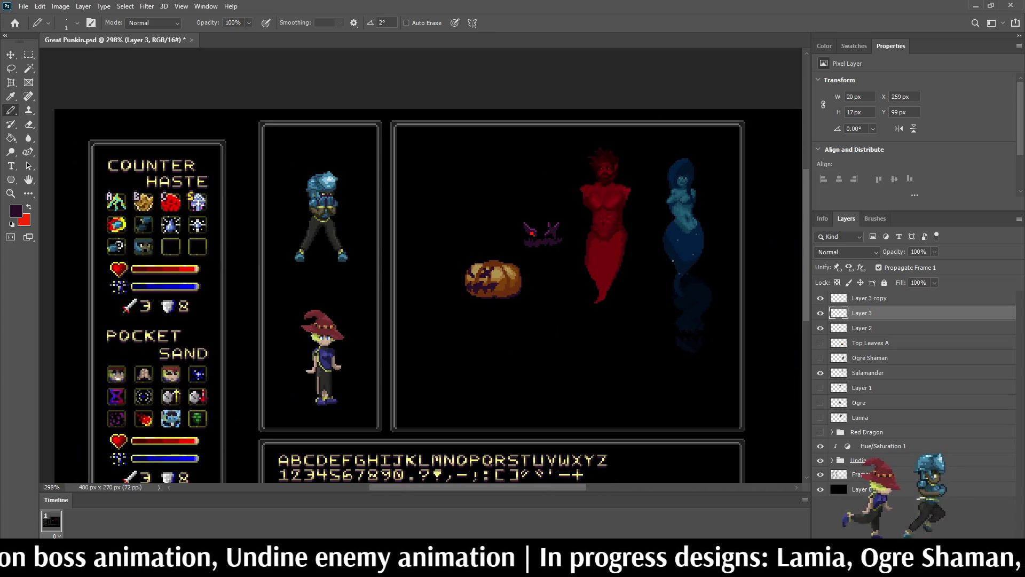
scroll(506, 313, up, 4)
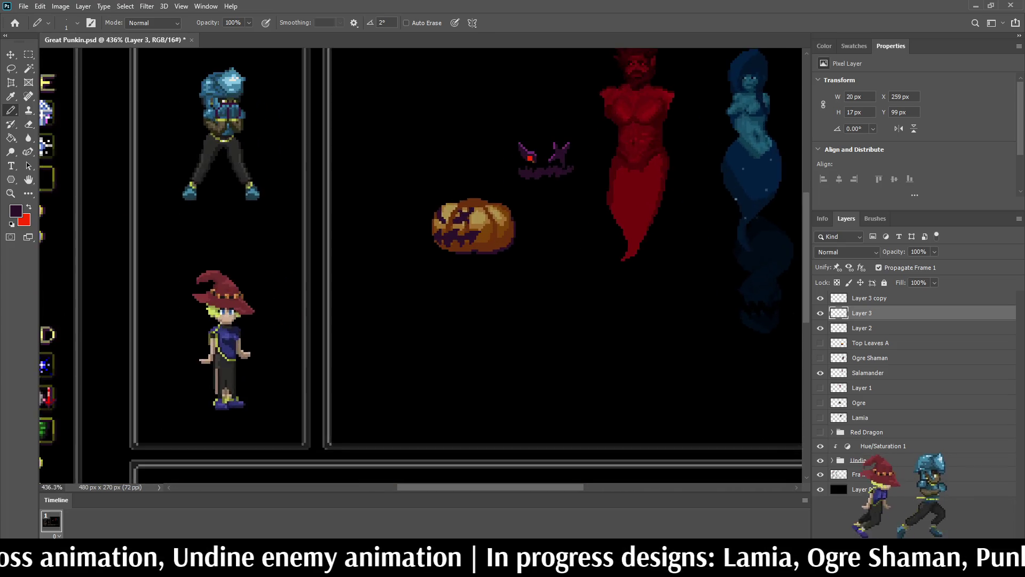
scroll(462, 201, up, 4)
- Save the file and zoom the view to 300% to inspect the mockup
key(ctrl+s)
key(ctrl+1)
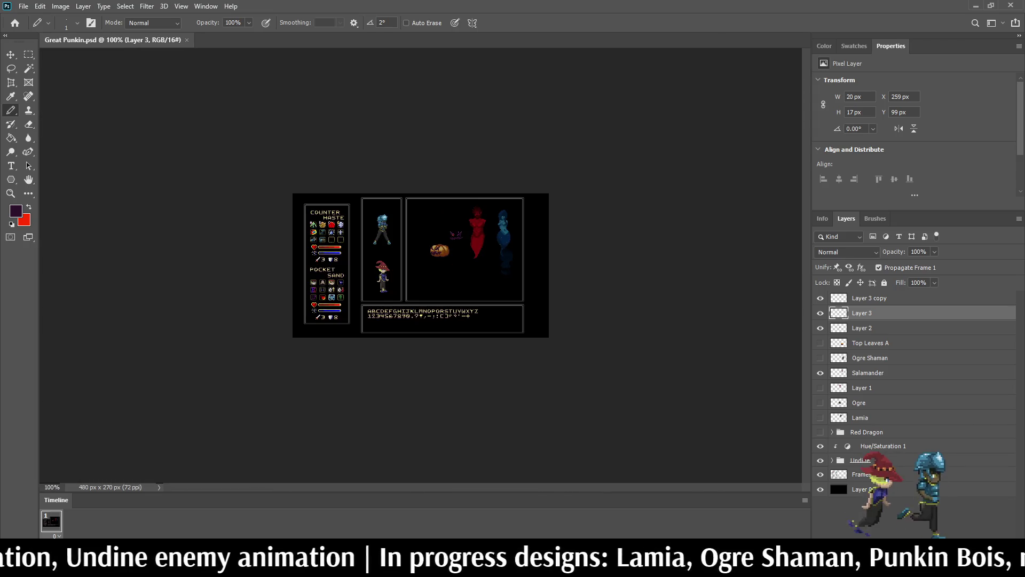
key(ctrl+plus)
key(ctrl+plus)
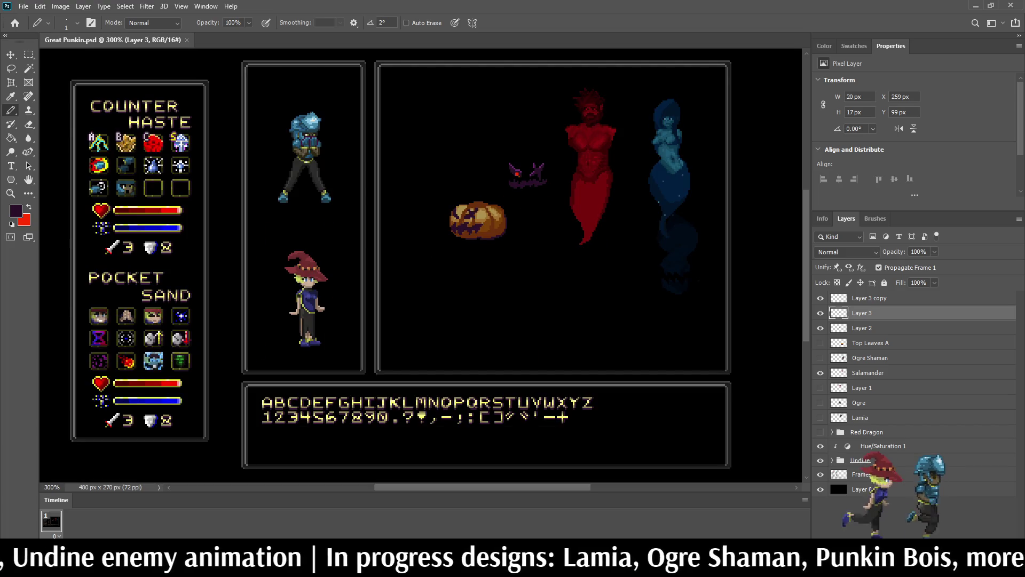
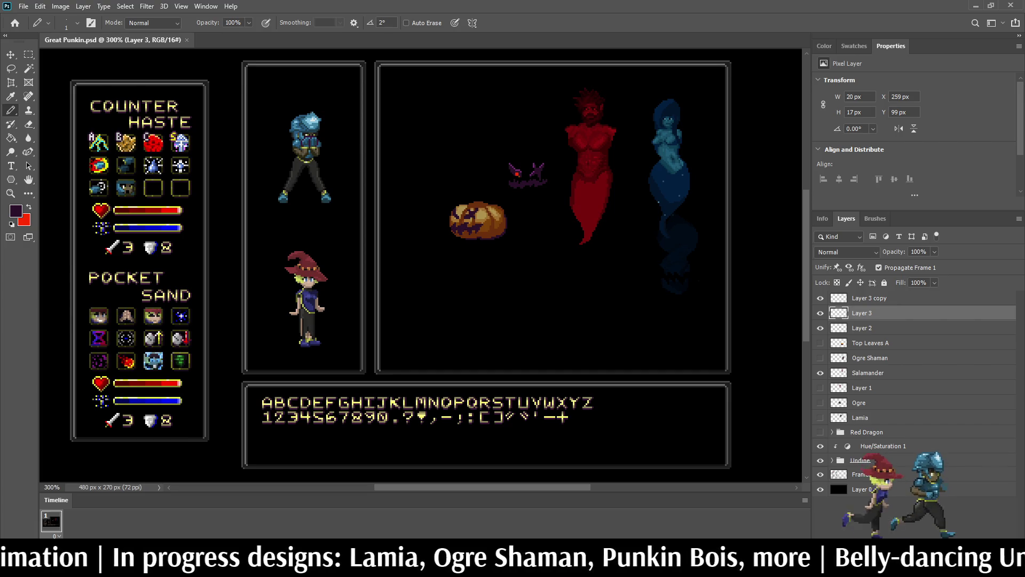
- Hide the purple bat sprite layer (Layer 3 copy) and save the file
click(821, 298)
scroll(575, 105, down, 3)
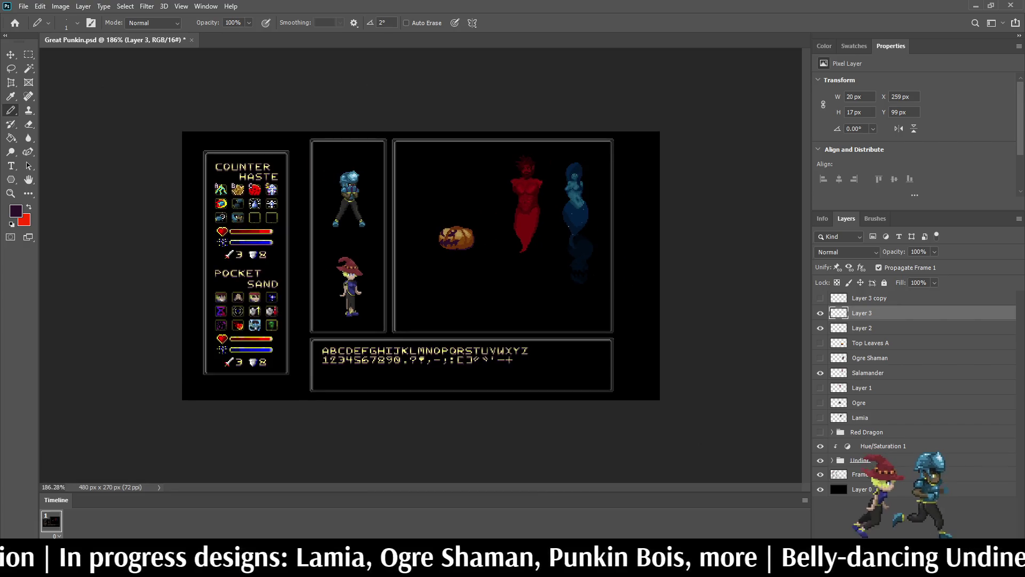
scroll(575, 105, up, 6)
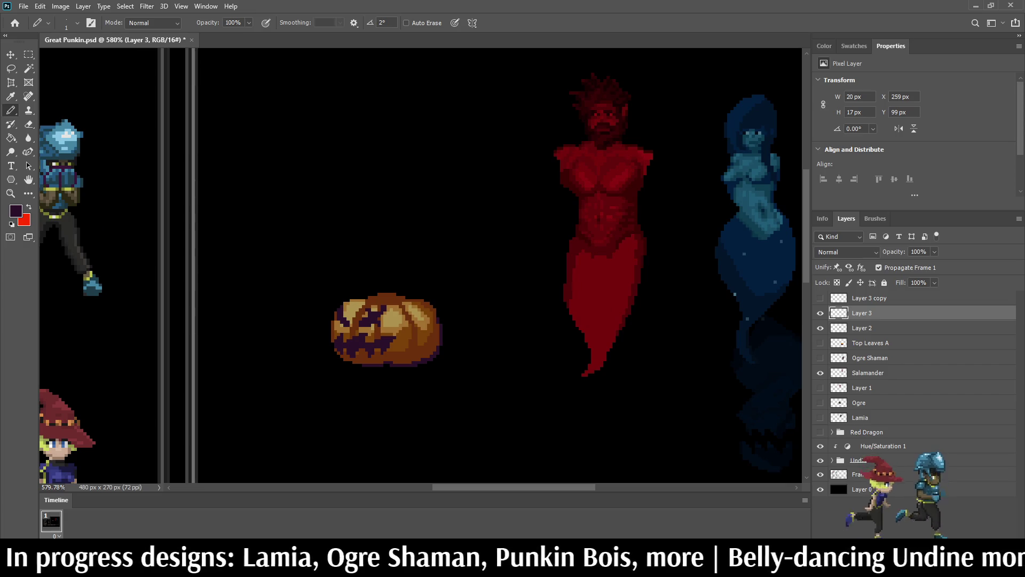
key(ctrl+s)
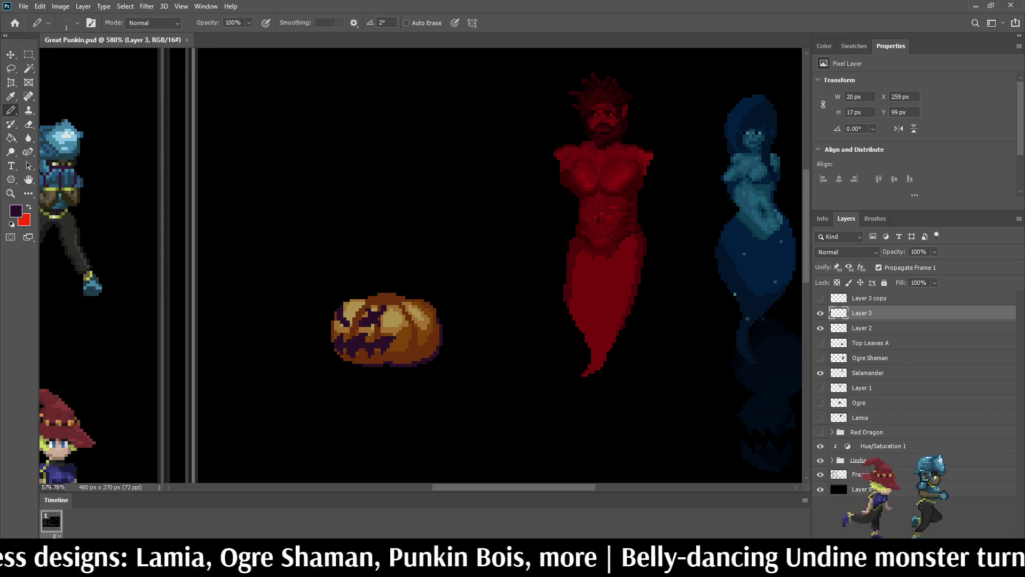
- Set Layer 2's opacity to 80% to dim the pumpkin, then save again
key(ctrl+1)
key(ctrl+plus)
key(ctrl+plus)
key(ctrl+plus)
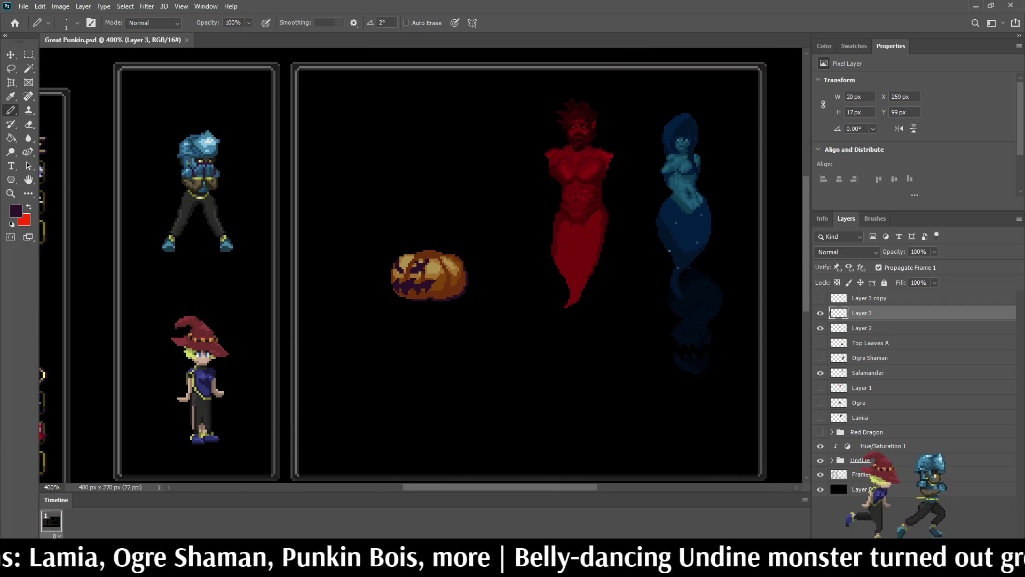
key(alt+bracketleft)
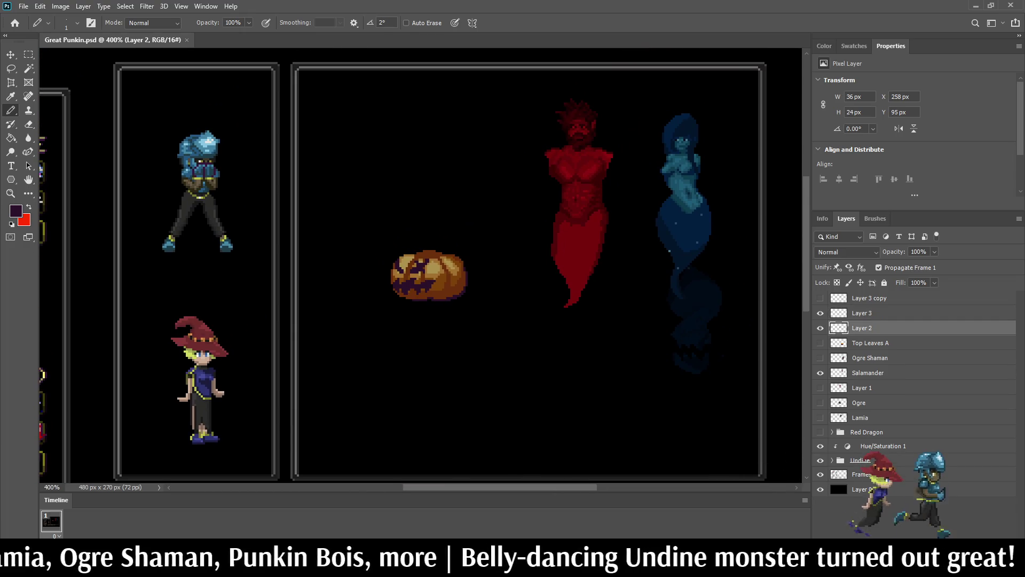
click(918, 251)
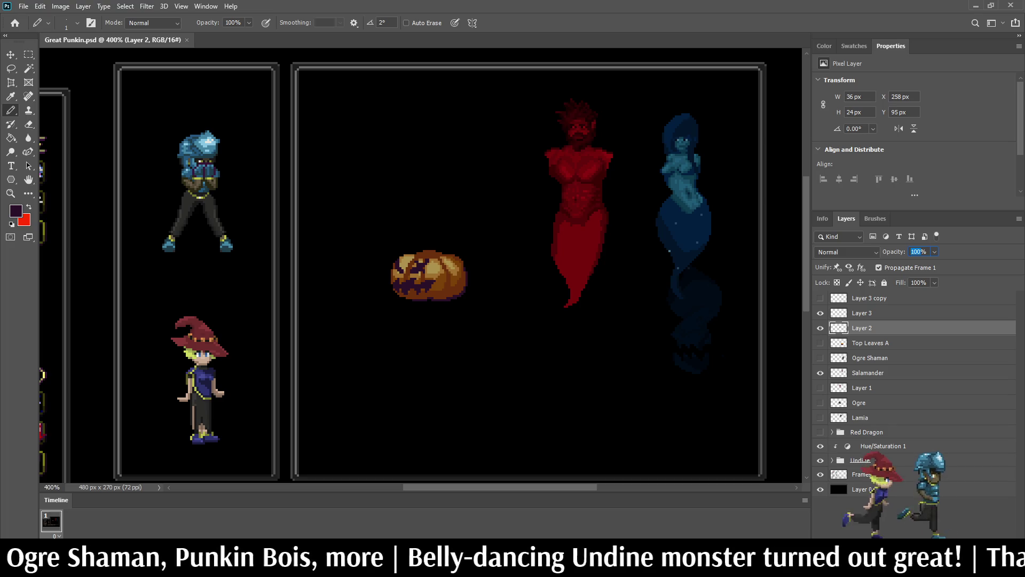
text(80)
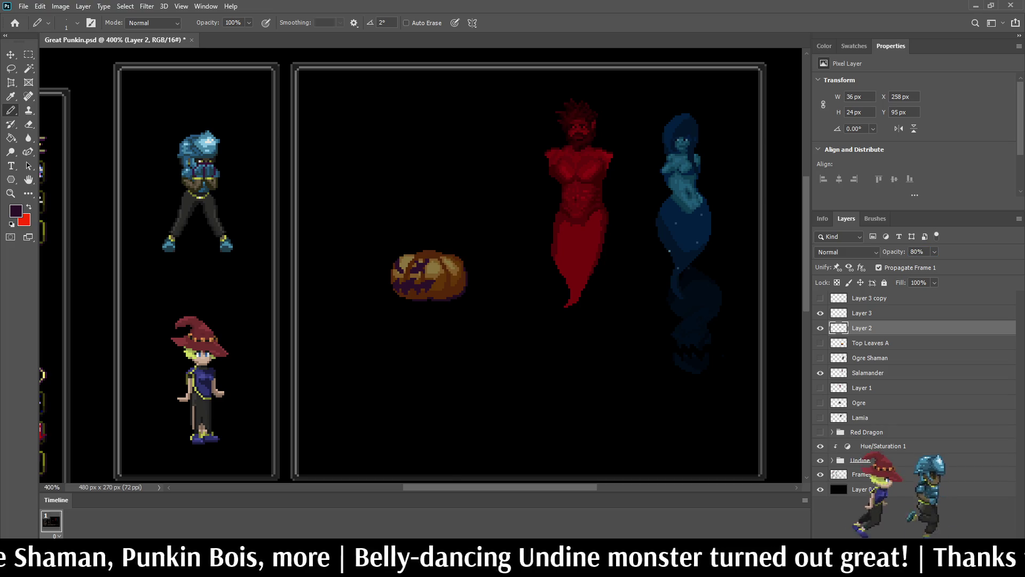
scroll(421, 266, down, 6)
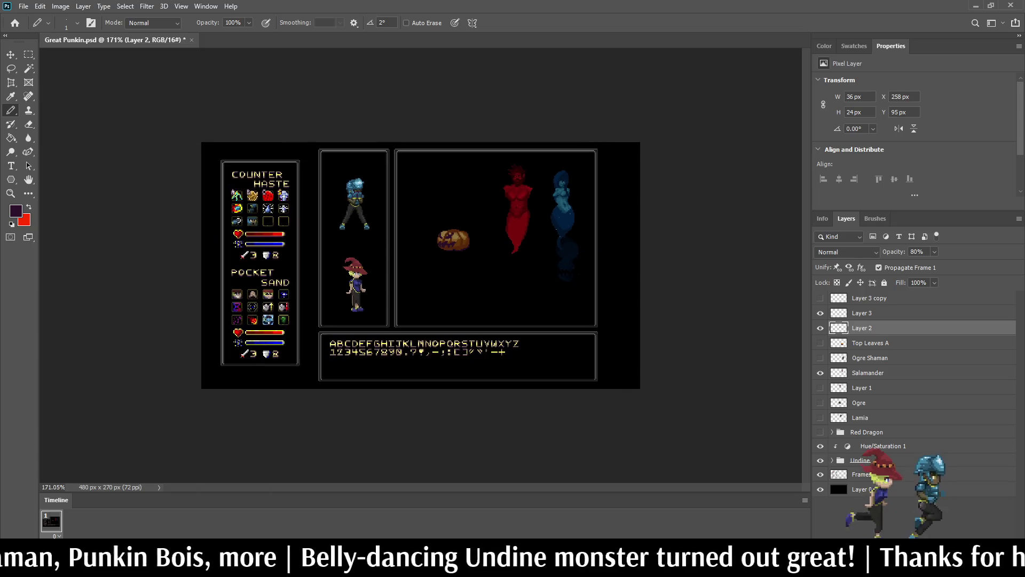
scroll(442, 236, up, 5)
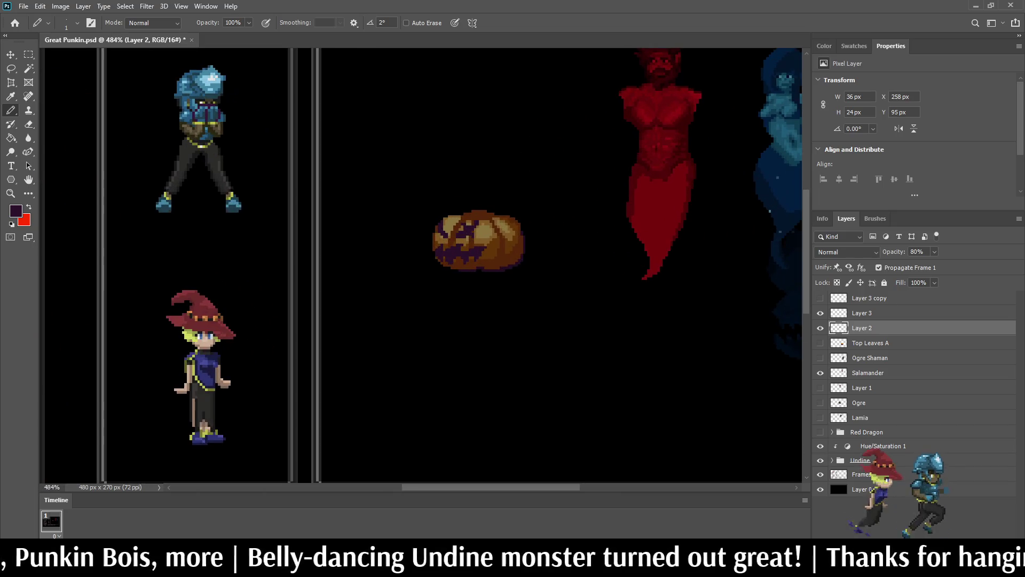
scroll(478, 237, down, 5)
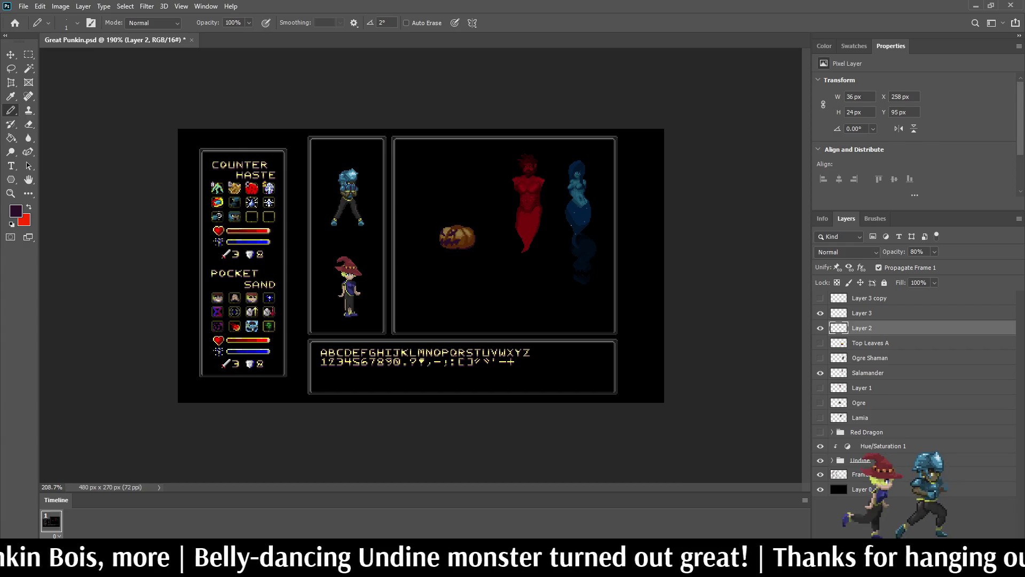
scroll(478, 237, up, 4)
scroll(480, 224, up, 4)
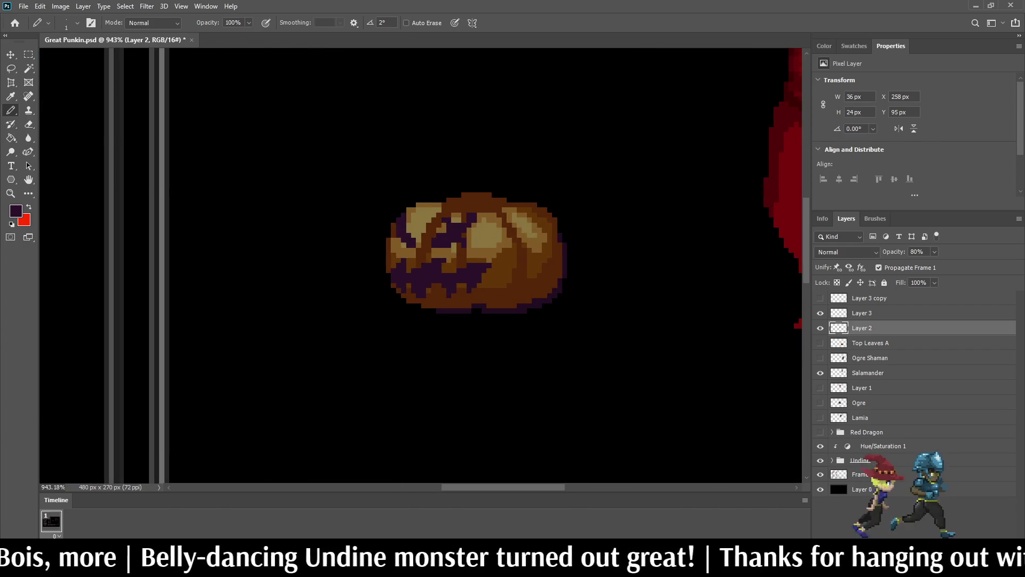
scroll(447, 239, down, 10)
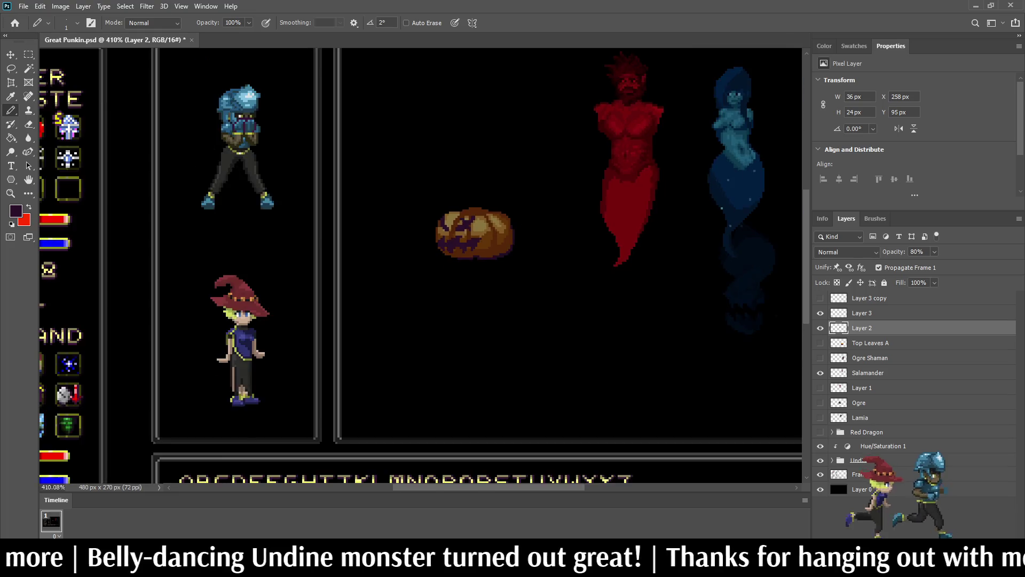
scroll(440, 243, up, 6)
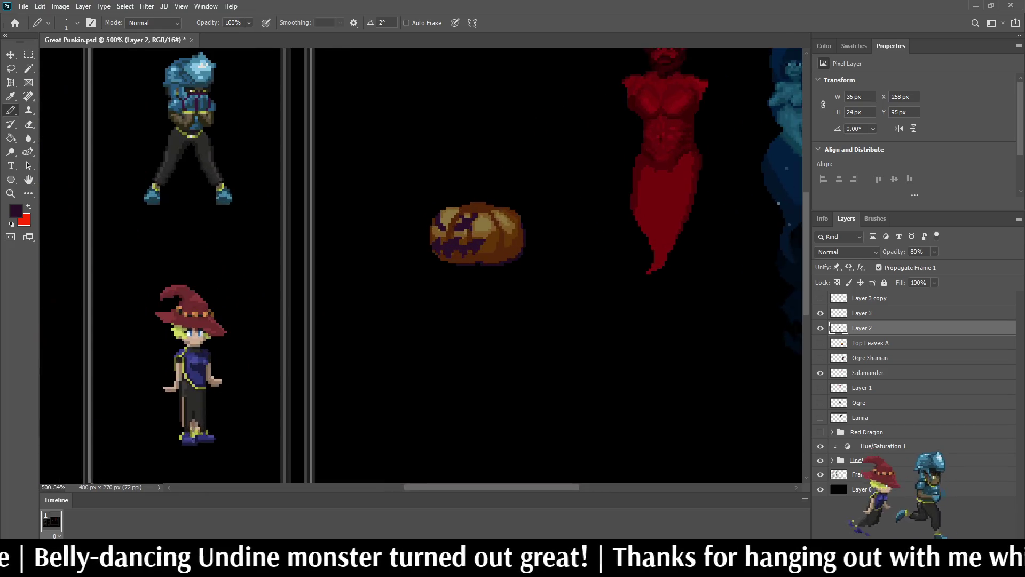
key(ctrl+s)
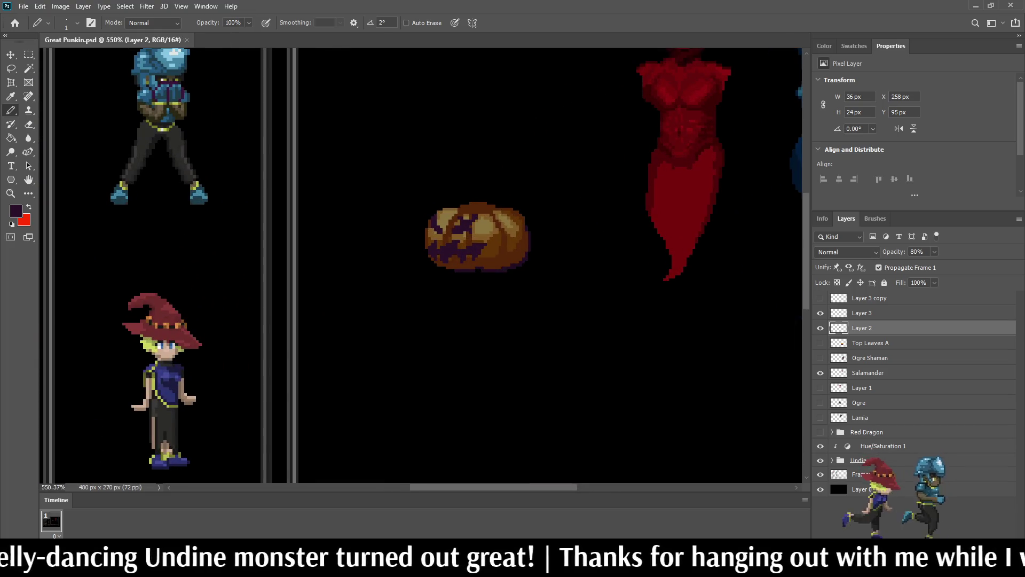
key(alt+bracketright)
- Add a second timeline frame, hide Layer 3 and duplicate it as a new face layer
key(ctrl+comma)
key(ctrl+comma)
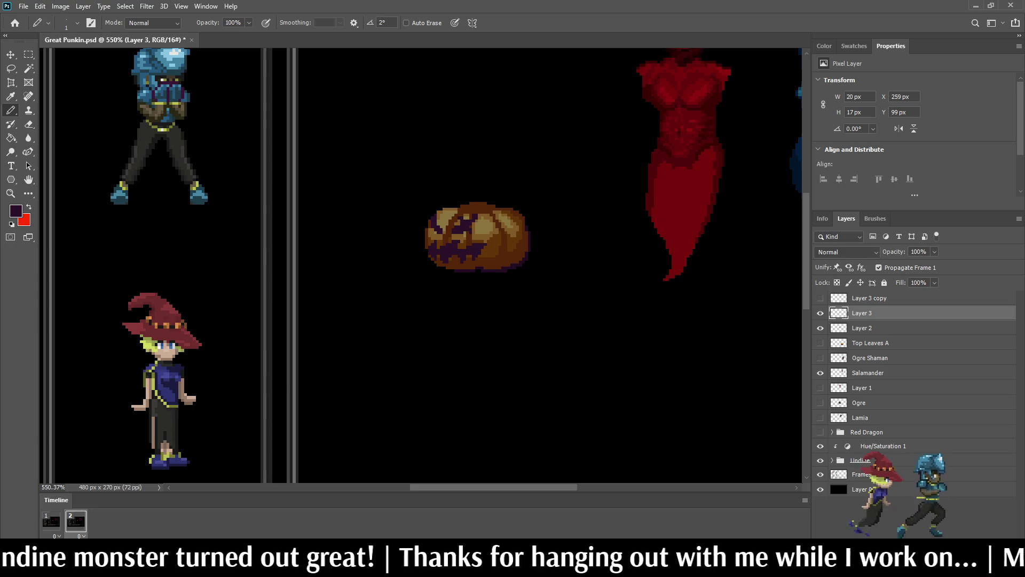
click(820, 313)
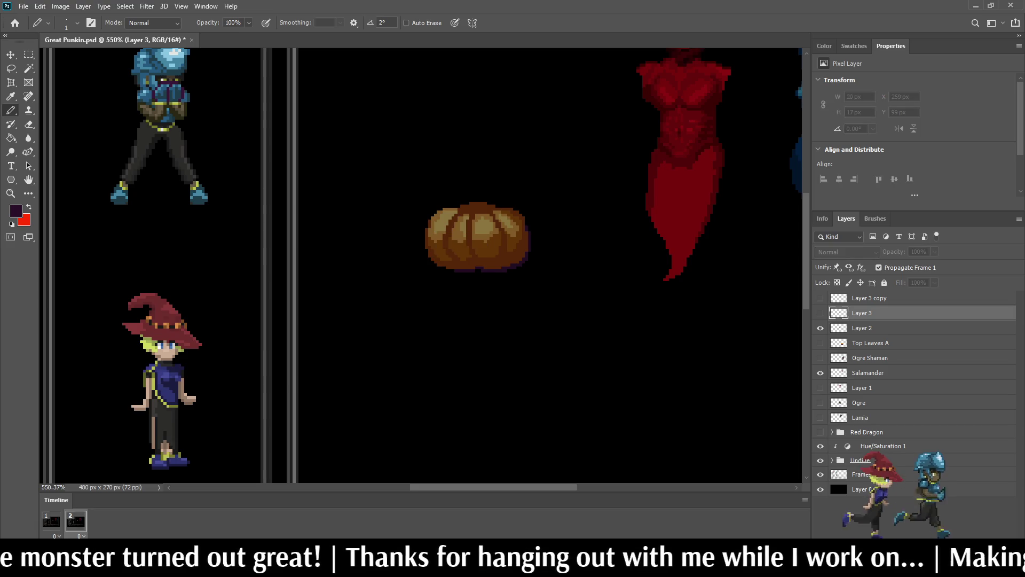
key(ctrl+j)
click(821, 313)
scroll(472, 253, up, 3)
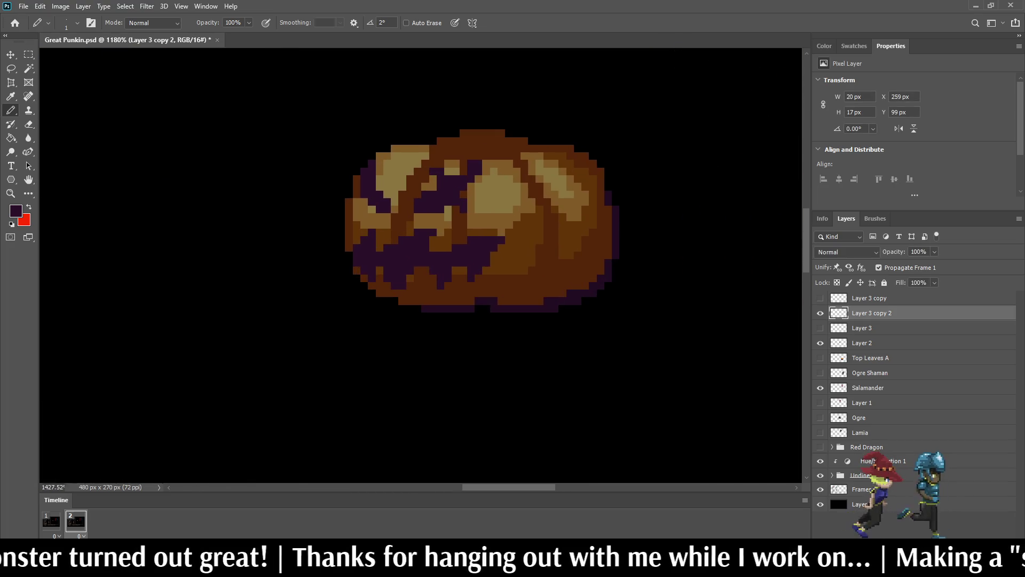
- Lasso the pumpkin's lower teeth and shift them down to open the mouth
key(l)
mouse_move(333, 262)
mouse_down()
mouse_move(512, 259)
mouse_move(340, 308)
mouse_move(327, 263)
mouse_up()
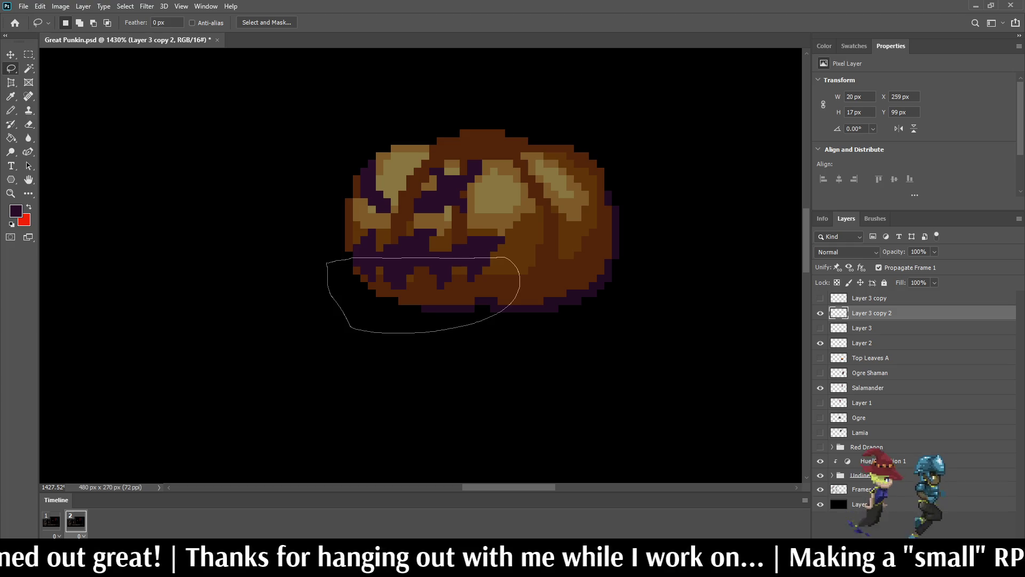
key(ctrl+t)
key(Down)
key(Down)
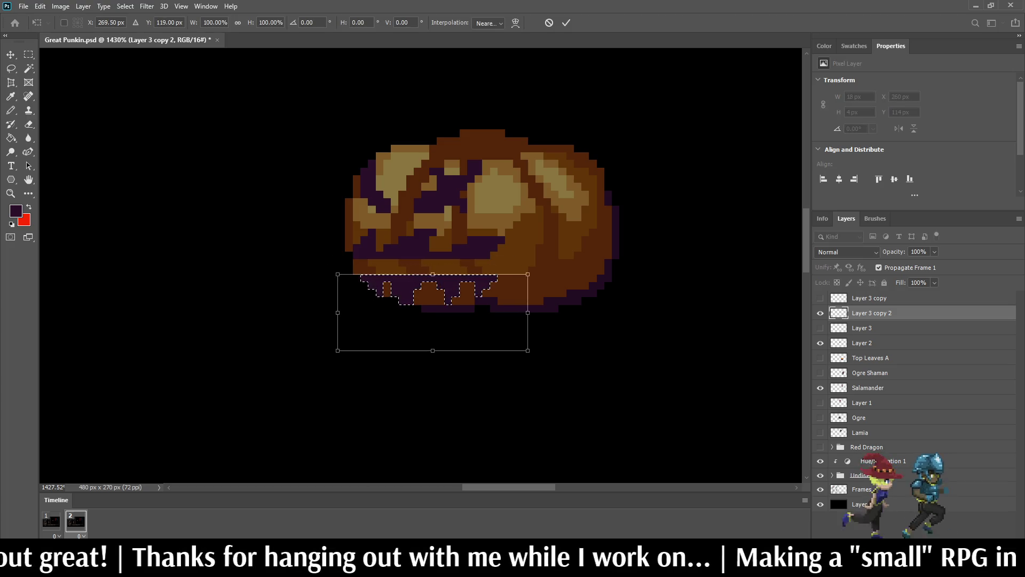
key(Down)
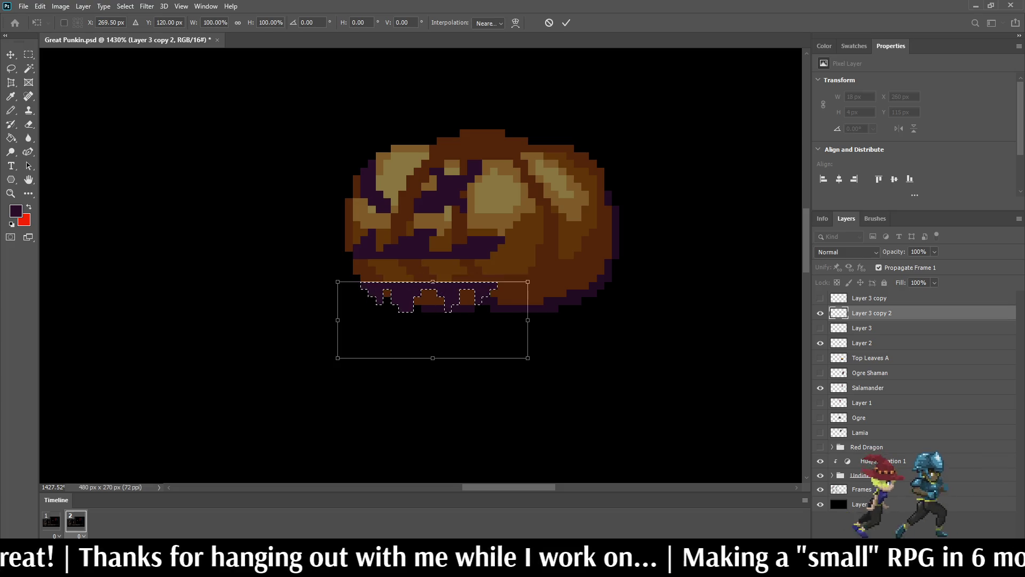
key(Up)
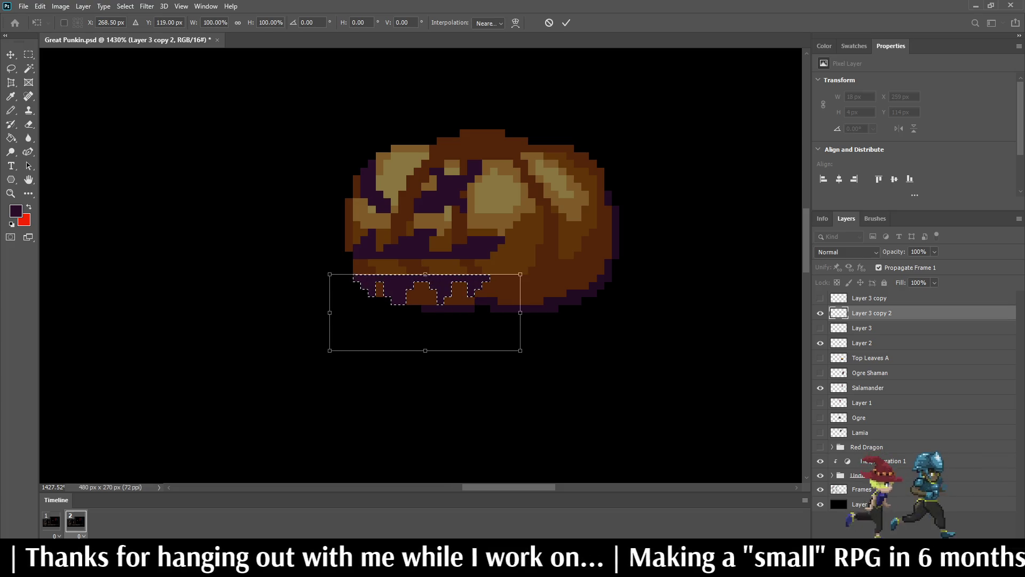
key(Return)
key(ctrl+d)
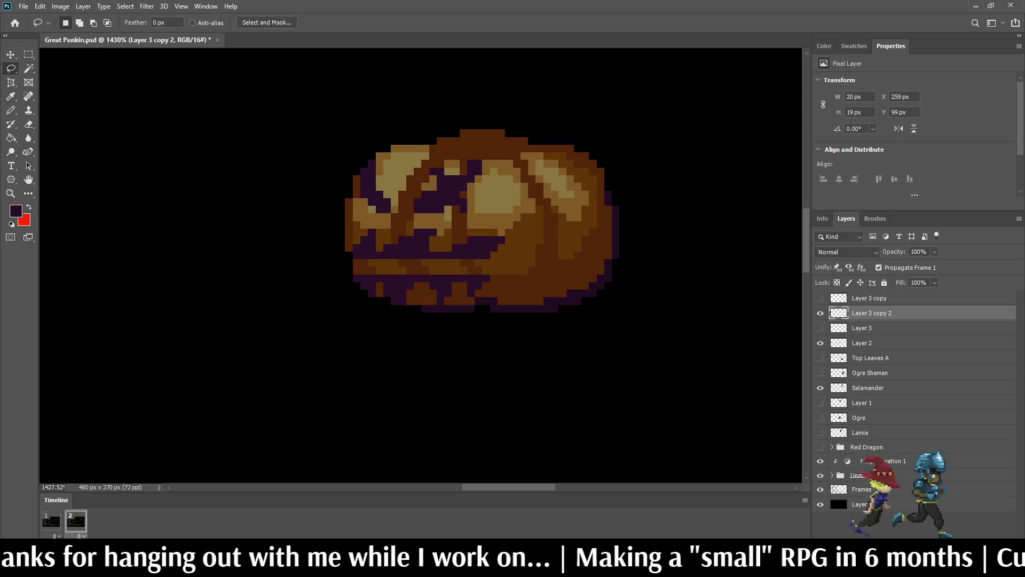
alt+scroll(342, 272, up, 5)
key(i)
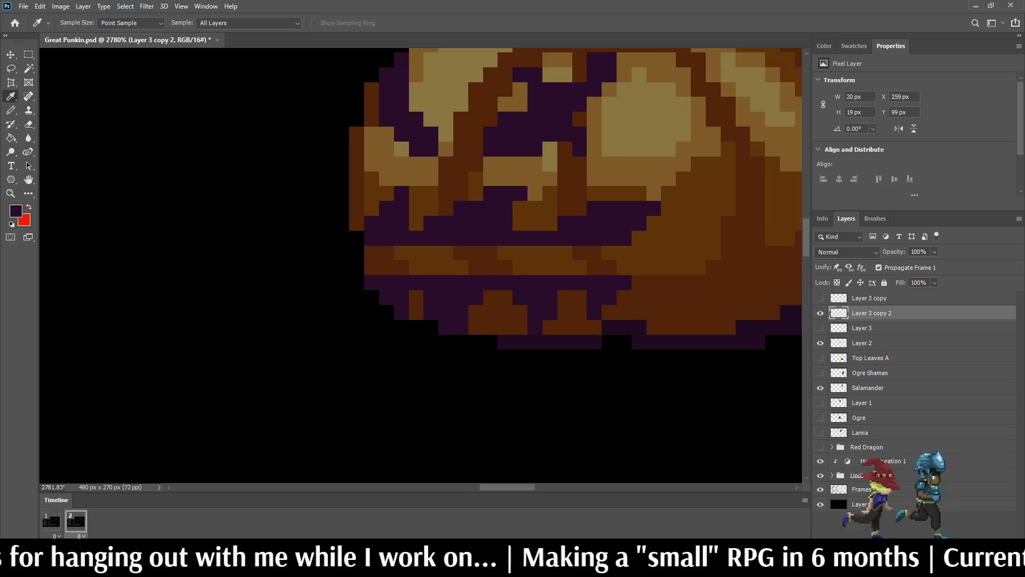
key(b)
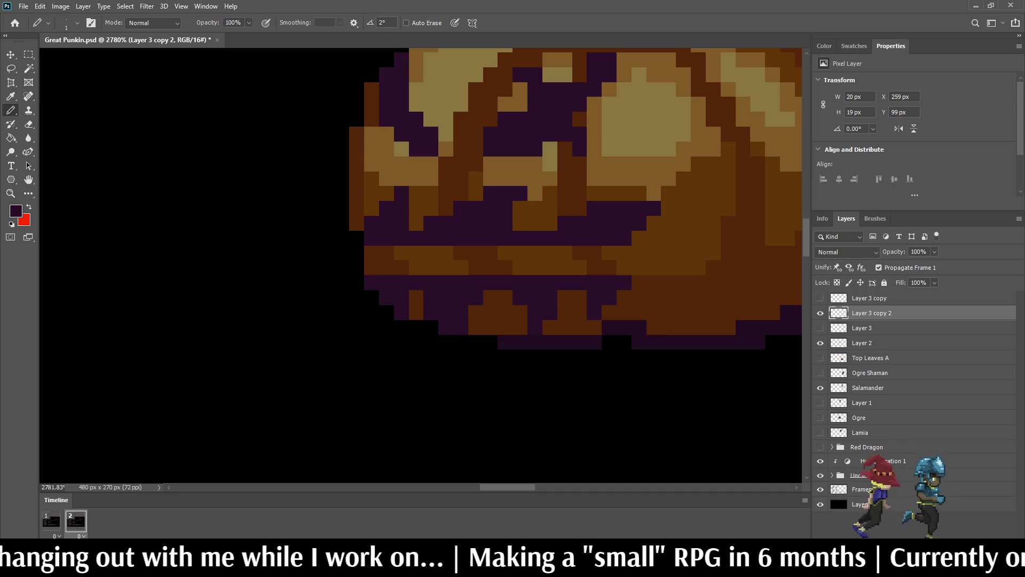
- Pencil dark purple pixels into the widened gap of the pumpkin's mouth
click(609, 253)
click(609, 268)
click(625, 267)
mouse_move(594, 268)
mouse_down()
mouse_move(595, 253)
mouse_move(386, 253)
mouse_move(386, 267)
mouse_move(579, 268)
mouse_move(535, 267)
mouse_up()
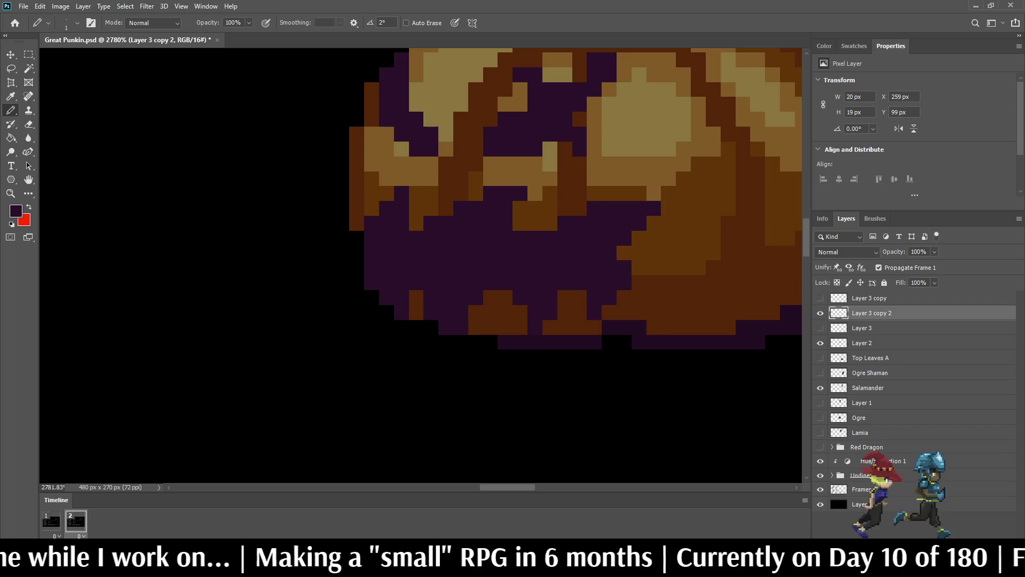
- Erase stray purple pixels along the mouth's left edge and zoom out to the whole mockup
key(e)
click(401, 268)
drag(386, 252, 371, 252)
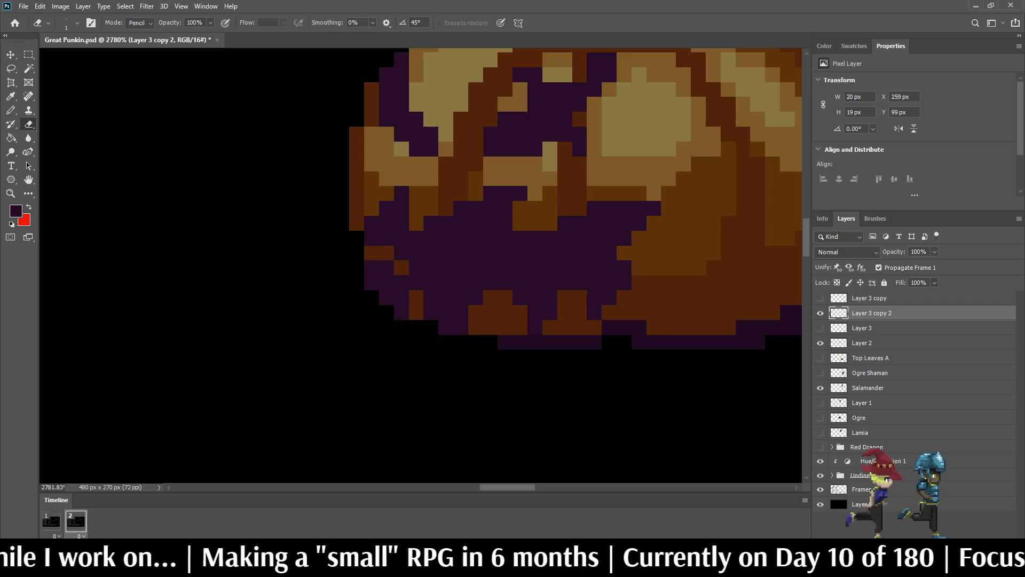
scroll(511, 316, down, 10)
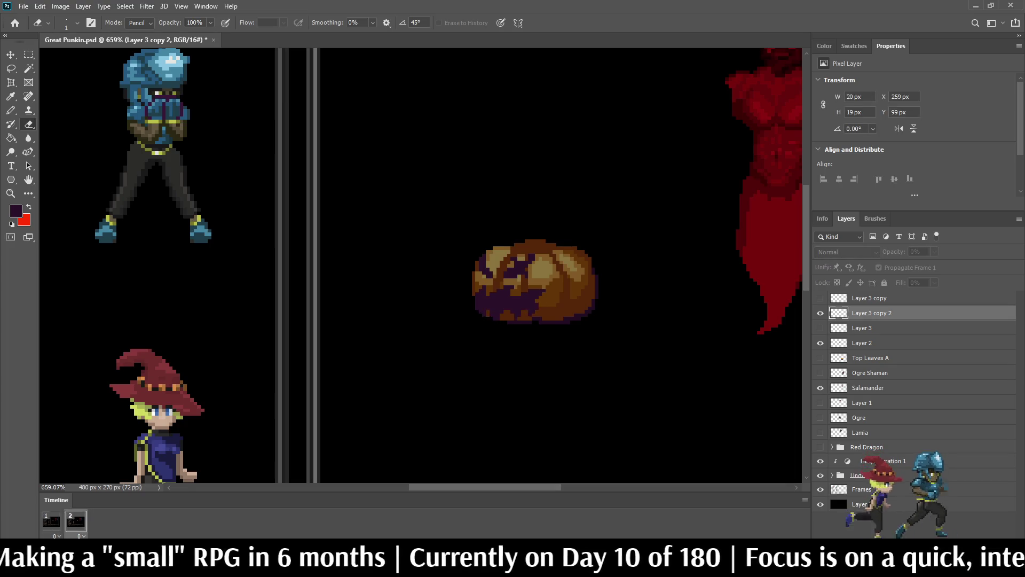
key(ctrl+0)
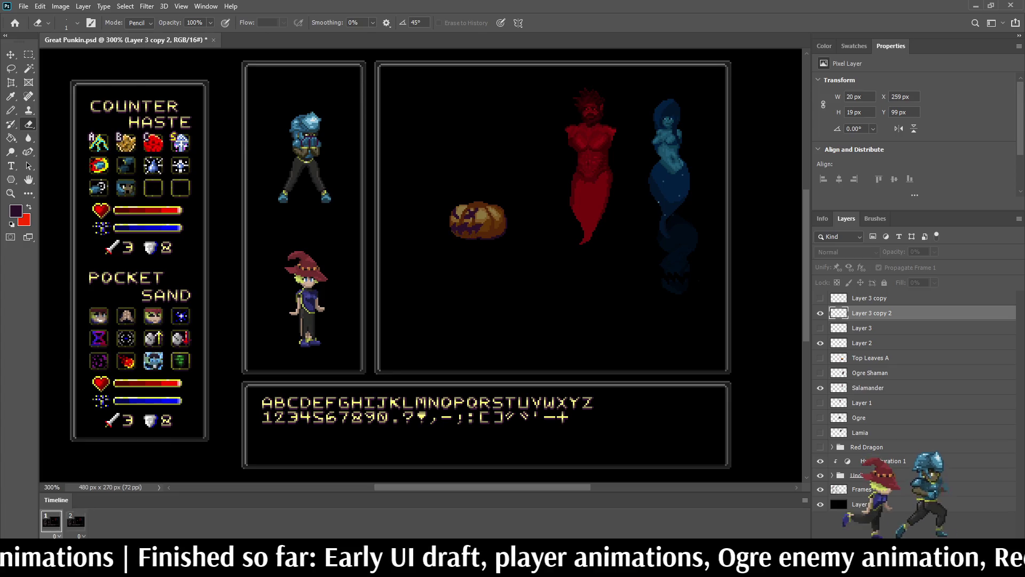
- View the battle scene at 100% with frame 2's carved pumpkin face showing
key(ctrl+1)
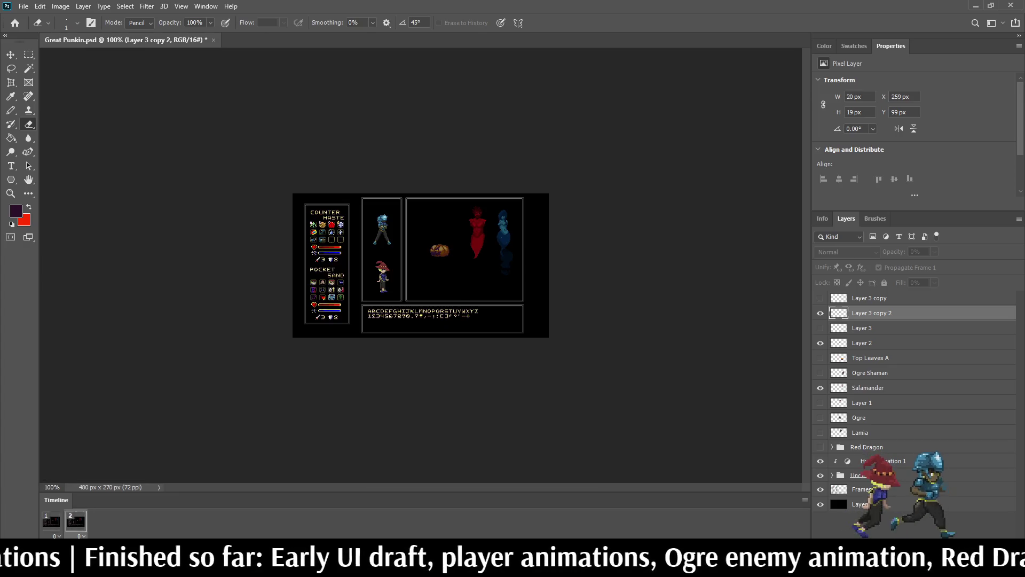
- Add a third timeline frame and duplicate the pumpkin face layer for it
key(ctrl+plus)
key(ctrl+plus)
key(ctrl+plus)
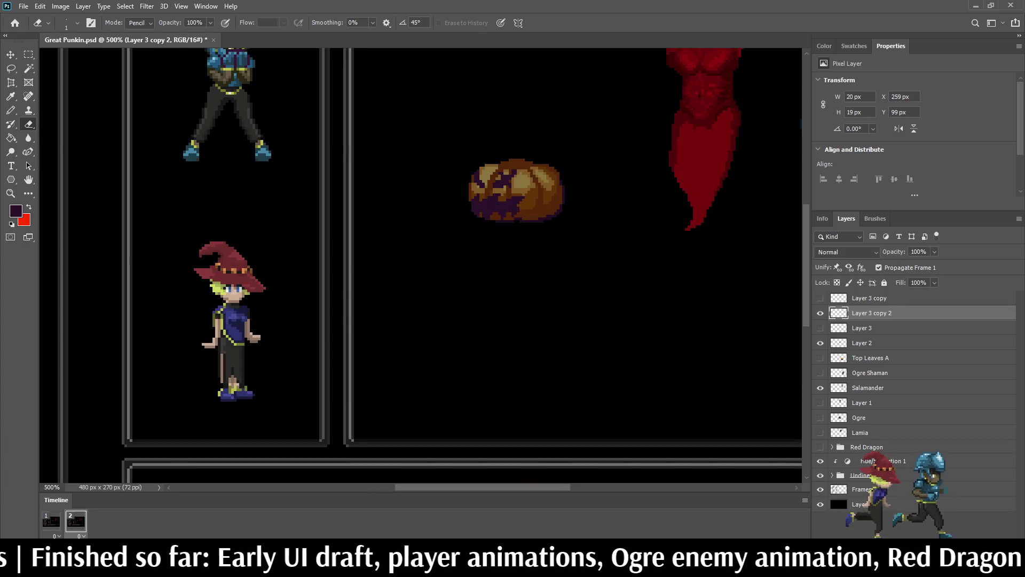
key(ctrl+alt+shift+n)
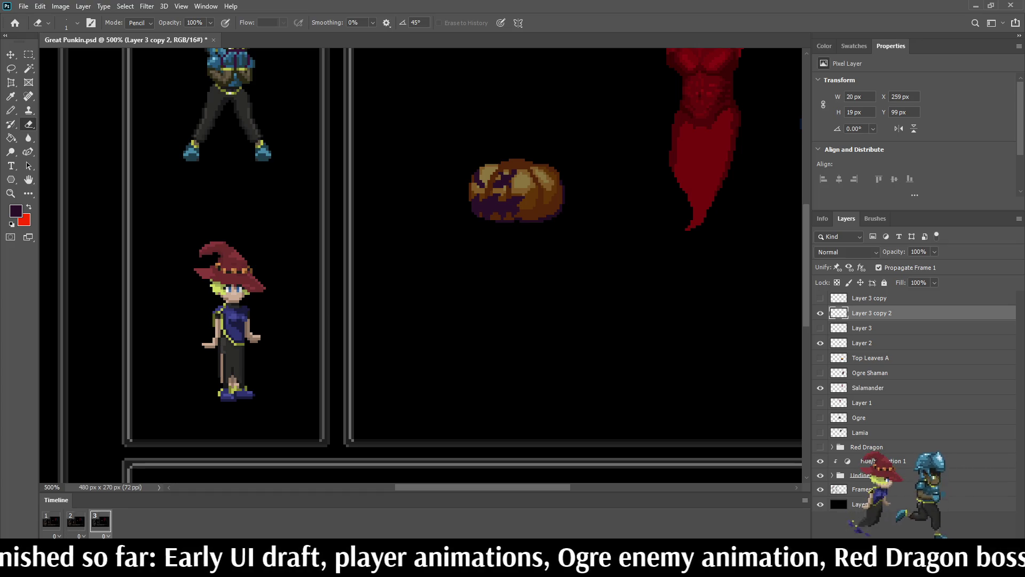
key(ctrl+comma)
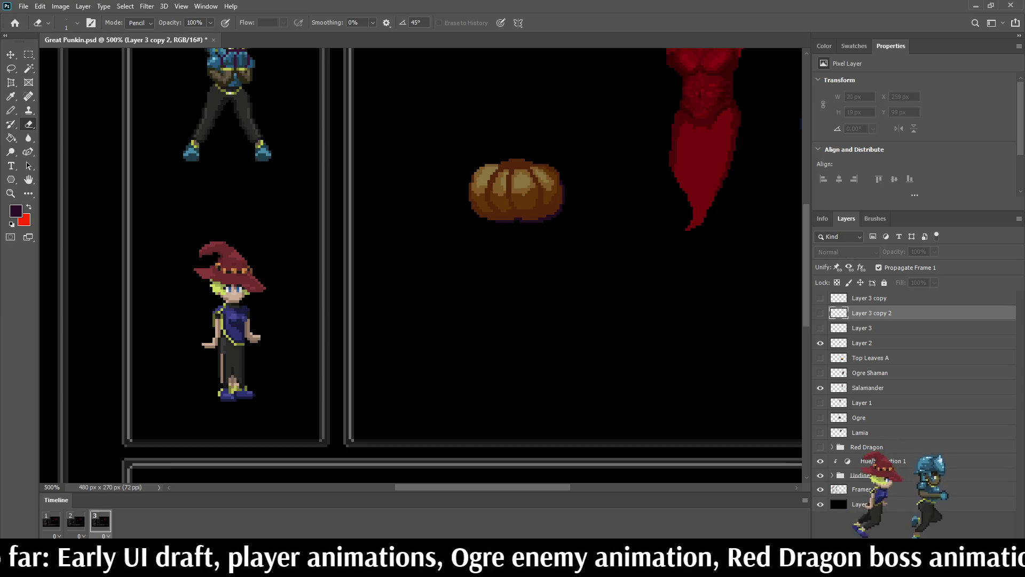
key(ctrl+j)
key(ctrl+comma)
scroll(476, 150, up, 5)
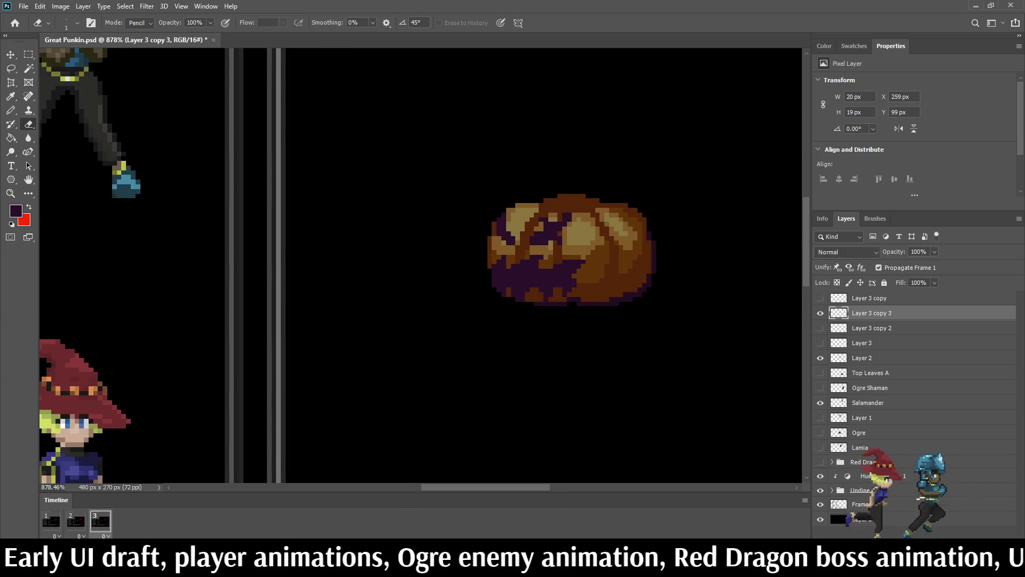
- Lasso the lower mouth, tilt it about -12.71 degrees and shift it slightly right
key(l)
mouse_move(441, 308)
mouse_down()
mouse_move(635, 307)
mouse_move(443, 347)
mouse_move(442, 337)
mouse_up()
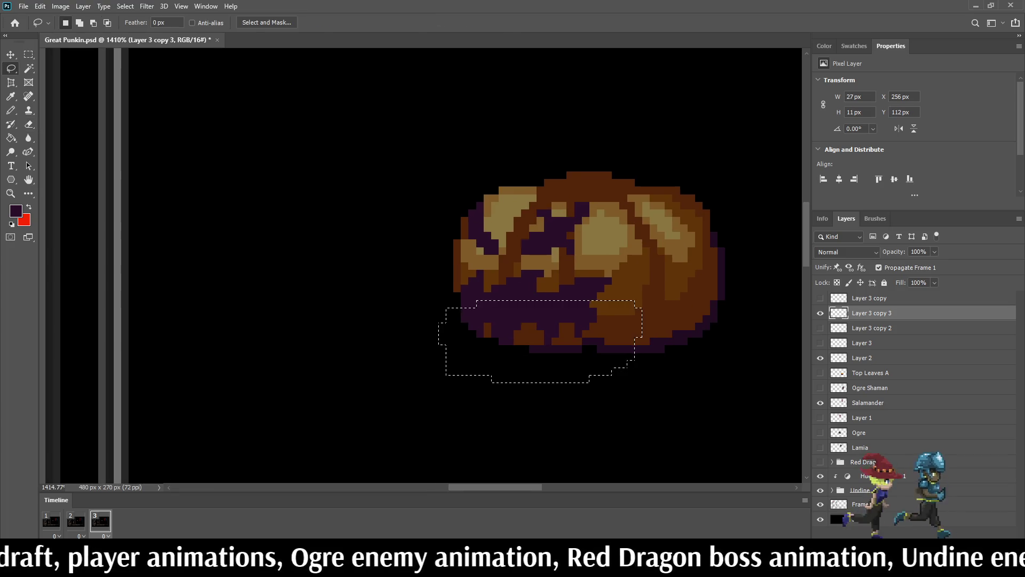
key(ctrl+t)
drag(656, 400, 665, 373)
drag(533, 347, 552, 346)
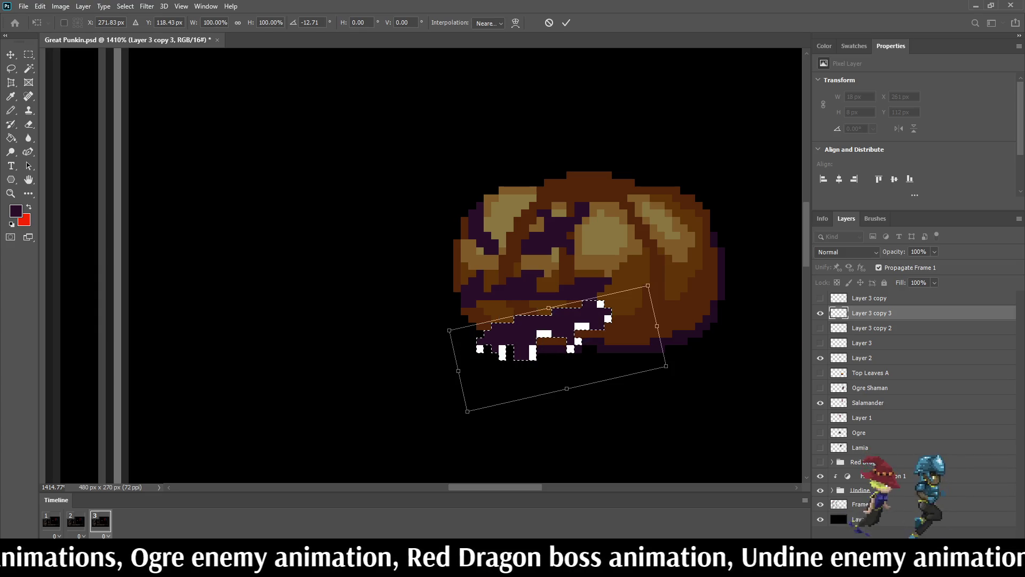
key(Return)
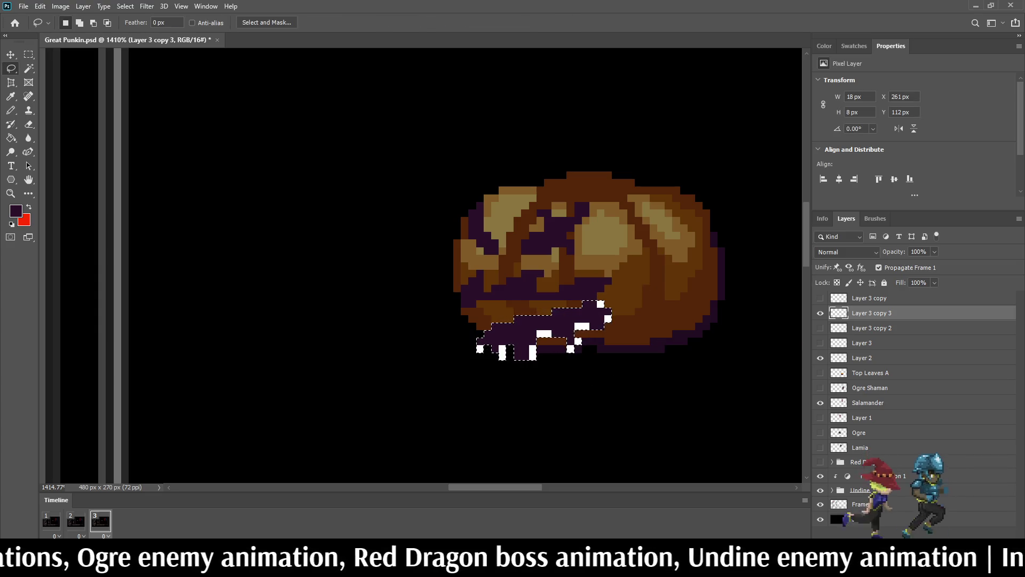
key(ctrl+d)
scroll(572, 325, up, 5)
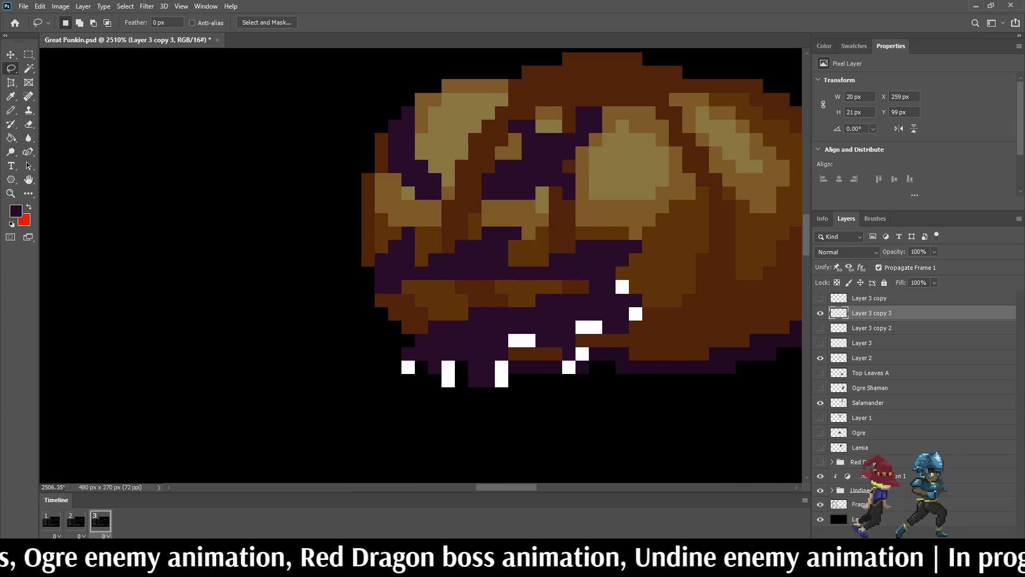
- Bucket-fill the white teeth solid dark purple at full opacity
key(i)
key(g)
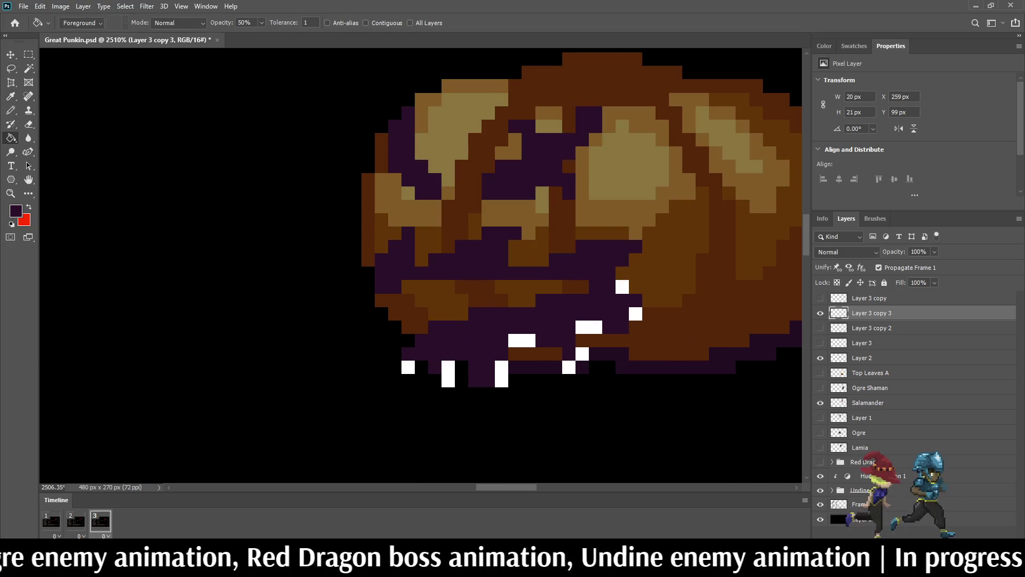
click(521, 340)
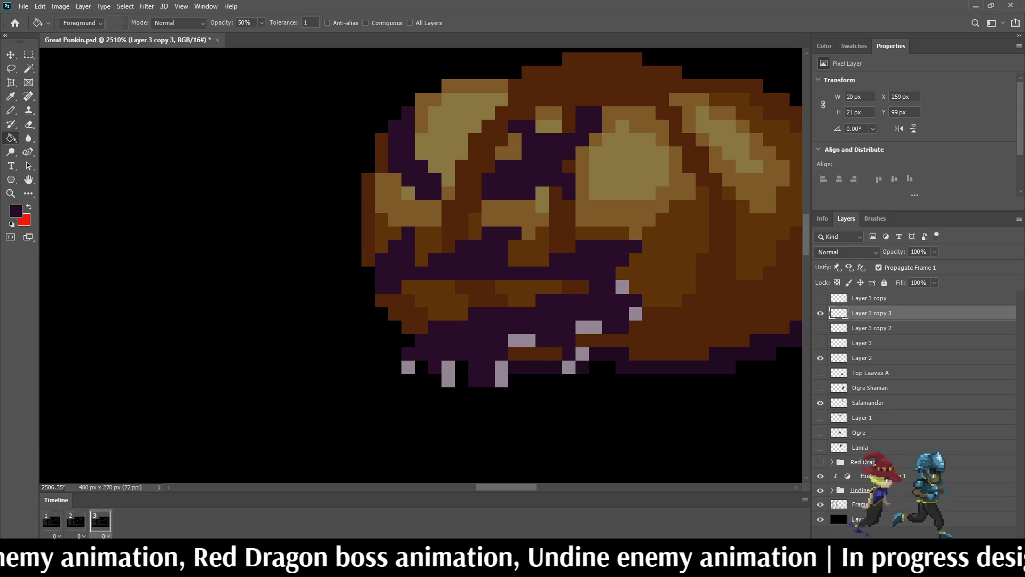
key(ctrl+z)
key(0)
click(589, 327)
scroll(599, 341, down, 5)
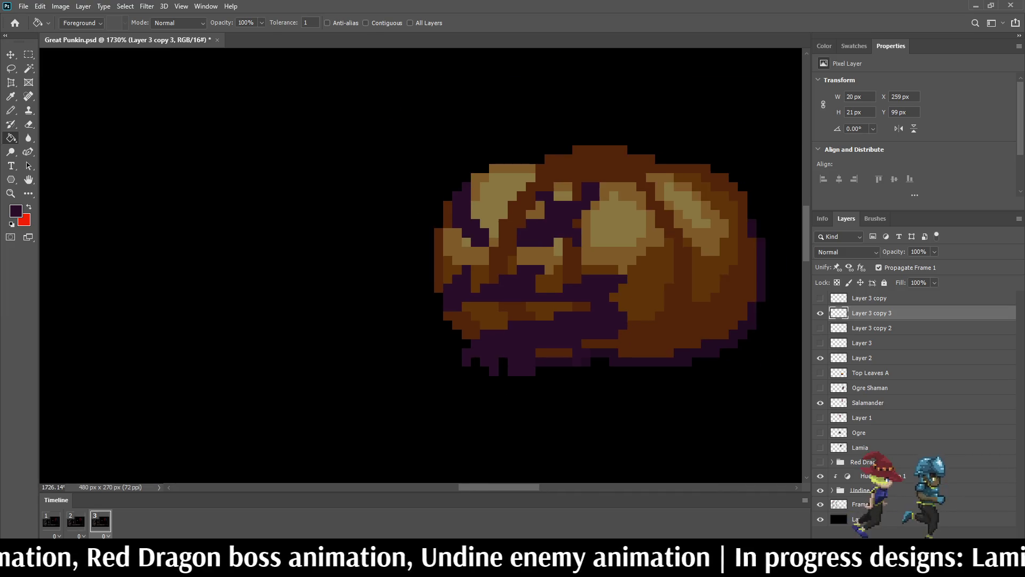
scroll(595, 335, up, 4)
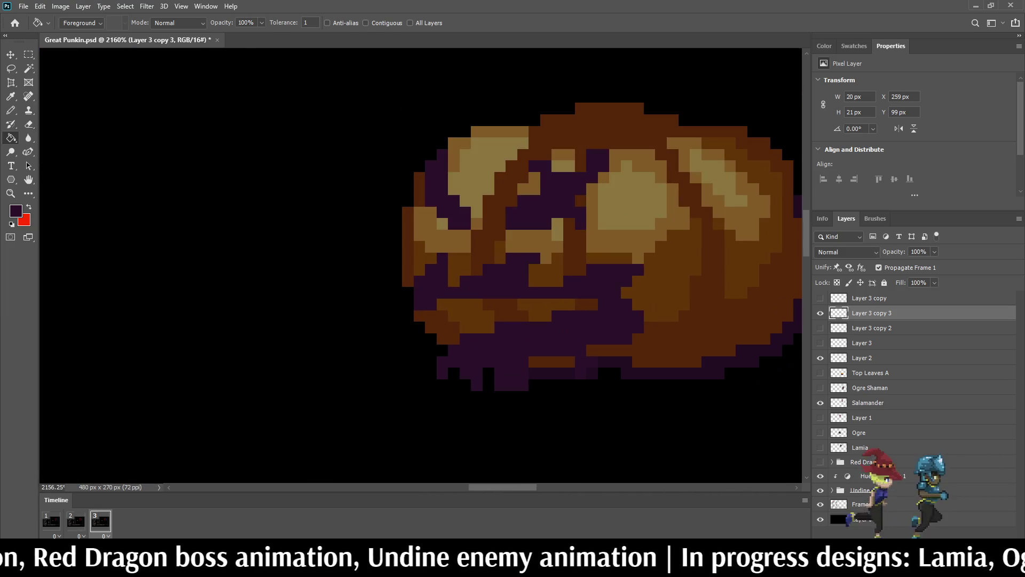
- Pencil the brown lip purple to widen the mouth, then erase stray purple pixels below
key(b)
mouse_move(546, 304)
mouse_down()
mouse_move(453, 304)
mouse_move(420, 316)
mouse_move(443, 338)
mouse_move(488, 315)
mouse_move(477, 316)
mouse_up()
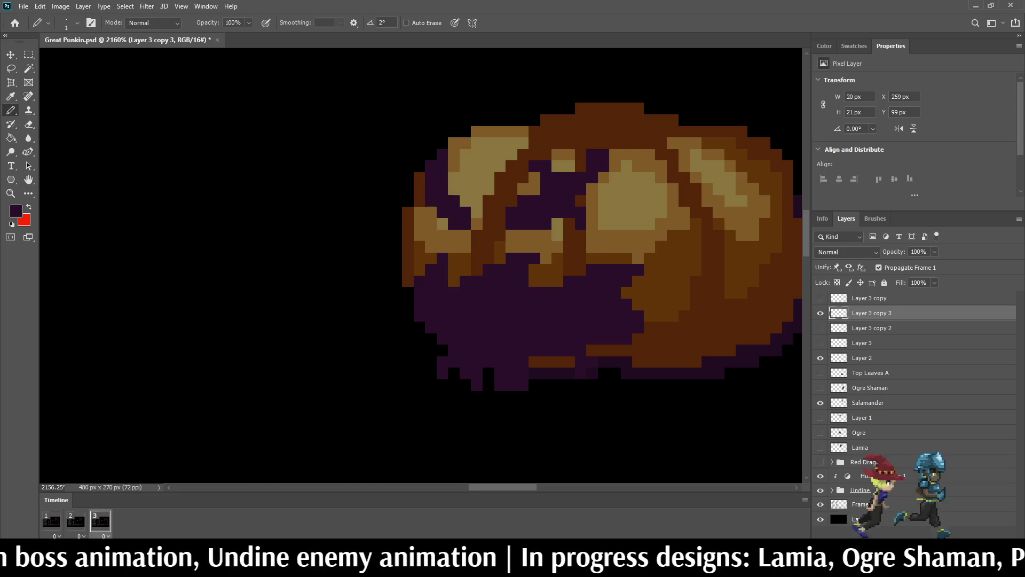
key(e)
click(442, 373)
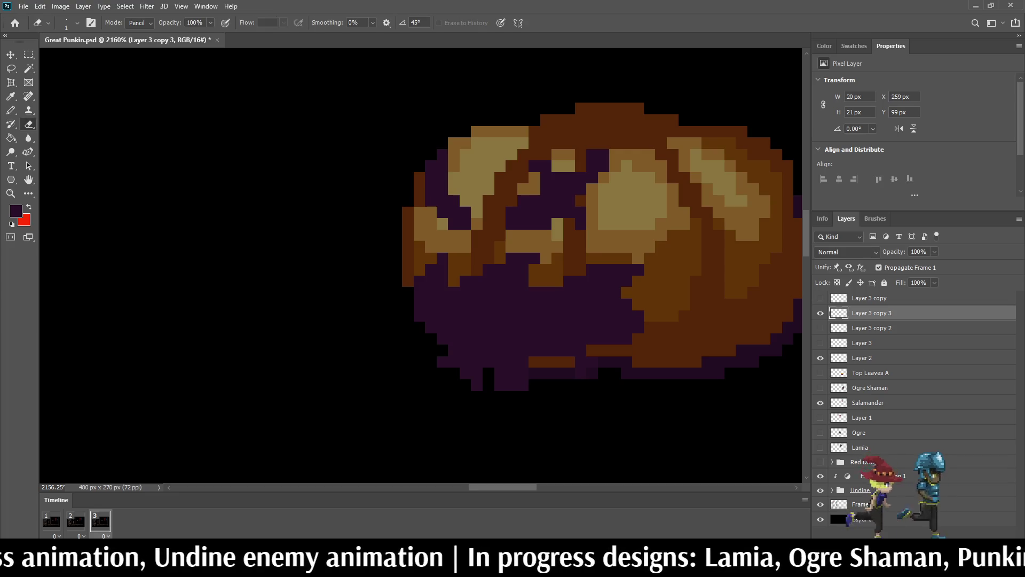
click(476, 385)
click(442, 362)
click(476, 373)
drag(500, 385, 523, 385)
- Erase a last purple pixel on the pumpkin's lower-left, then flip through frames 1–3 to compare
click(506, 373)
scroll(545, 401, down, 10)
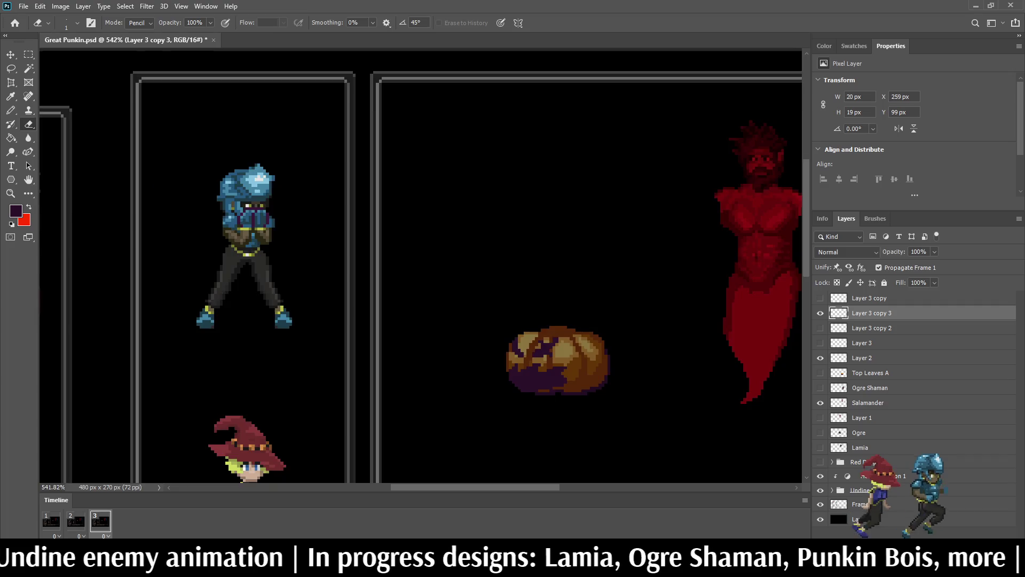
scroll(420, 265, down, 5)
click(76, 521)
scroll(420, 265, down, 3)
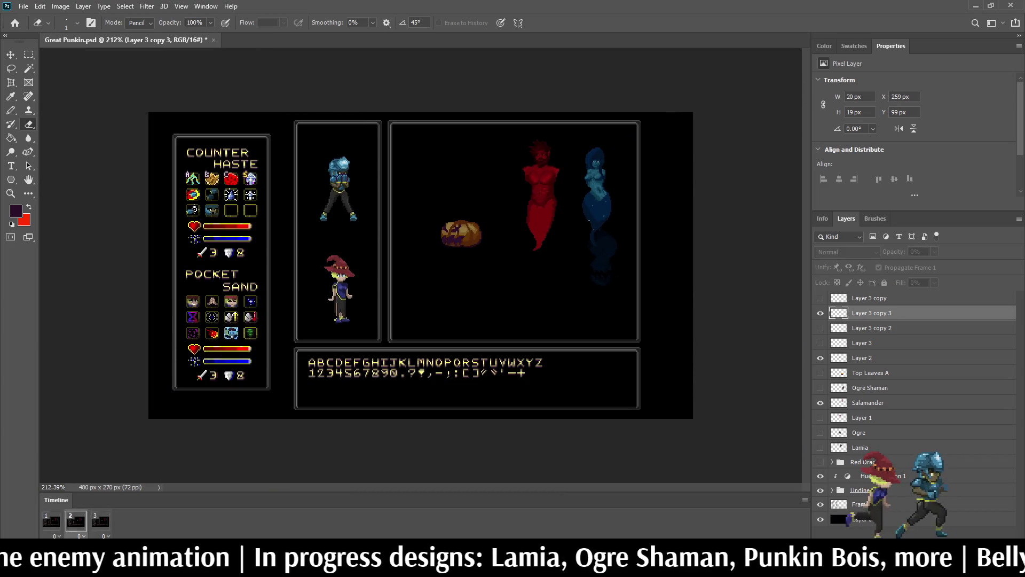
scroll(417, 263, up, 2)
click(51, 521)
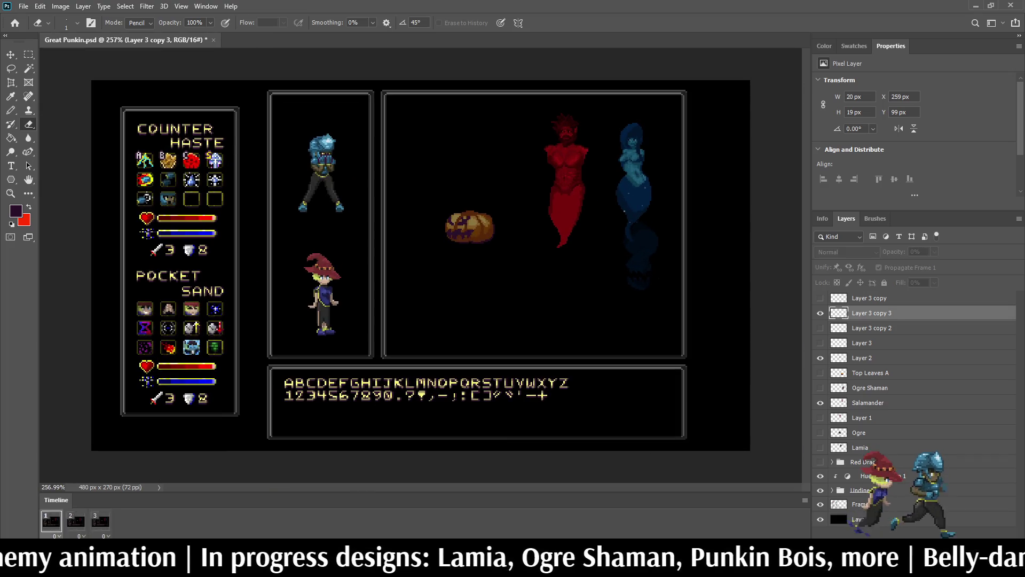
click(76, 521)
click(101, 521)
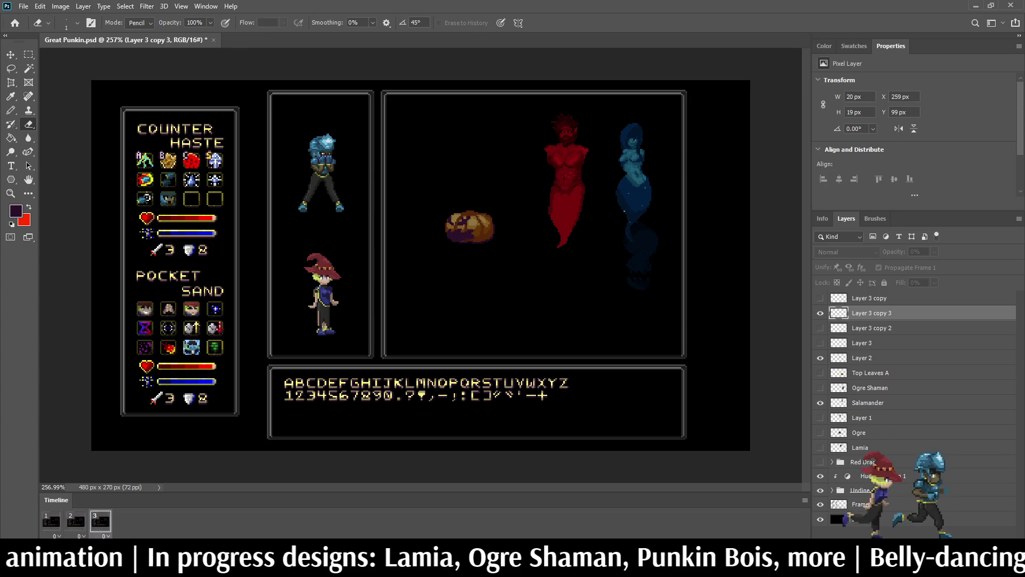
click(51, 521)
click(76, 521)
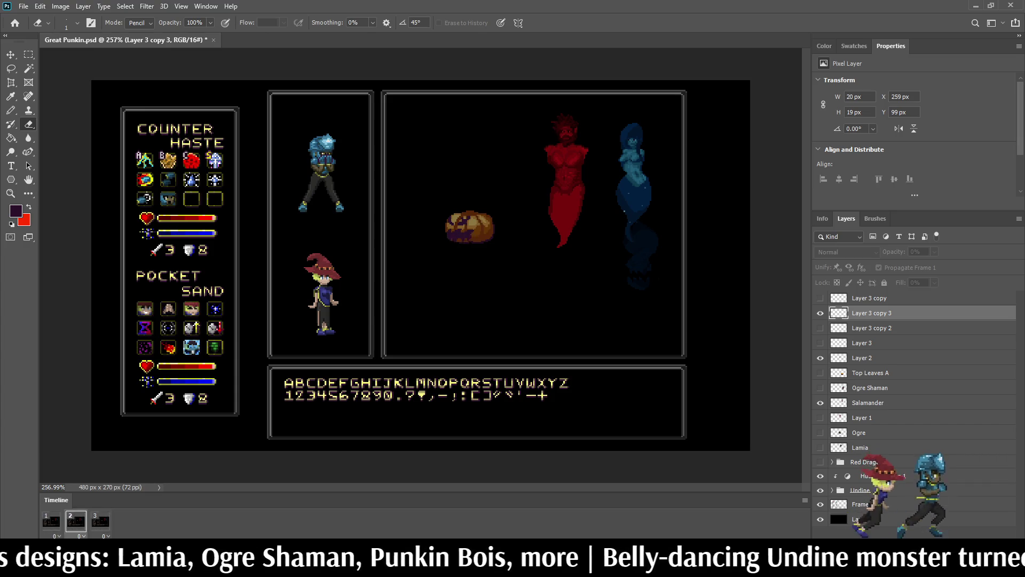
- At 100% view, duplicate Layer 2 and merge the extra copy with Layer 3
key(ctrl+1)
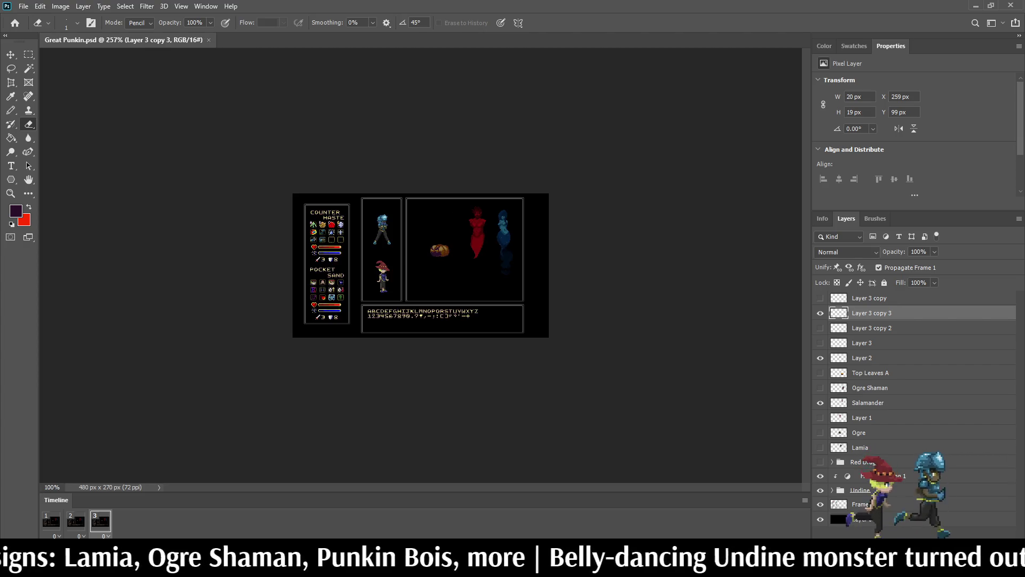
scroll(433, 249, up, 8)
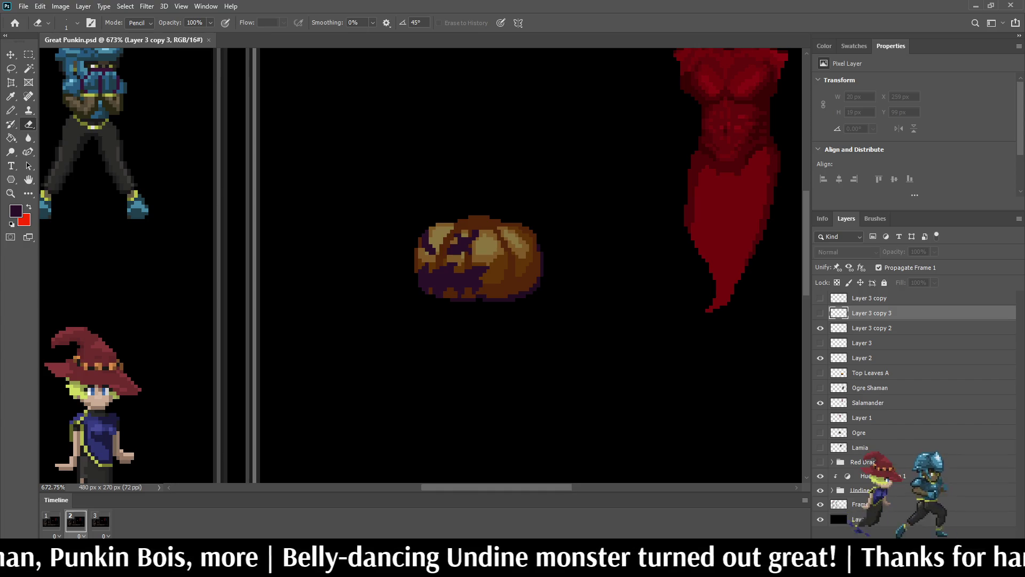
scroll(459, 214, down, 5)
scroll(459, 213, up, 4)
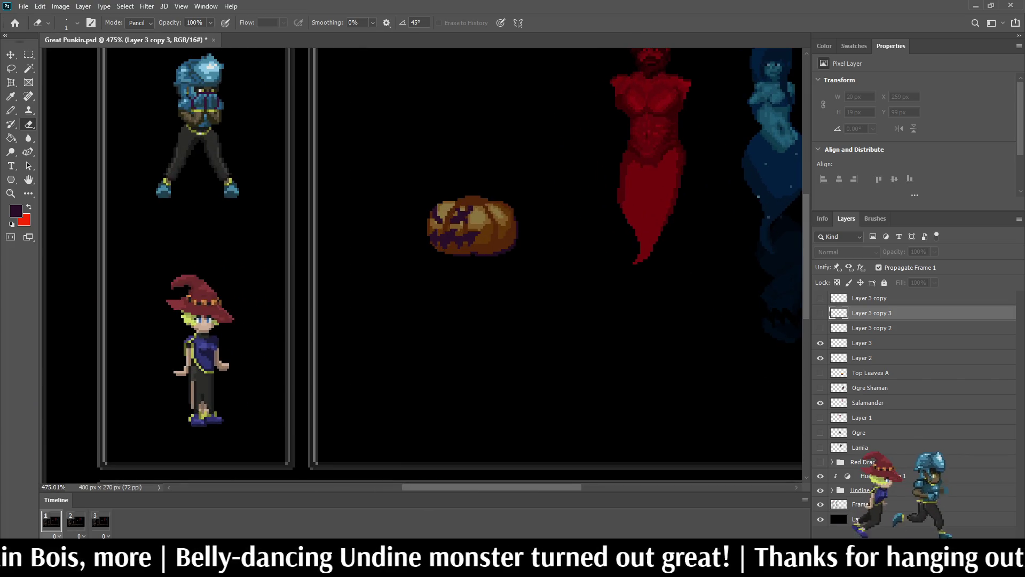
click(862, 357)
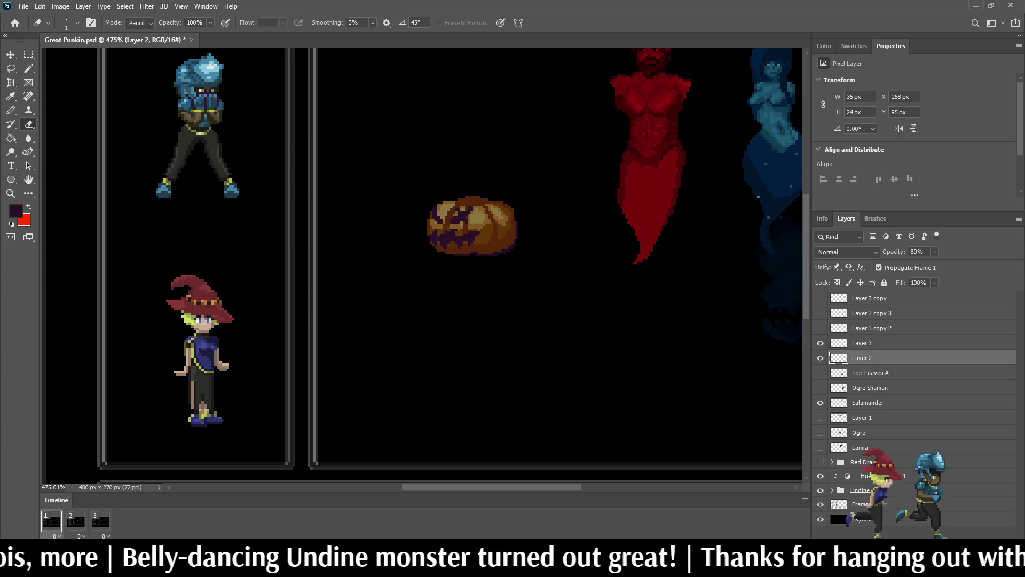
key(ctrl+j)
key(ctrl+j)
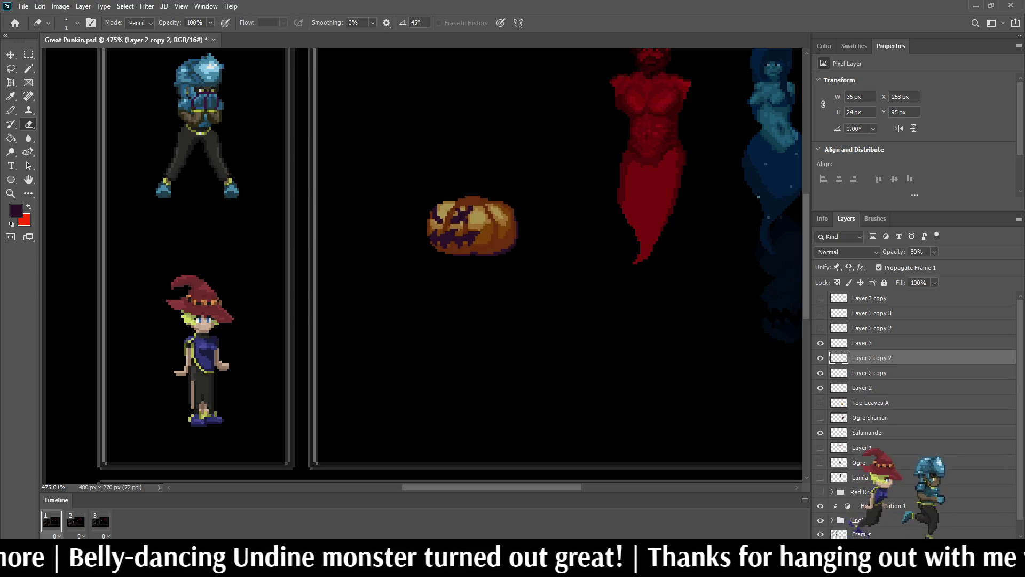
click(862, 342)
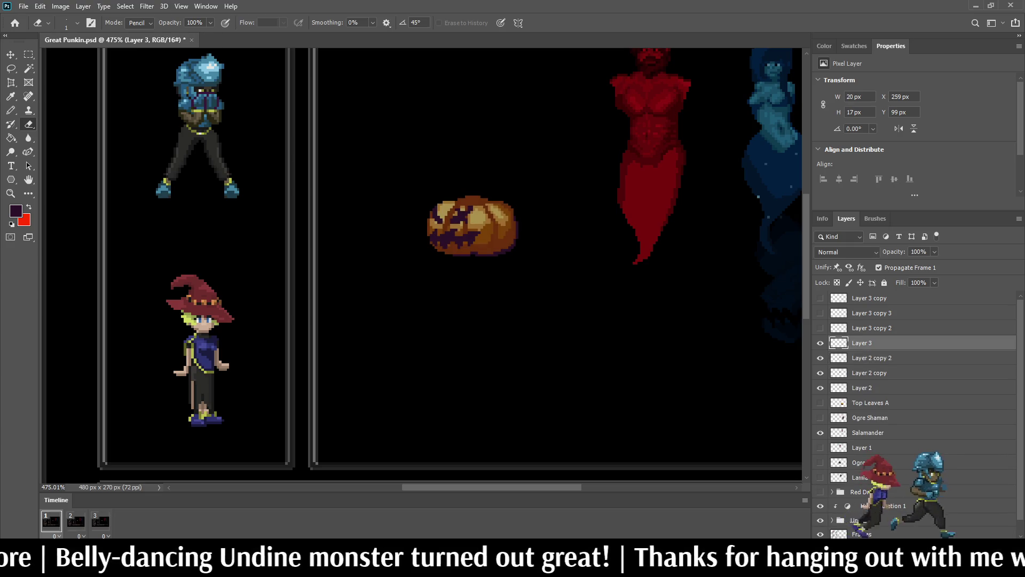
key(ctrl+e)
- Merge Layer 3 copy 2 with Layer 2 copy on frame 2, and Layer 3 copy 3 with Layer 2 on frame 3
click(75, 522)
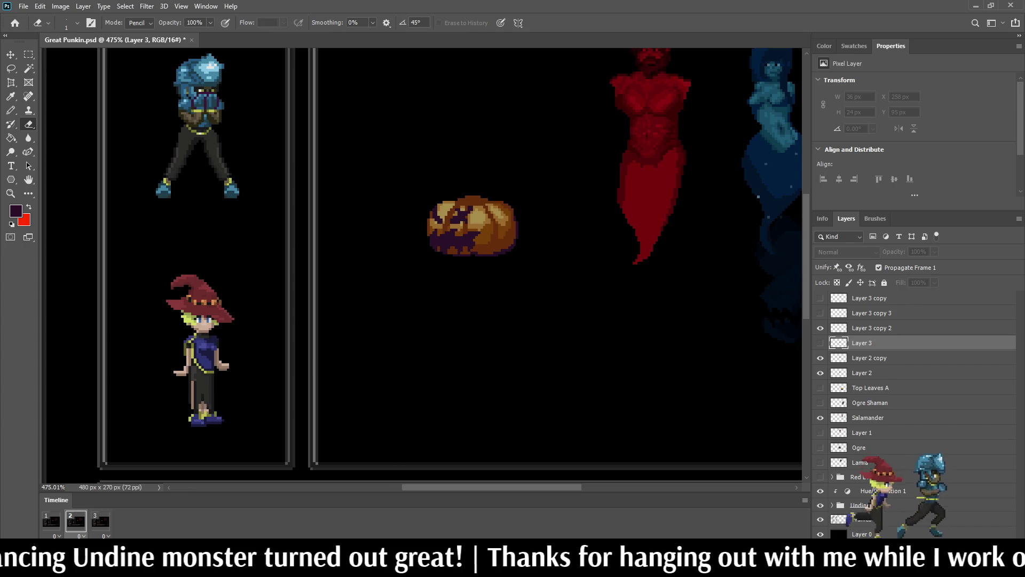
click(871, 327)
ctrl+click(869, 358)
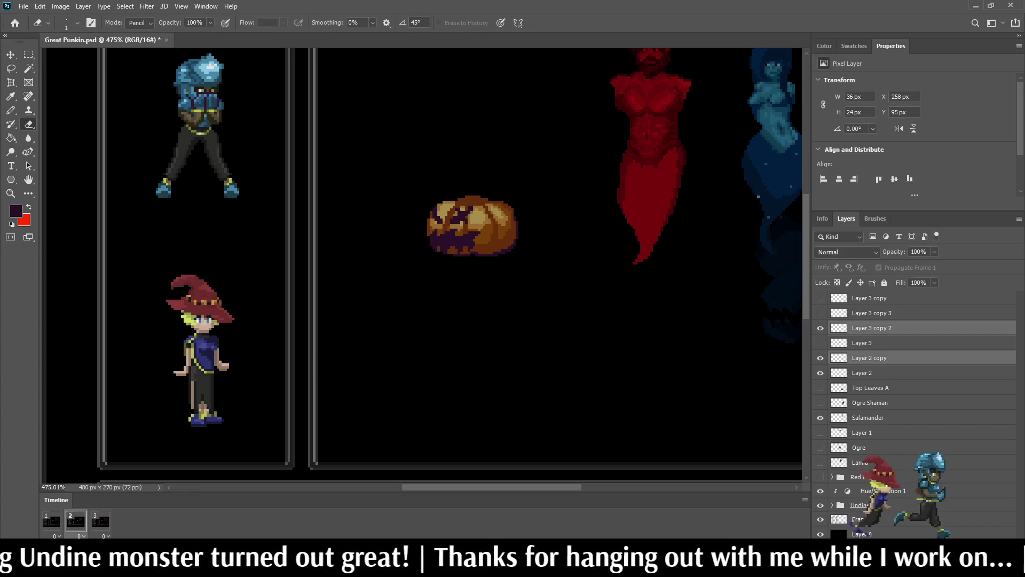
key(ctrl+e)
click(100, 521)
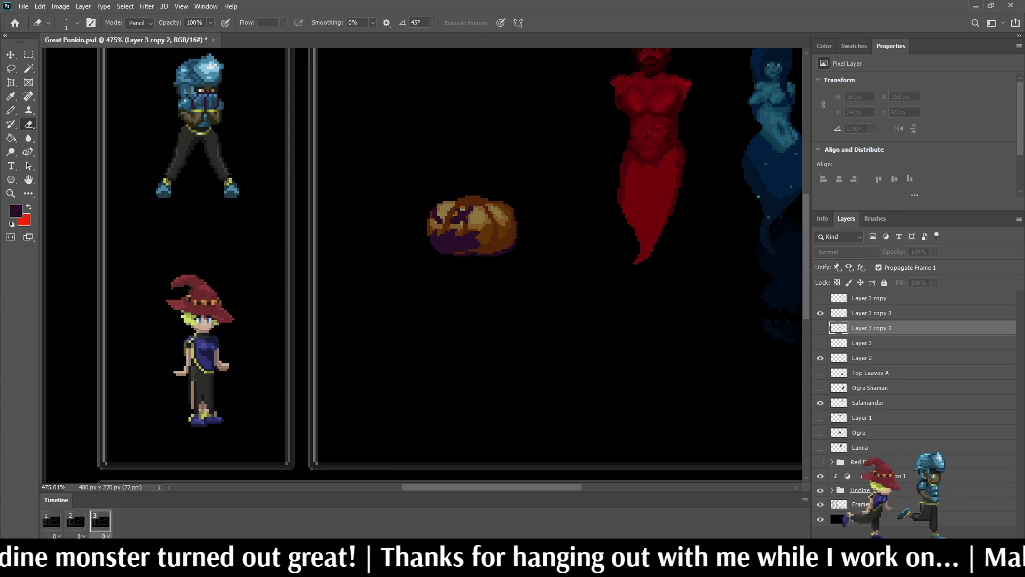
click(871, 313)
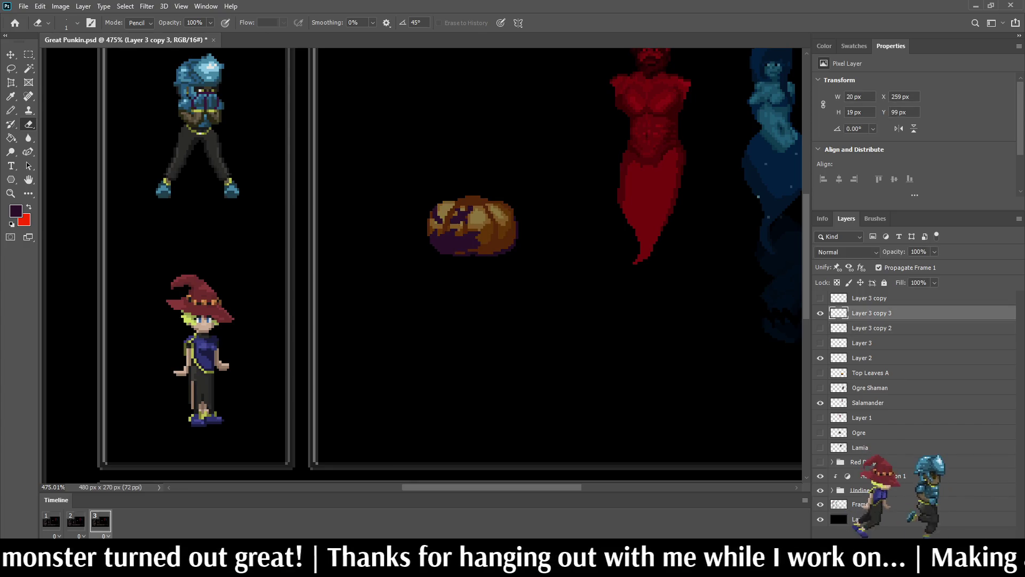
ctrl+click(861, 358)
key(ctrl+e)
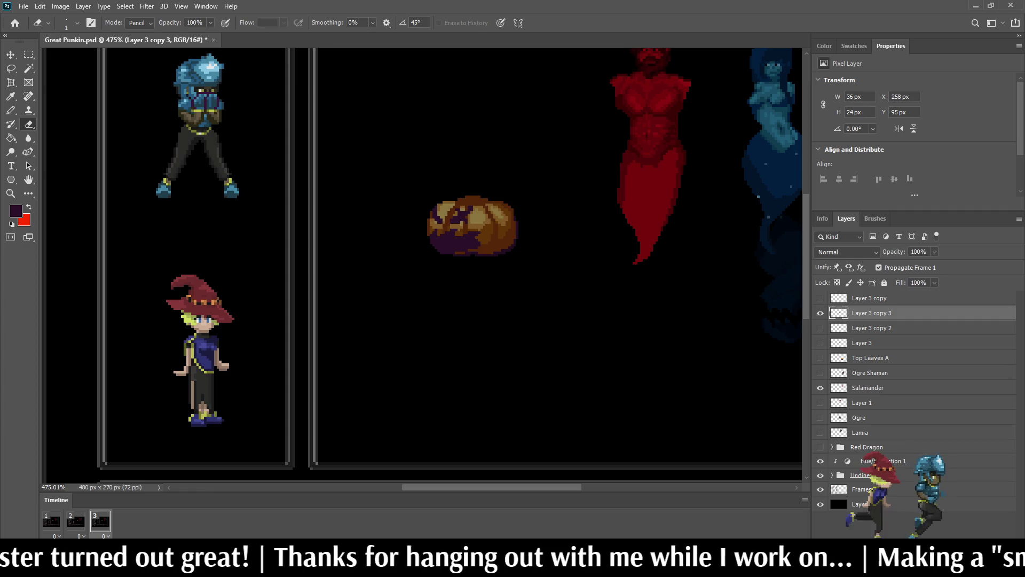
- Play the three-frame pumpkin animation to preview the opening mouth
key(space)
key(ctrl+0)
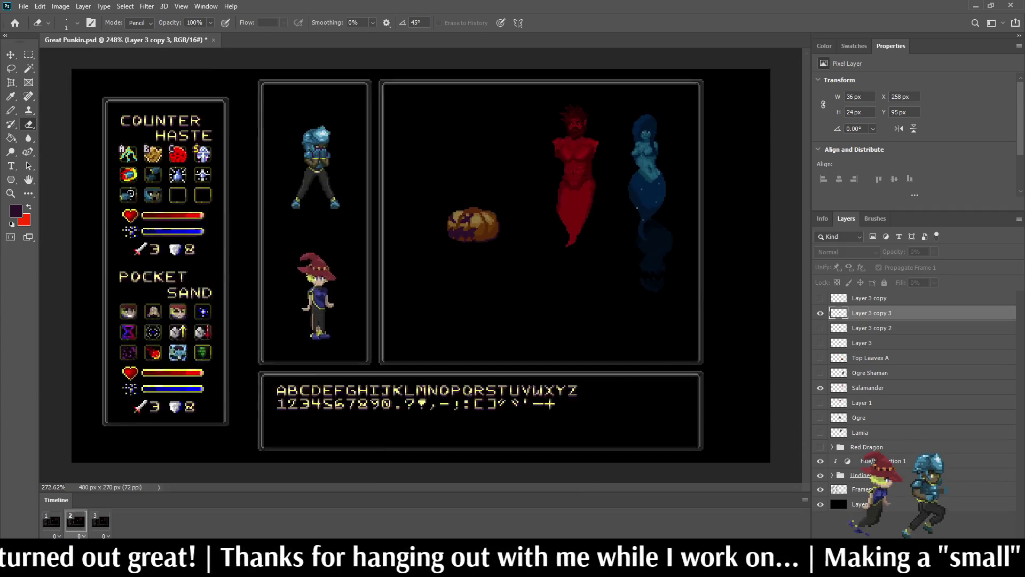
scroll(483, 167, up, 3)
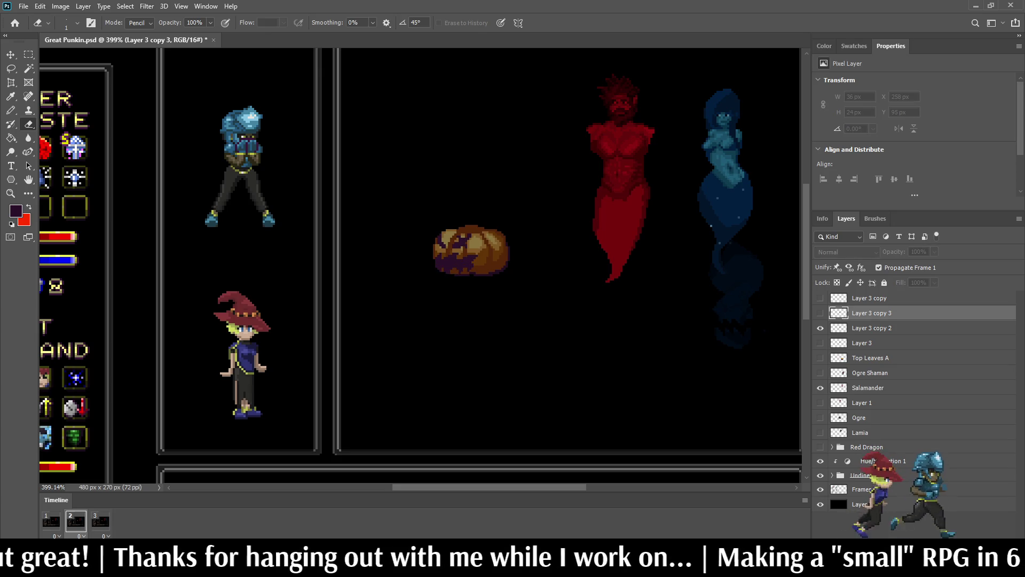
scroll(437, 216, up, 8)
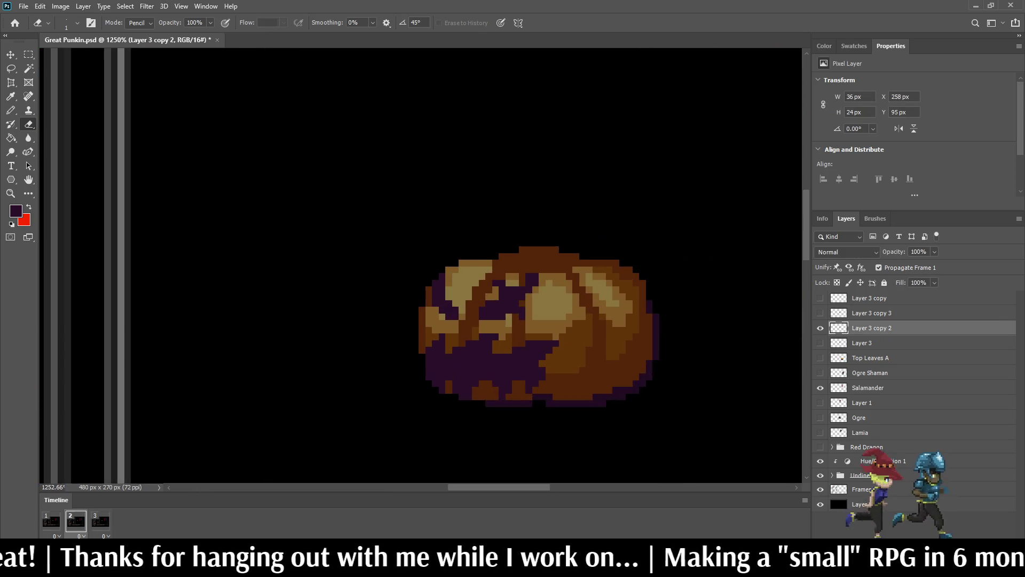
- Lasso the pumpkin's top, rotate it about 9 degrees and nudge it up 2 pixels
key(l)
drag(407, 246, 668, 250)
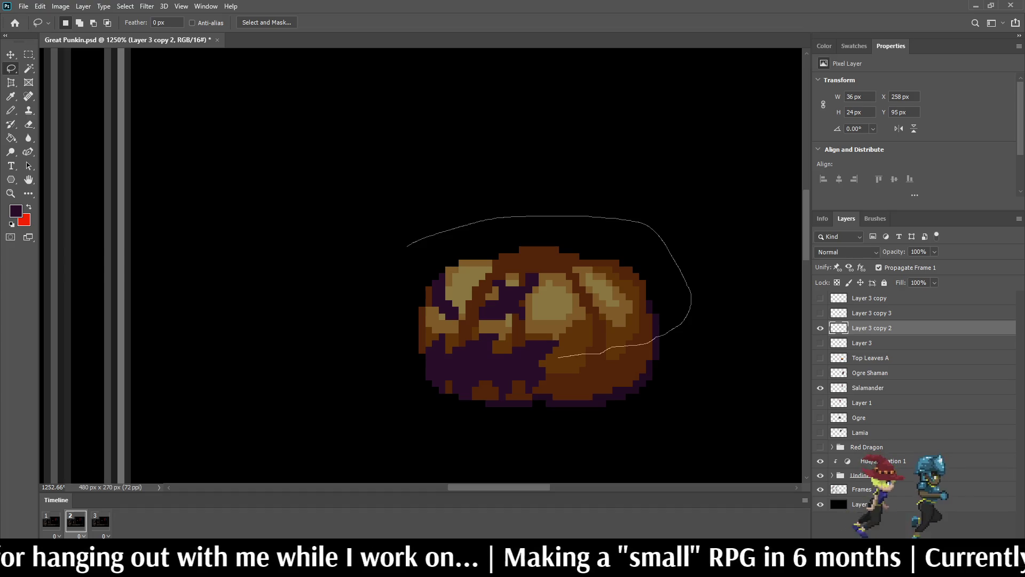
mouse_move(520, 361)
mouse_down()
mouse_move(424, 371)
mouse_move(363, 283)
mouse_move(398, 243)
mouse_up()
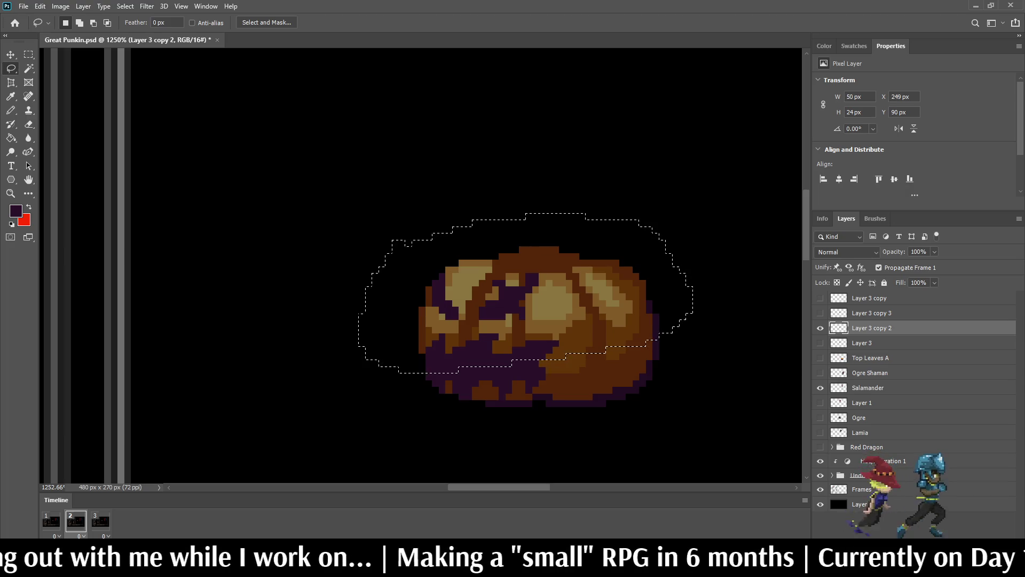
key(ctrl+t)
drag(704, 296, 701, 322)
key(Up)
key(Up)
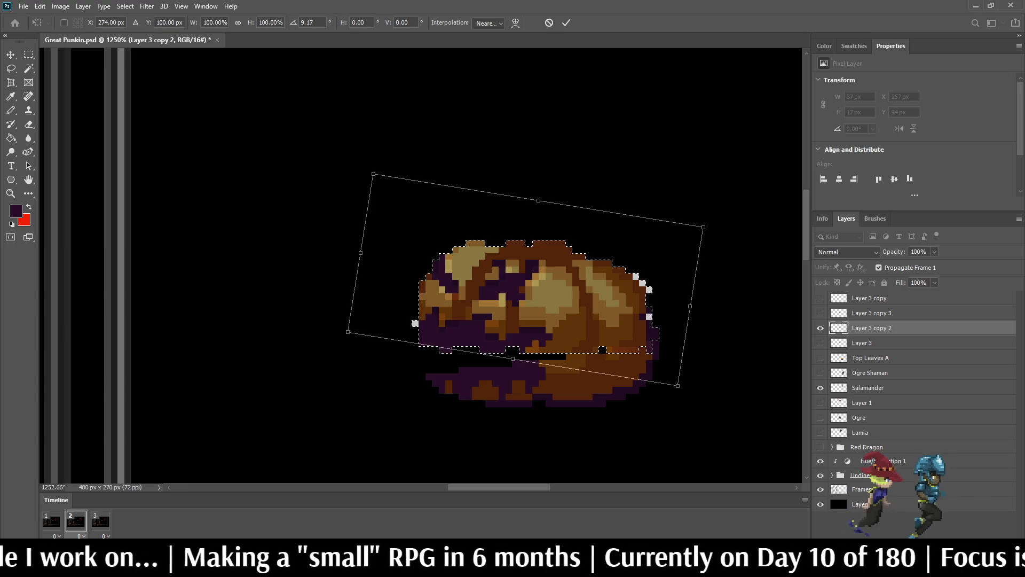
key(Escape)
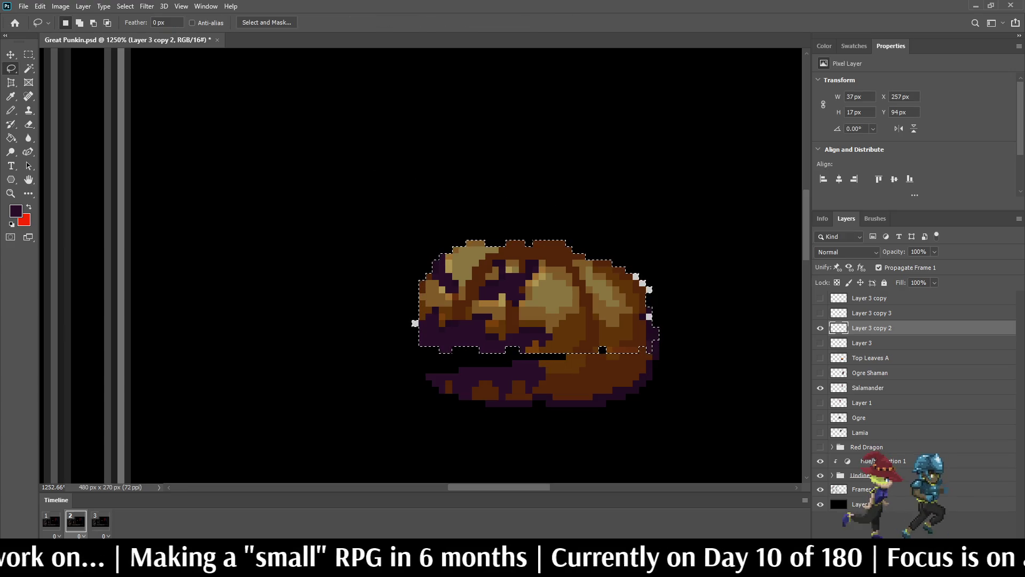
key(ctrl+d)
- Erase the stray light pixels on the pumpkin's left, upper-right and right edges
key(e)
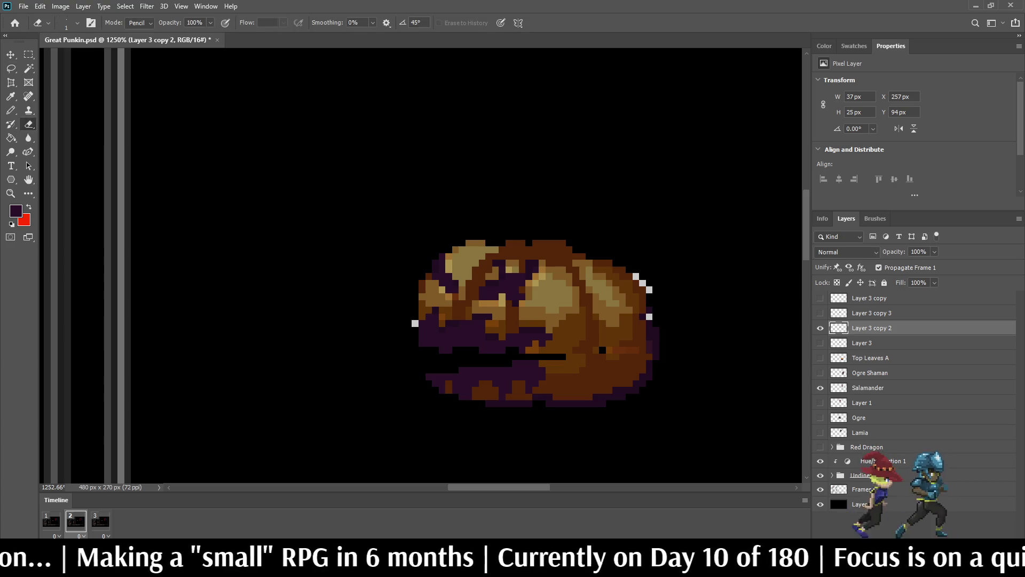
click(415, 323)
click(635, 276)
click(642, 283)
click(649, 289)
click(649, 316)
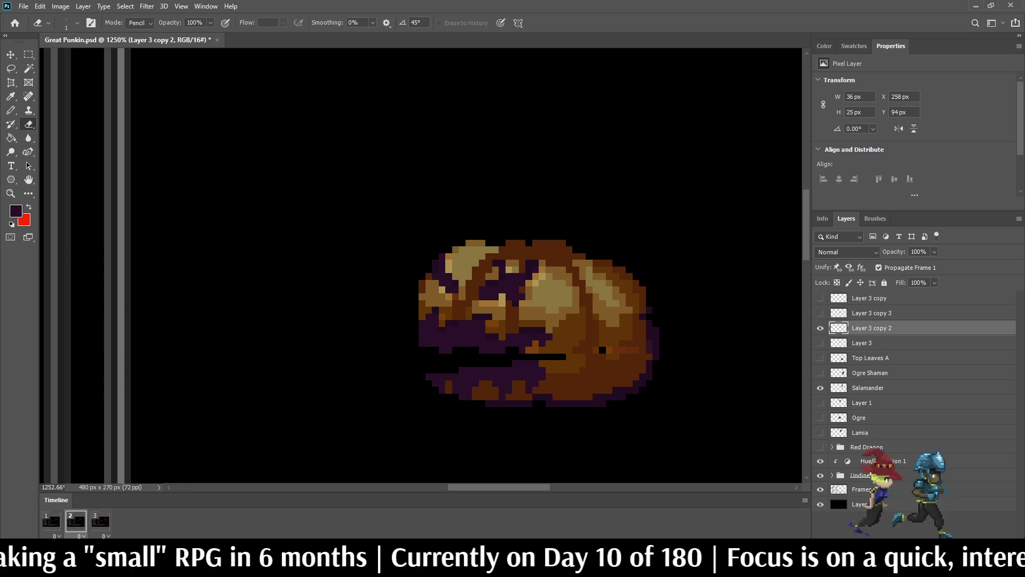
scroll(684, 292, down, 10)
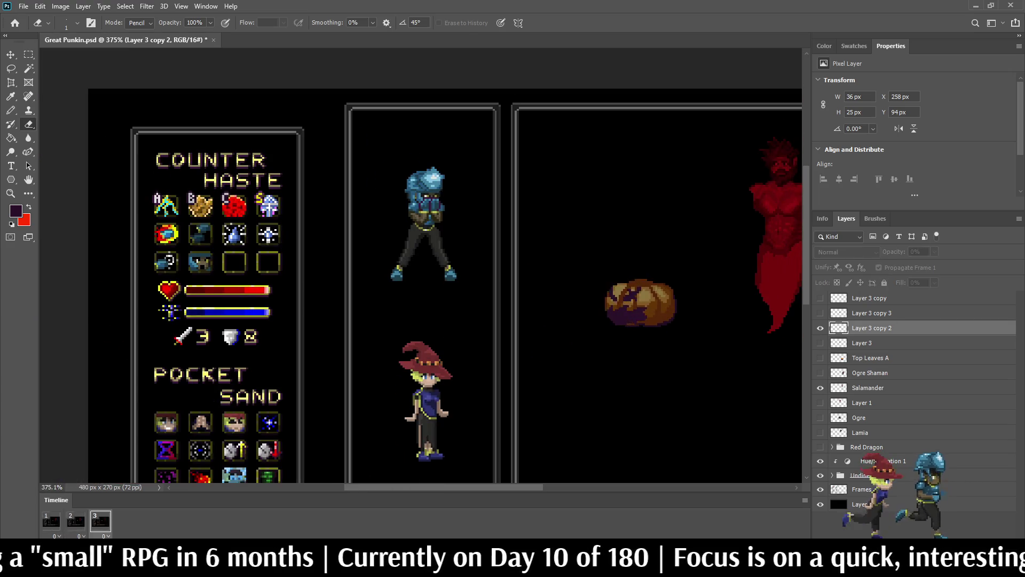
scroll(402, 236, down, 3)
scroll(402, 235, up, 2)
scroll(468, 174, up, 1)
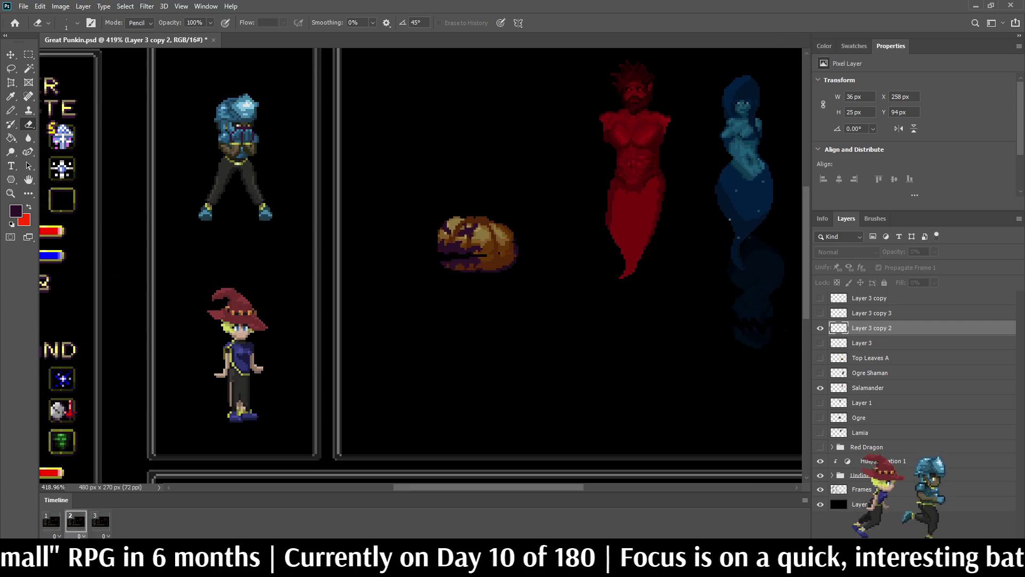
scroll(454, 208, down, 6)
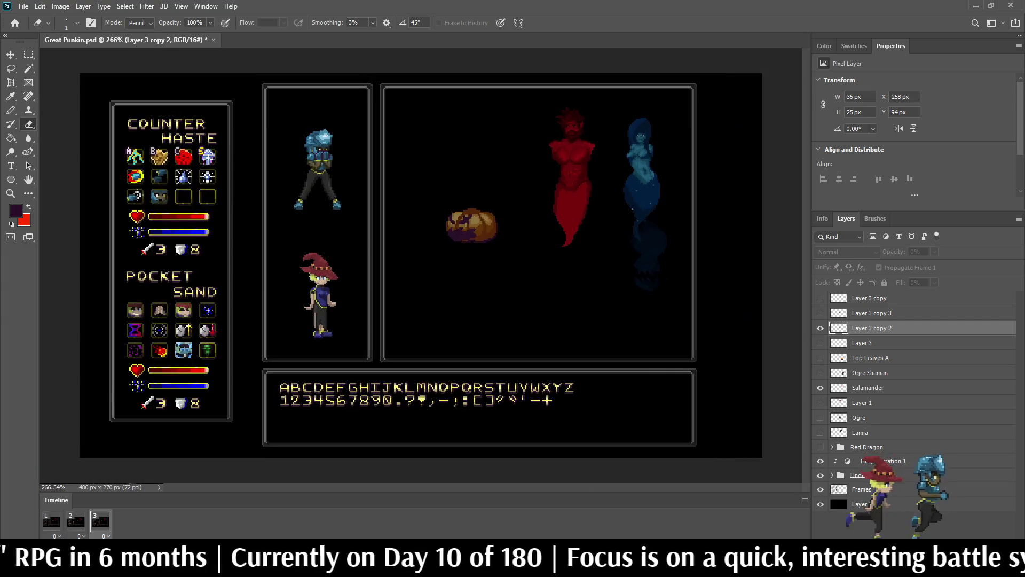
scroll(455, 208, up, 3)
scroll(454, 209, up, 4)
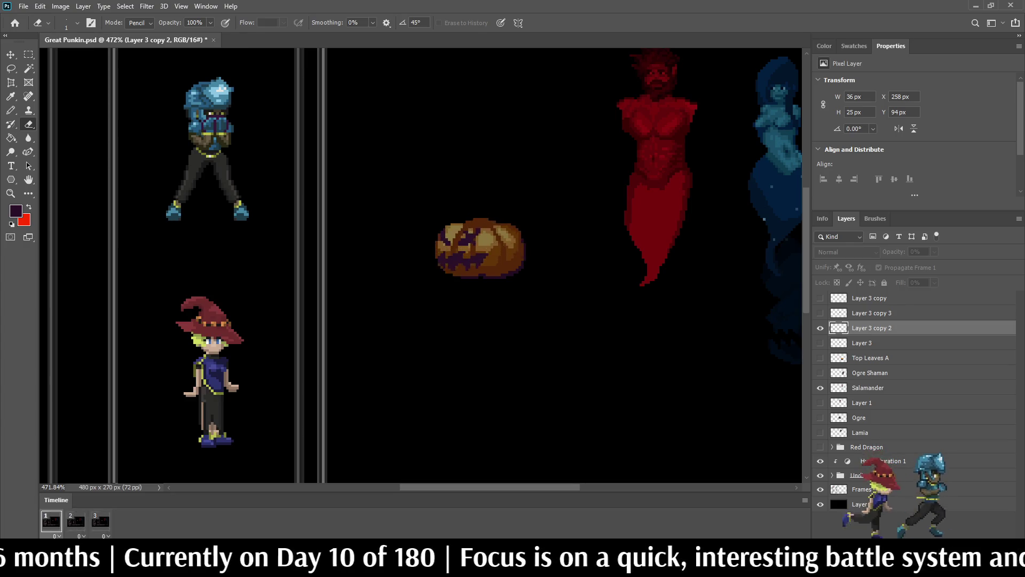
scroll(441, 232, down, 5)
scroll(442, 241, up, 3)
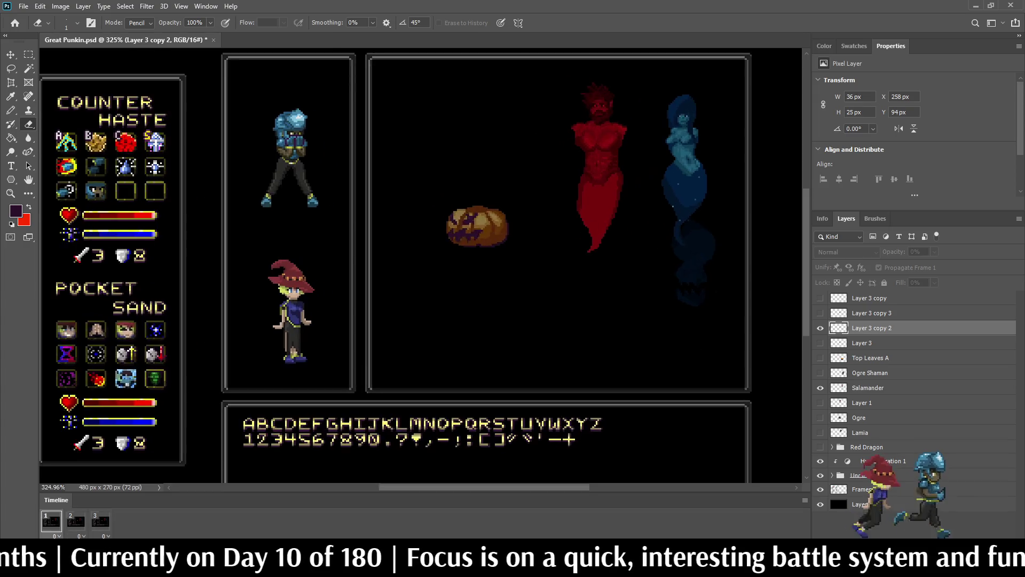
scroll(443, 242, up, 3)
scroll(460, 251, up, 5)
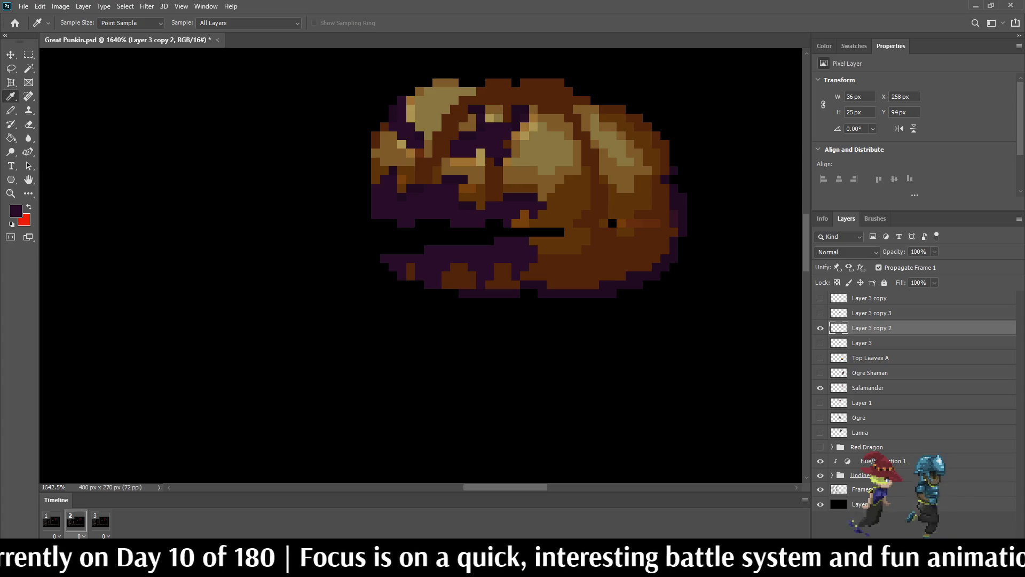
- Fill the mouth gap dark purple with the Pencil and an All Layers, contiguous Paint Bucket
key(b)
drag(393, 250, 384, 223)
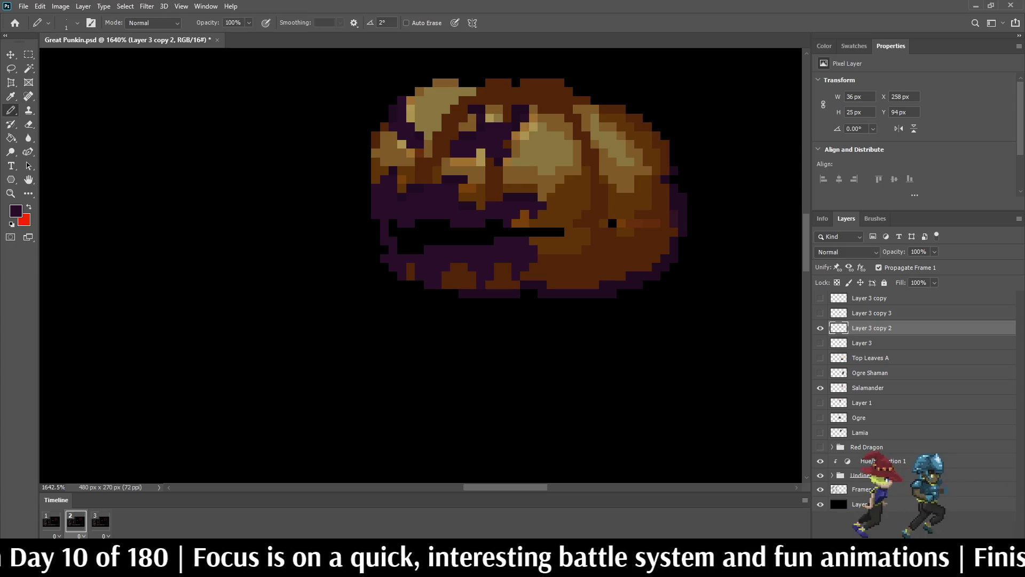
key(g)
click(410, 23)
click(365, 23)
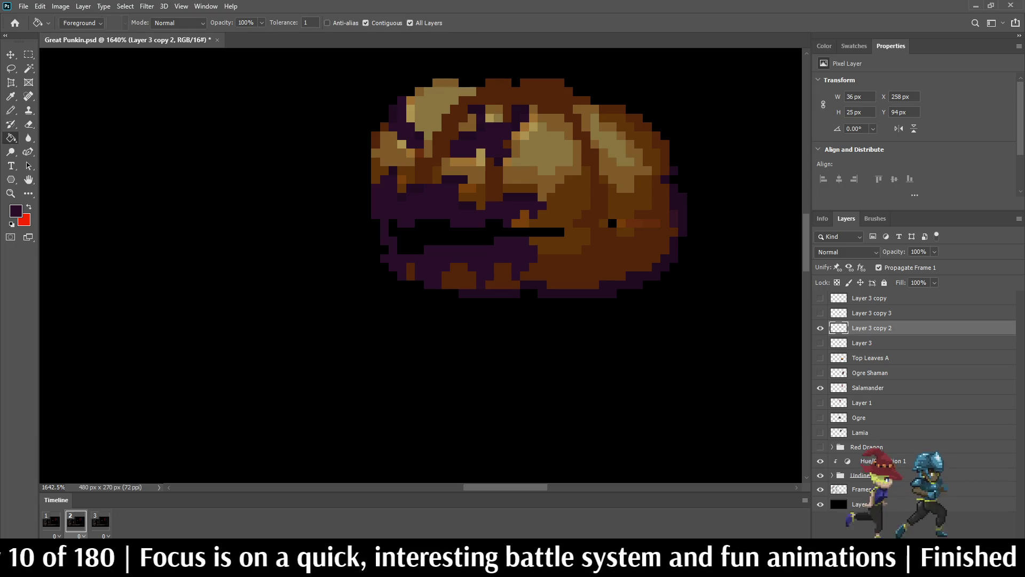
click(454, 238)
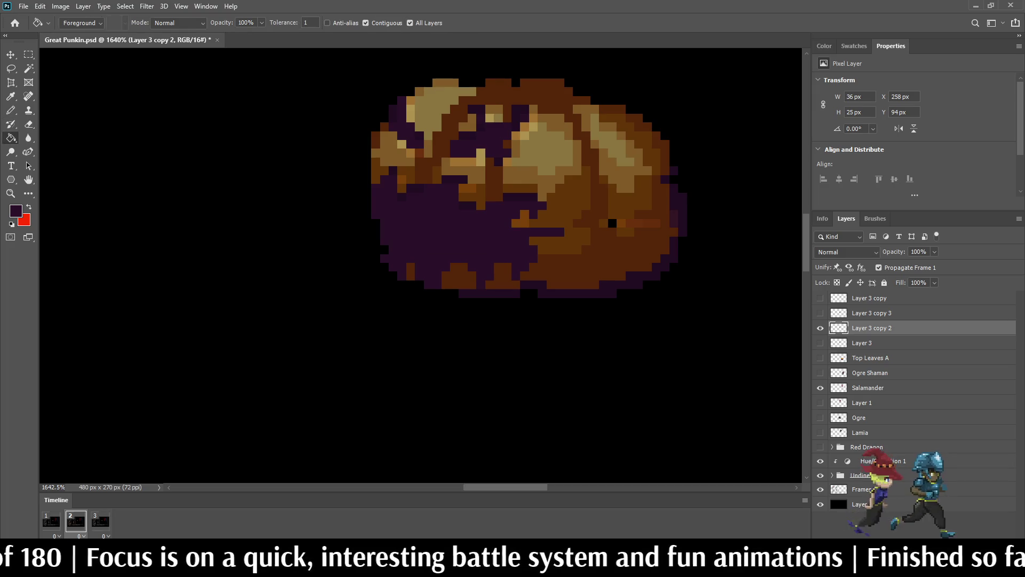
- Sample the pumpkin's brown and paint the black eye pixel with it, then return to frame 1
key(i)
scroll(618, 223, up, 2)
click(618, 229)
key(b)
click(608, 223)
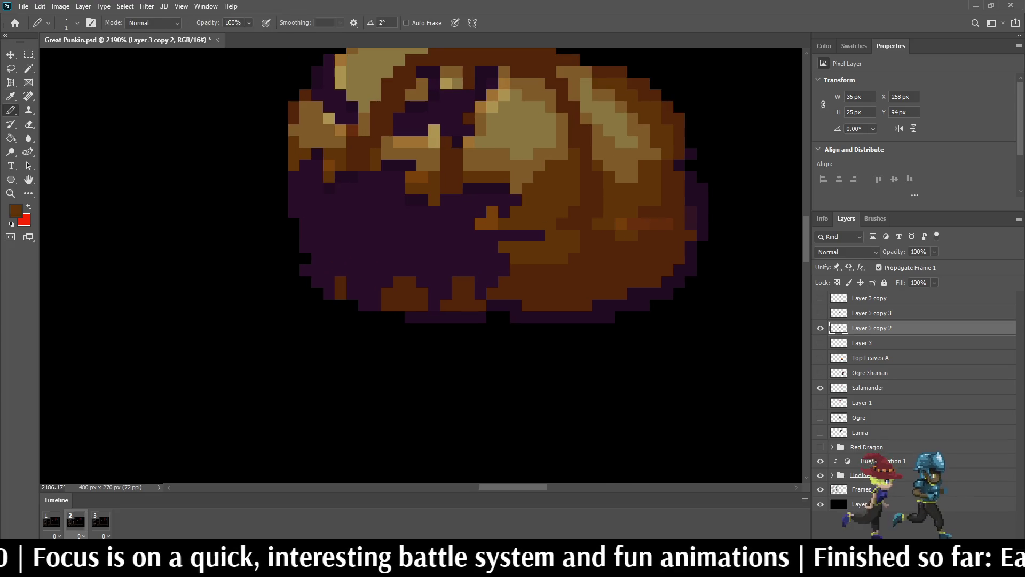
scroll(577, 216, down, 5)
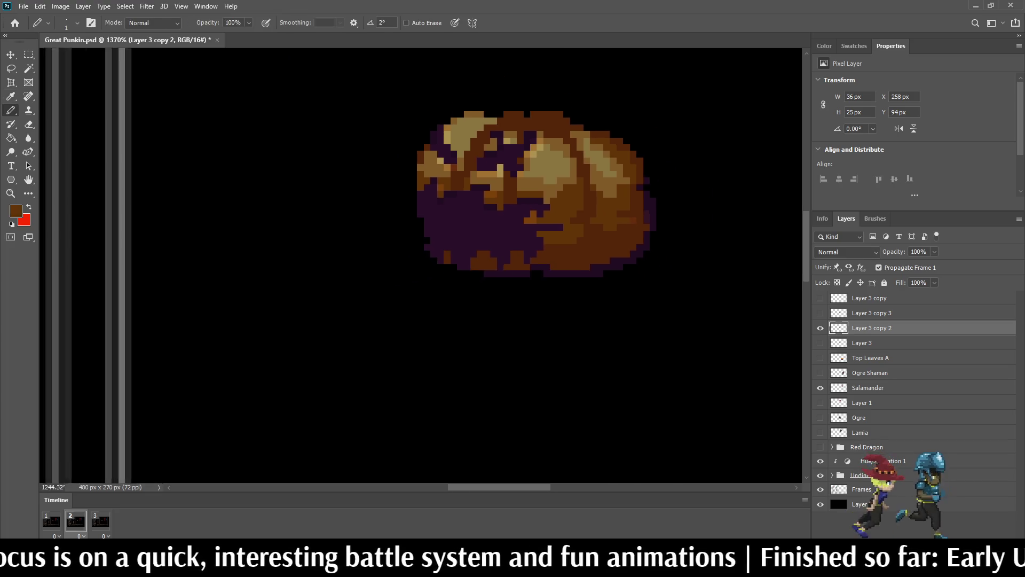
click(51, 520)
scroll(421, 266, down, 4)
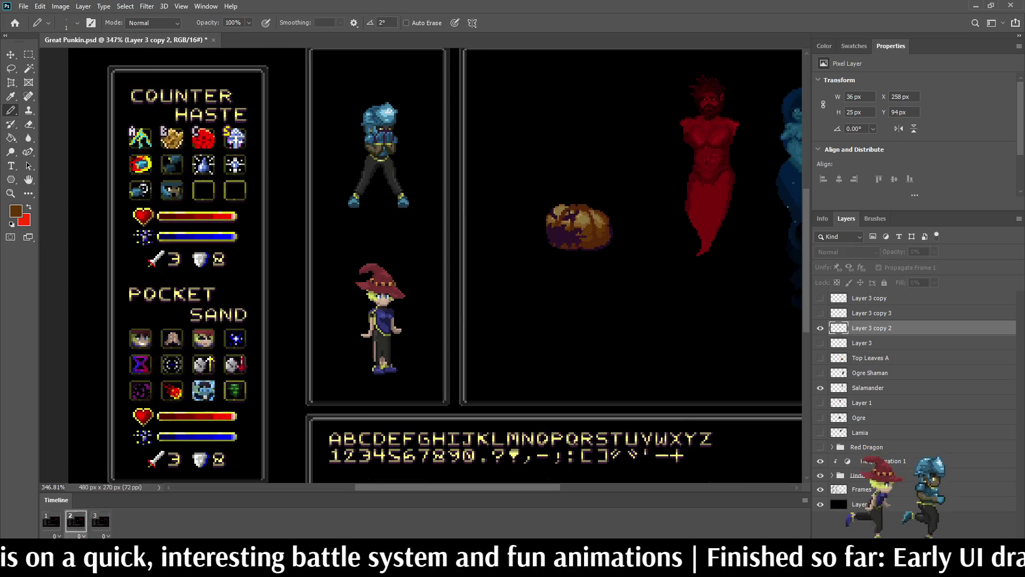
- Lasso the frame 3 pumpkin's top and nudge it up a few pixels and one pixel right
key(space)
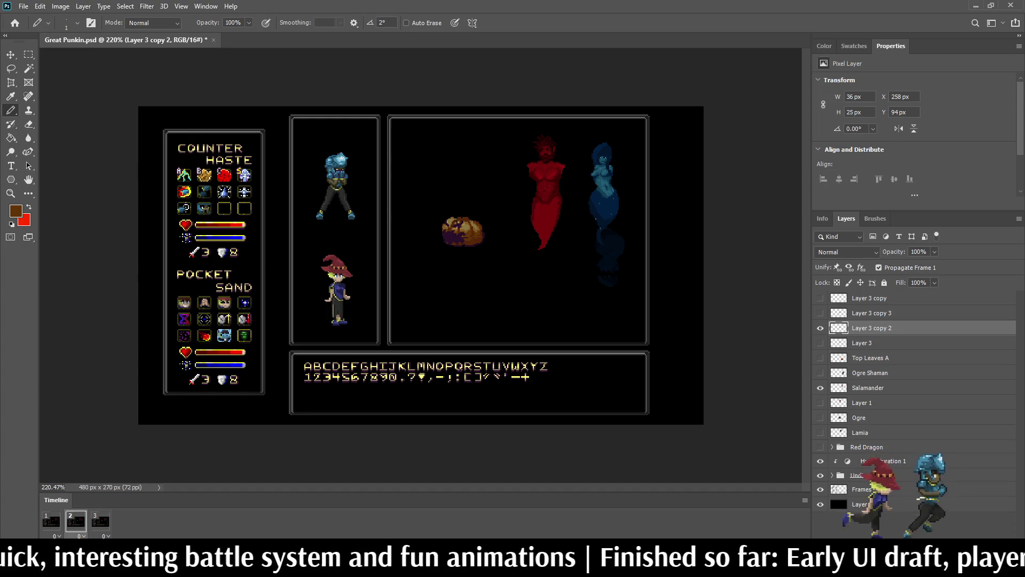
key(space)
key(space)
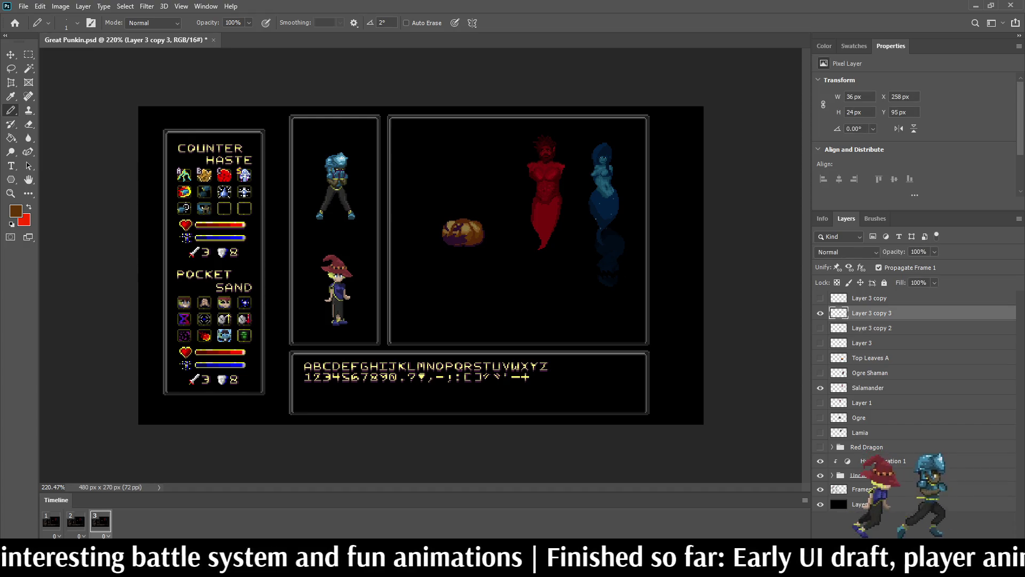
scroll(444, 218, up, 5)
key(l)
mouse_move(434, 207)
mouse_down()
mouse_move(619, 238)
mouse_move(591, 284)
mouse_up()
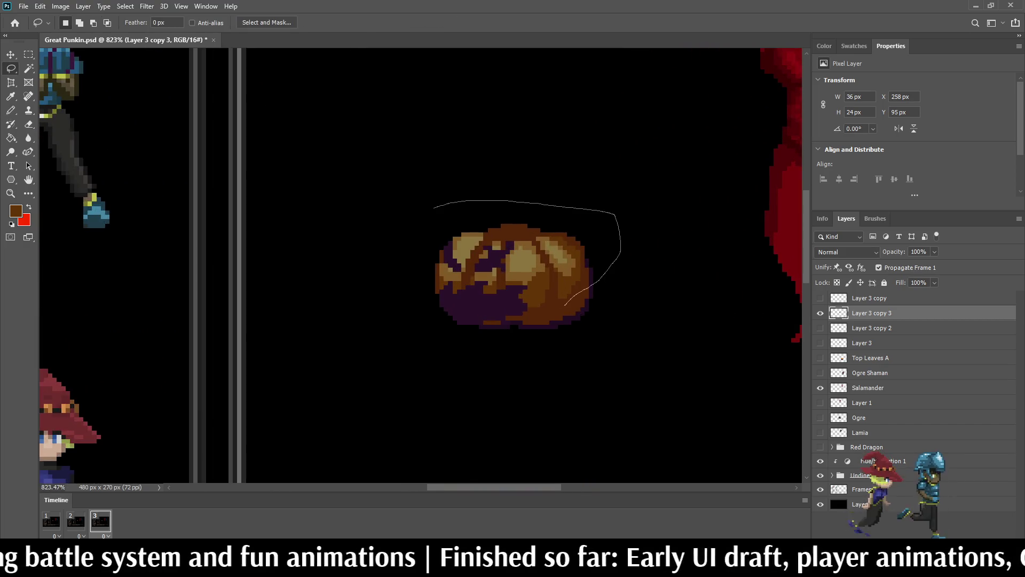
mouse_move(524, 296)
mouse_down()
mouse_move(466, 307)
mouse_move(404, 244)
mouse_move(432, 219)
mouse_up()
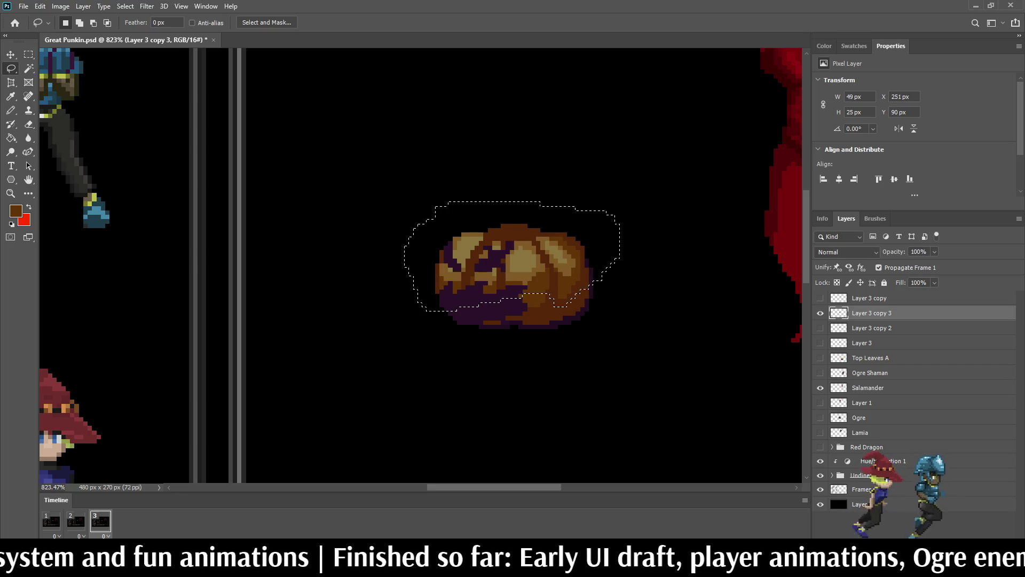
key(ctrl+t)
key(Up)
key(Up)
key(Up)
key(Right)
key(Return)
key(ctrl+d)
- Patch the pumpkin's right edge and inner black notch with dark and lighter brown
key(i)
scroll(550, 275, up, 3)
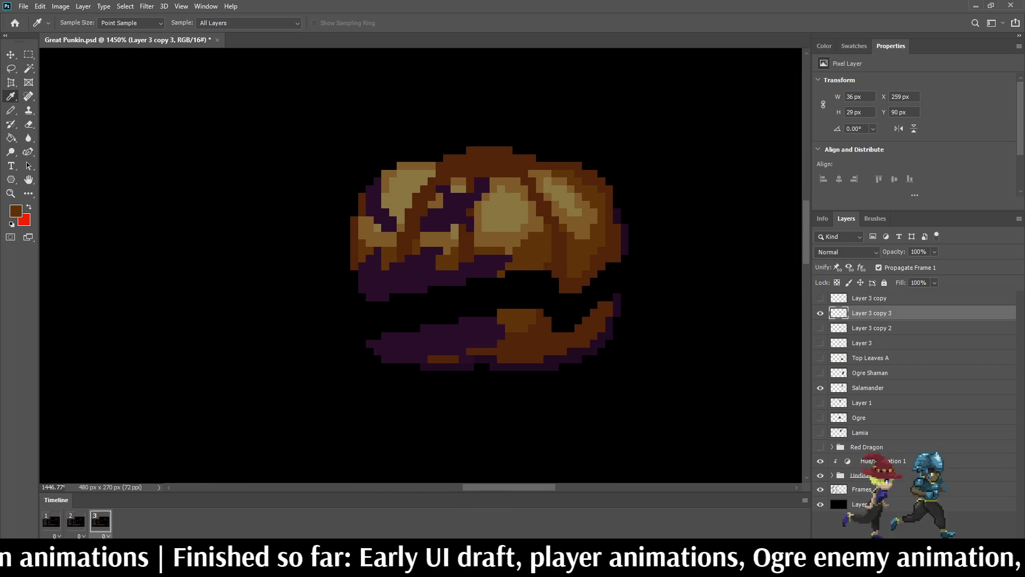
click(600, 275)
key(b)
mouse_move(609, 264)
mouse_down()
mouse_move(609, 298)
mouse_move(601, 275)
mouse_move(571, 328)
mouse_move(570, 297)
mouse_move(554, 328)
mouse_move(554, 280)
mouse_up()
click(548, 312)
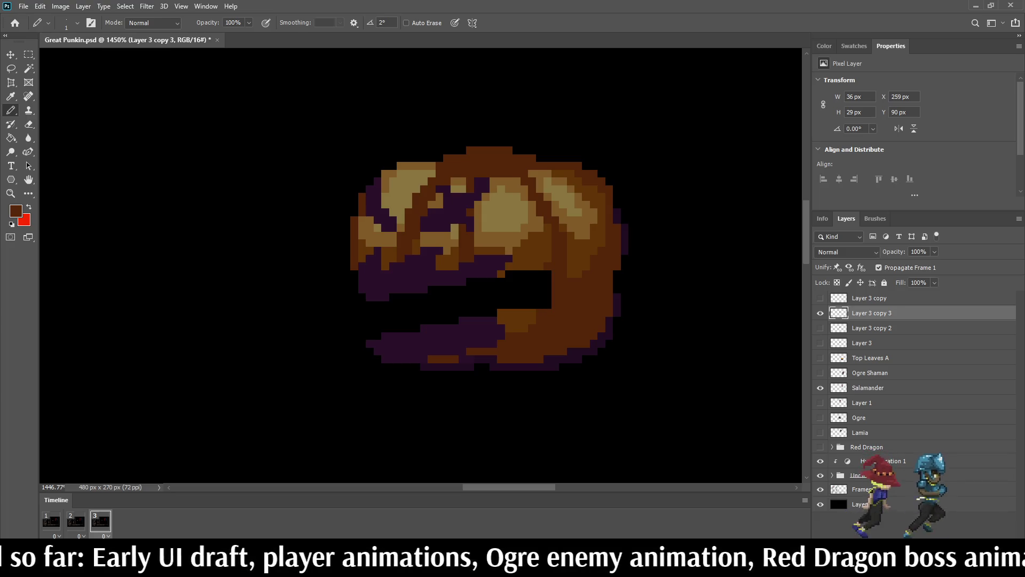
alt+click(548, 312)
mouse_move(505, 306)
mouse_down()
mouse_move(516, 281)
mouse_move(508, 273)
mouse_up()
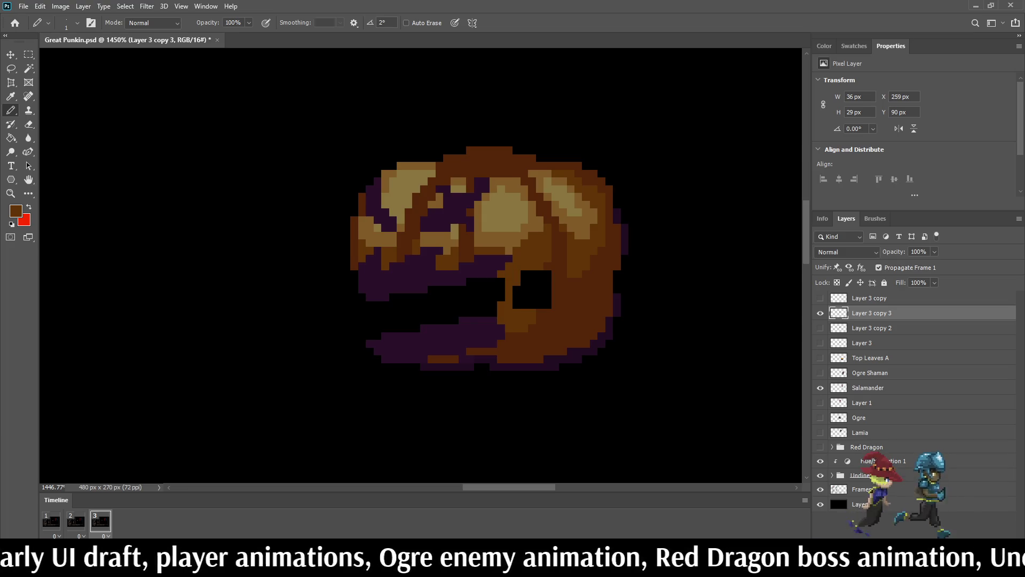
key(g)
click(532, 288)
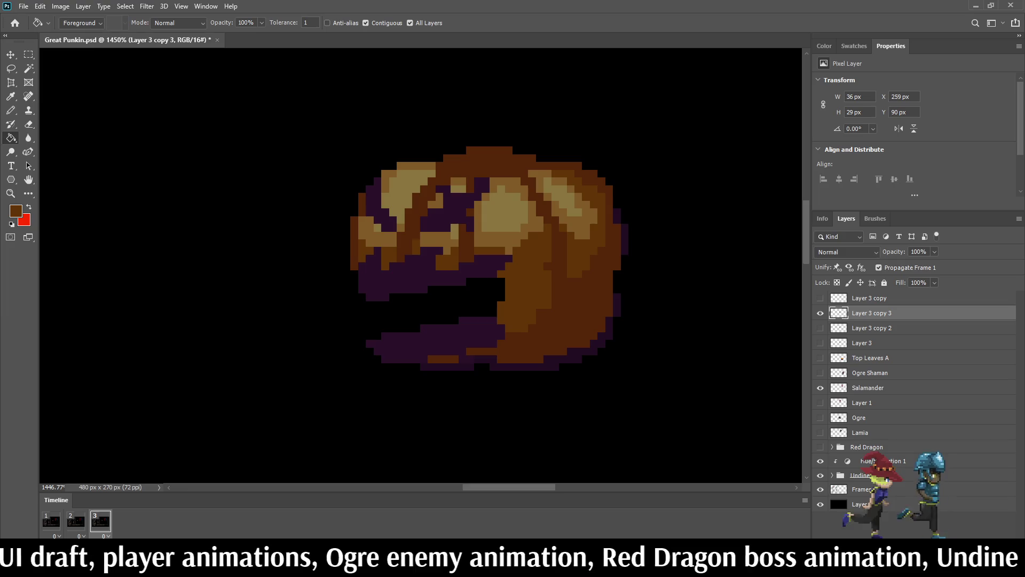
- Seal the mouth's left edge with dark purple pixels, then flood-fill the black mouth dark purple
alt+click(427, 342)
key(b)
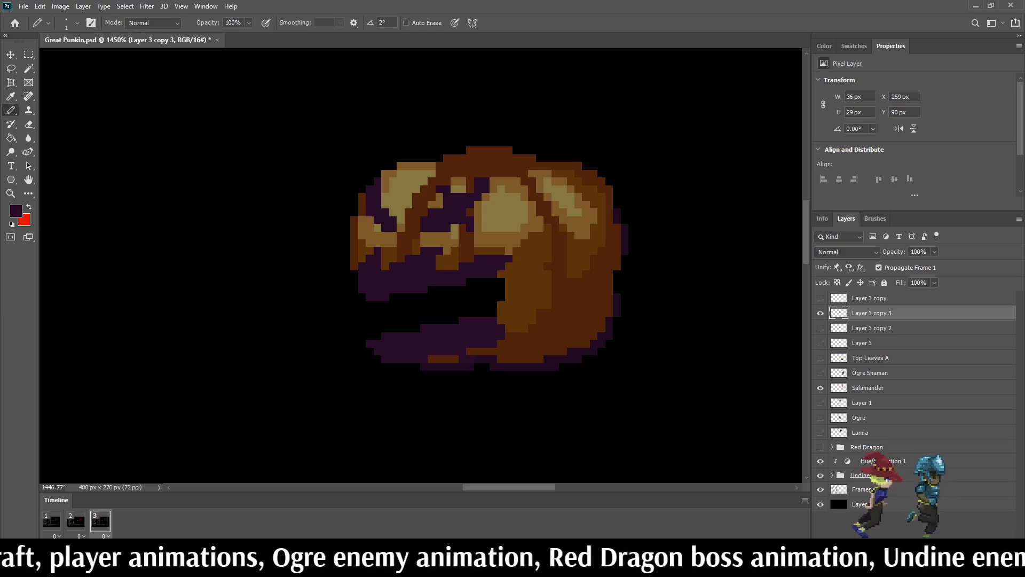
drag(362, 297, 369, 327)
click(377, 336)
click(363, 313)
key(g)
click(470, 292)
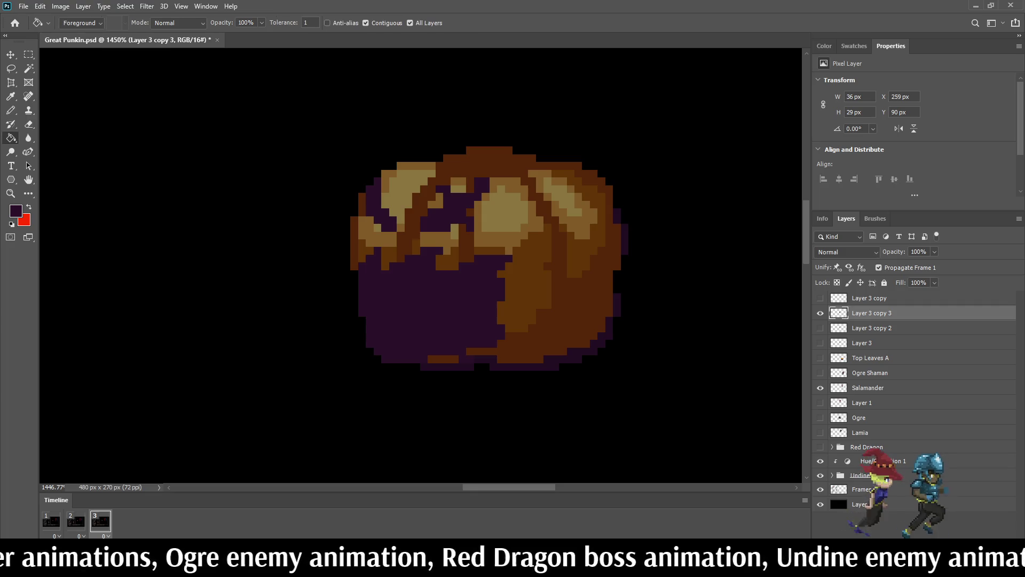
scroll(510, 307, down, 10)
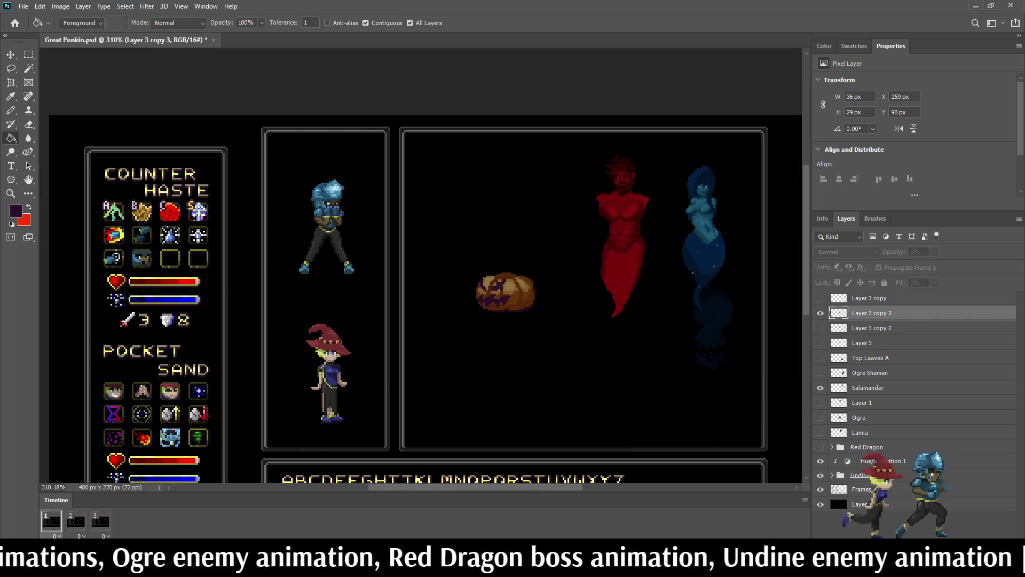
- Compare timeline frames 2 and 3, then watch the three-frame pumpkin animation play
scroll(509, 306, down, 3)
click(76, 521)
click(100, 521)
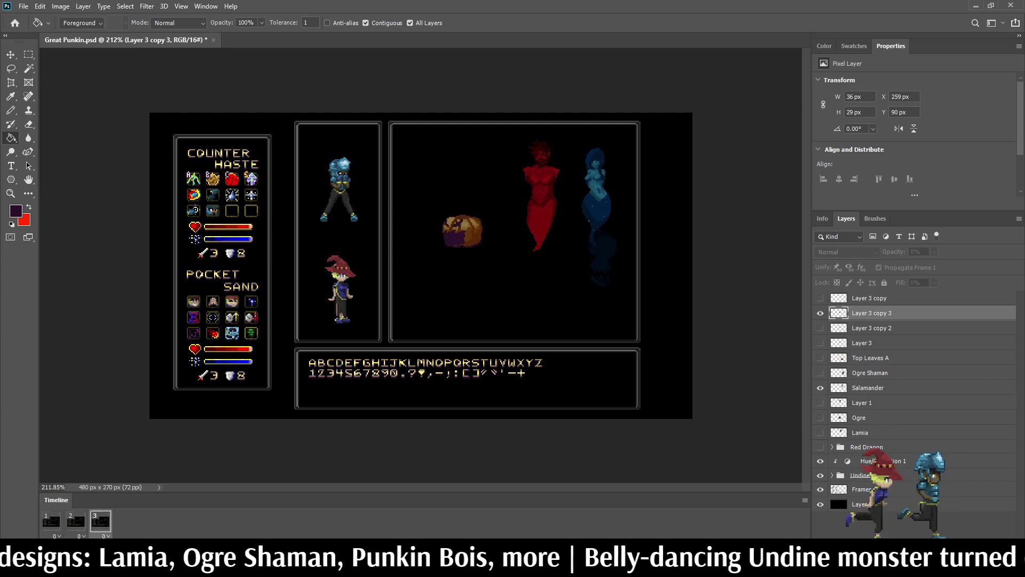
scroll(465, 206, up, 3)
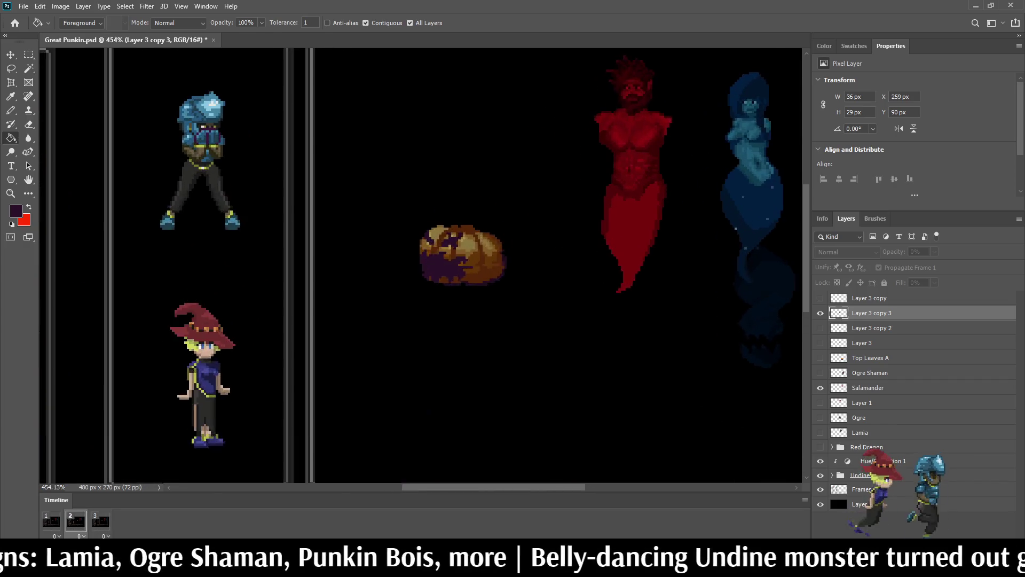
- Stop playback on frame 2 and paint one dark purple pixel into a mouth gap
scroll(459, 262, down, 3)
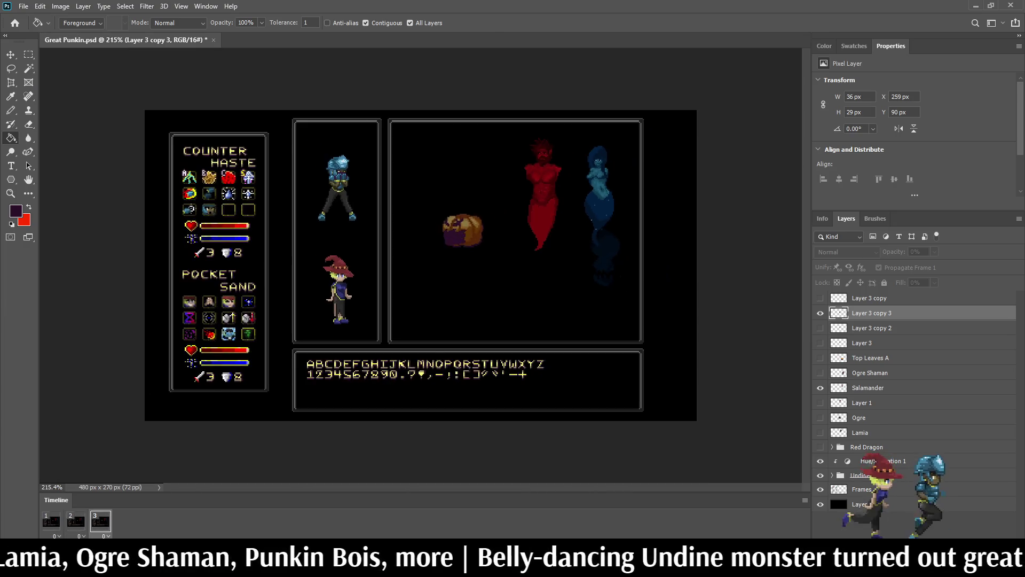
scroll(459, 261, up, 3)
key(space)
key(space)
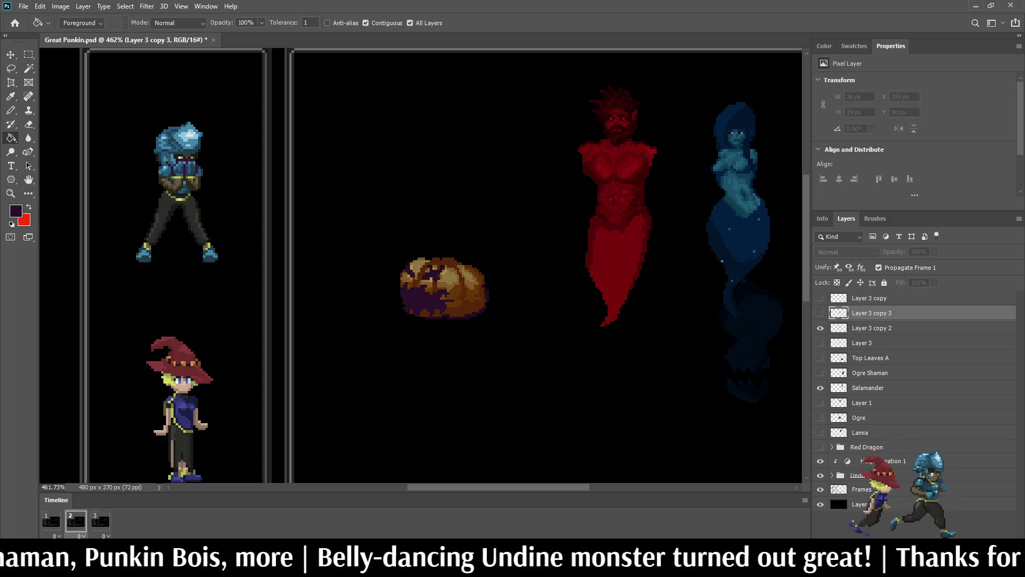
key(space)
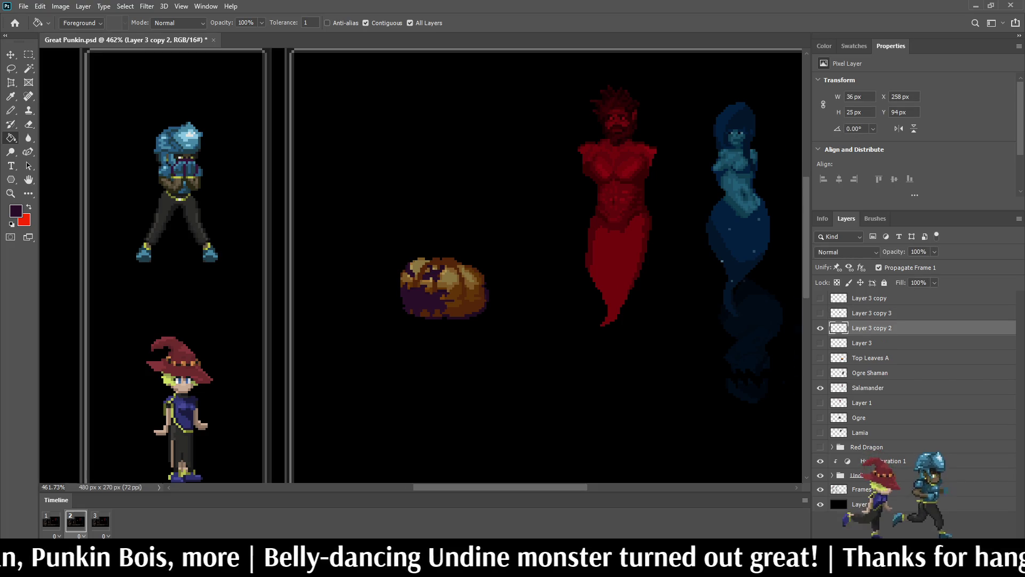
scroll(482, 287, up, 5)
scroll(492, 286, up, 3)
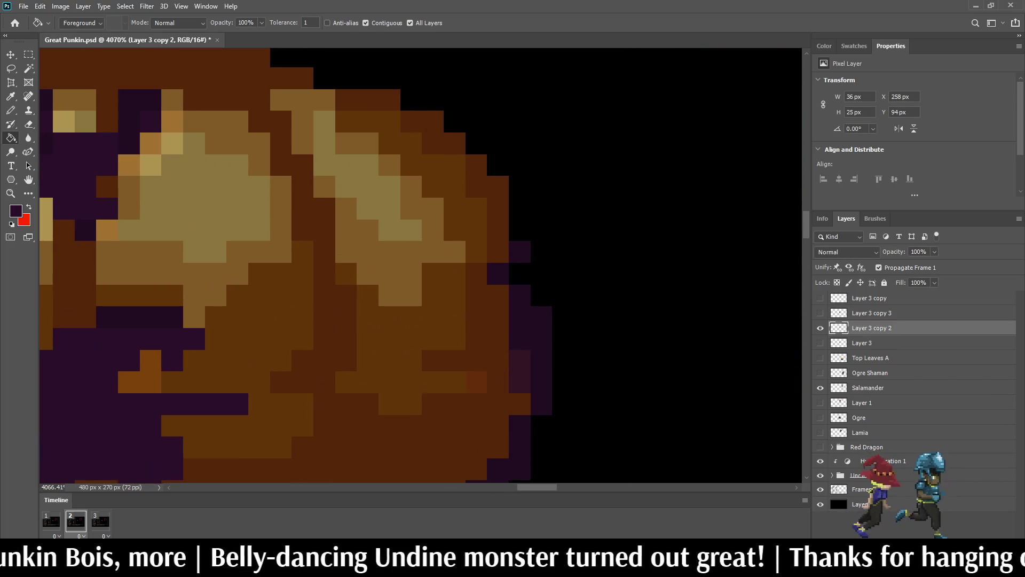
key(i)
key(b)
click(519, 274)
- Try erasing two pixels inside the mouth, then undo the erase
key(i)
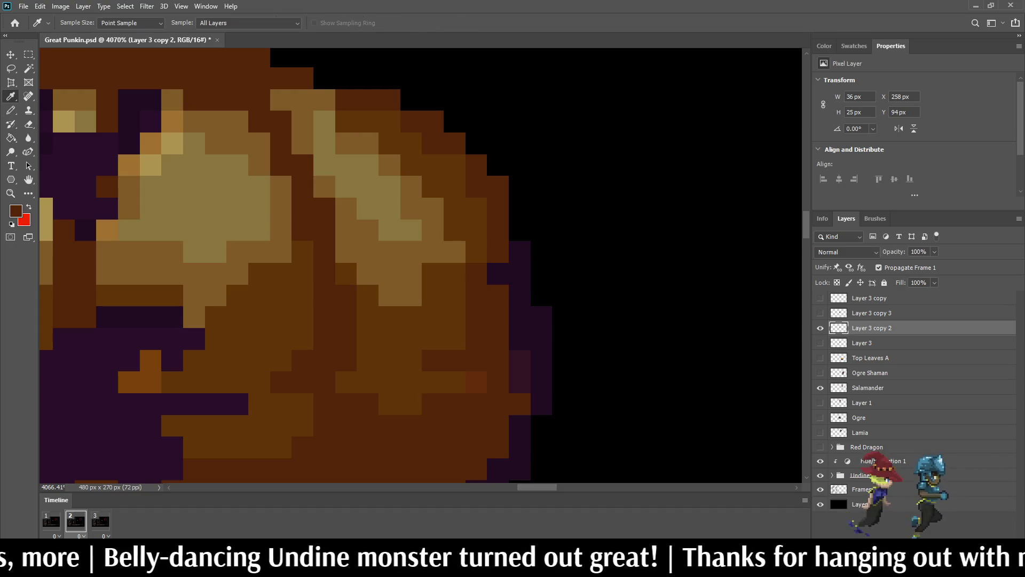
key(b)
scroll(491, 273, down, 5)
scroll(402, 367, down, 2)
scroll(402, 367, up, 4)
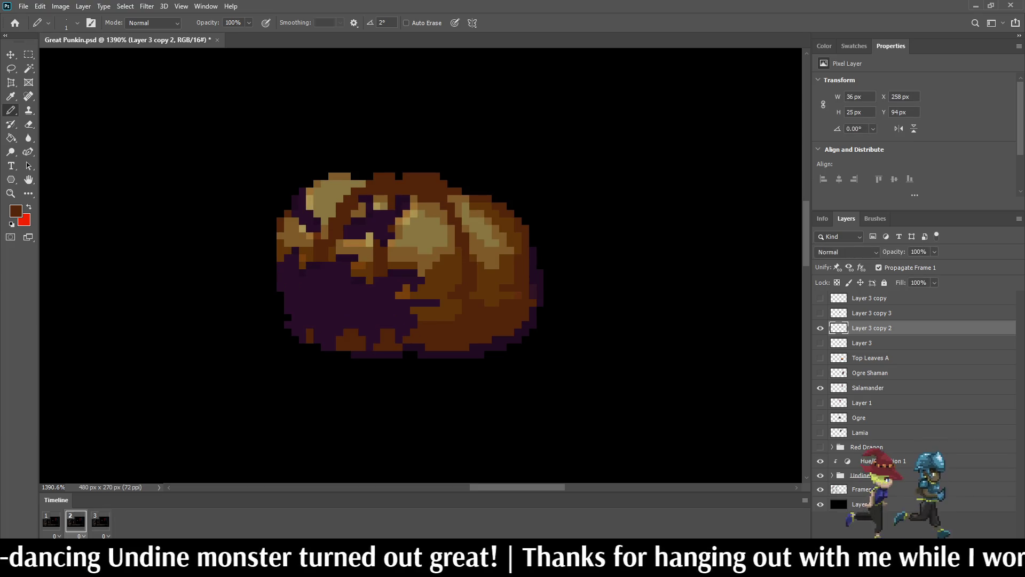
scroll(443, 298, up, 3)
key(e)
drag(436, 304, 415, 304)
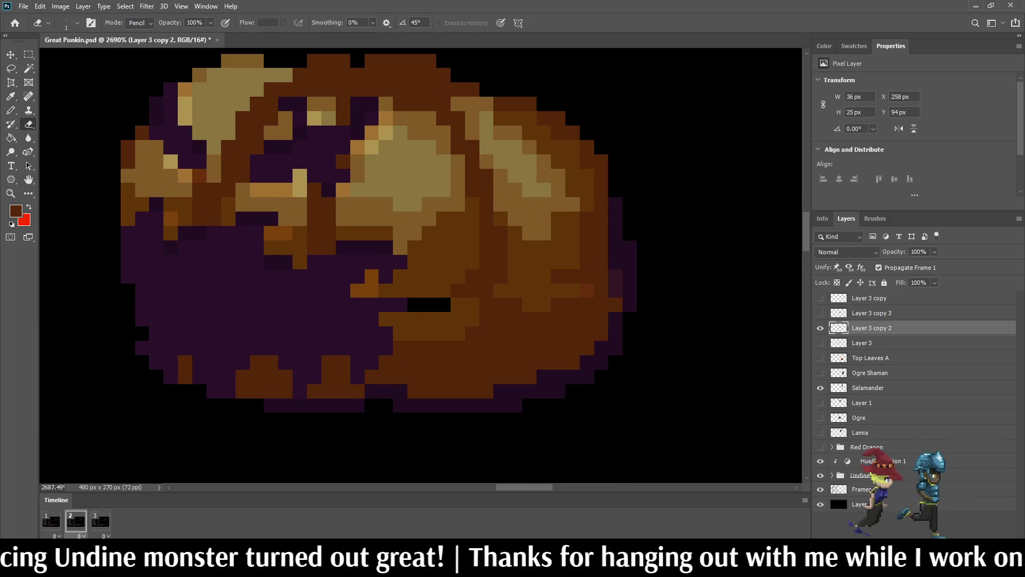
key(ctrl+z)
scroll(418, 316, up, 2)
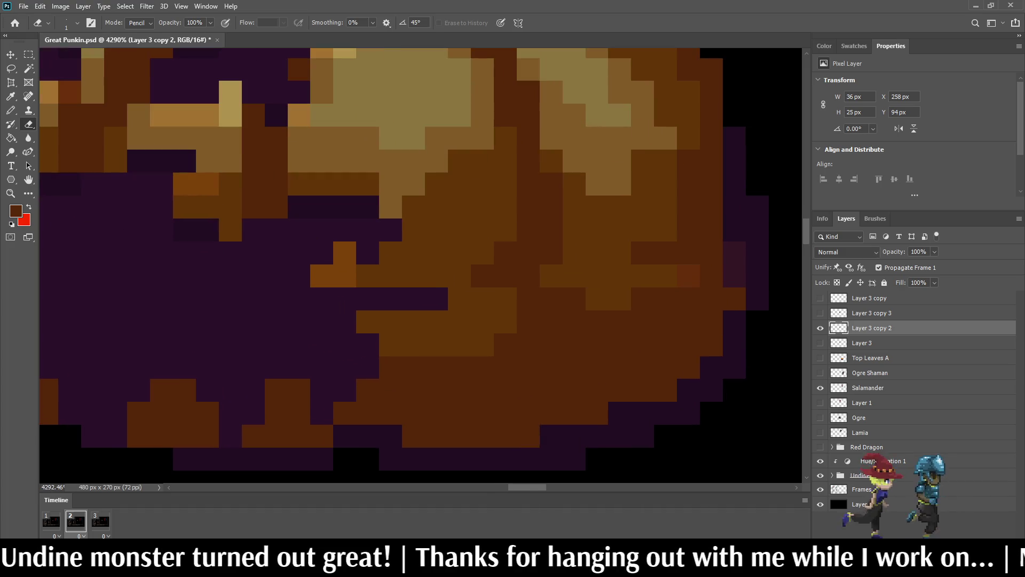
- Recolour a row of purple mouth pixels with pumpkin brown and resume animation playback
key(i)
click(417, 316)
key(b)
drag(436, 298, 367, 299)
scroll(473, 290, down, 3)
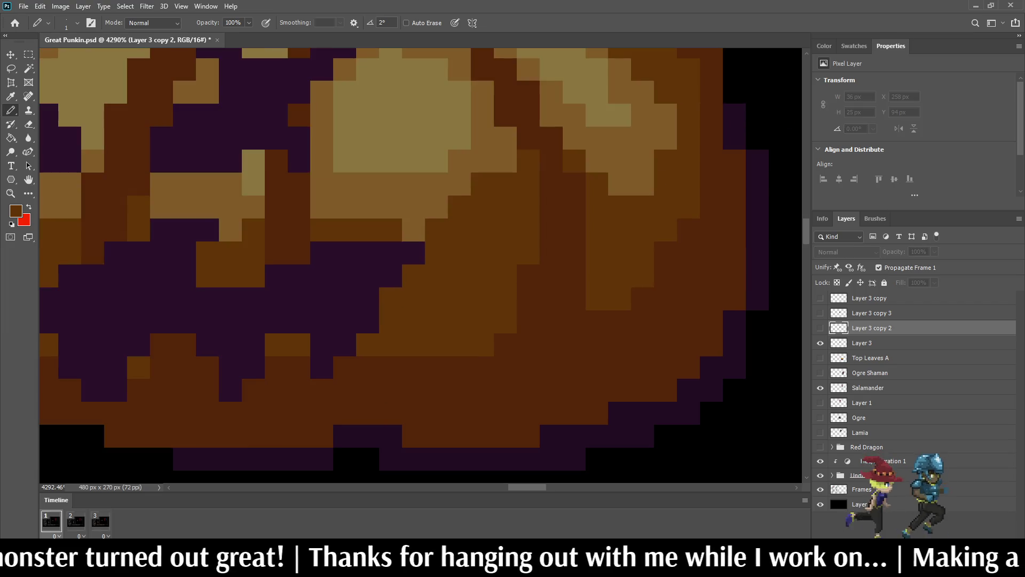
scroll(521, 267, down, 2)
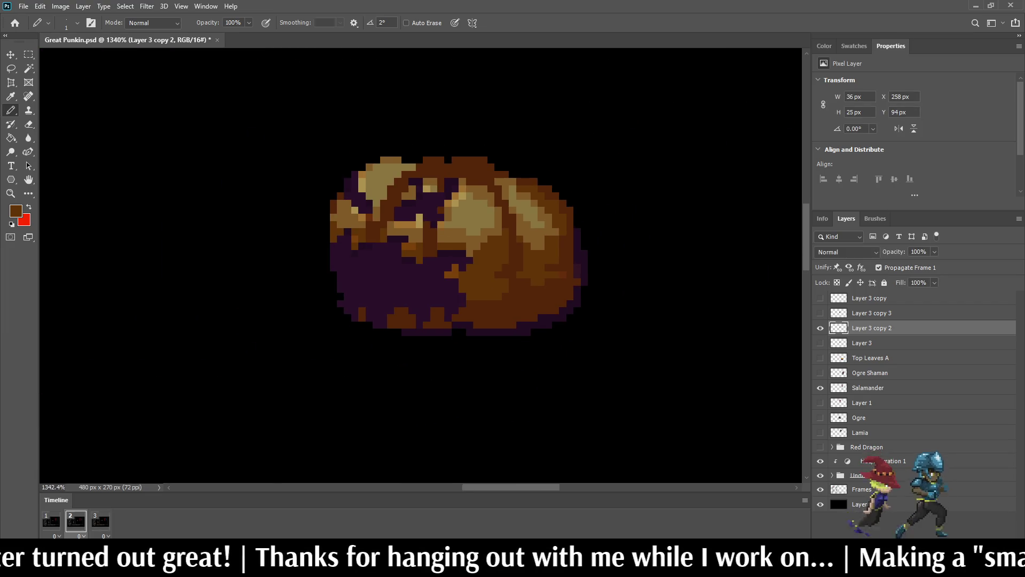
scroll(531, 200, up, 2)
key(space)
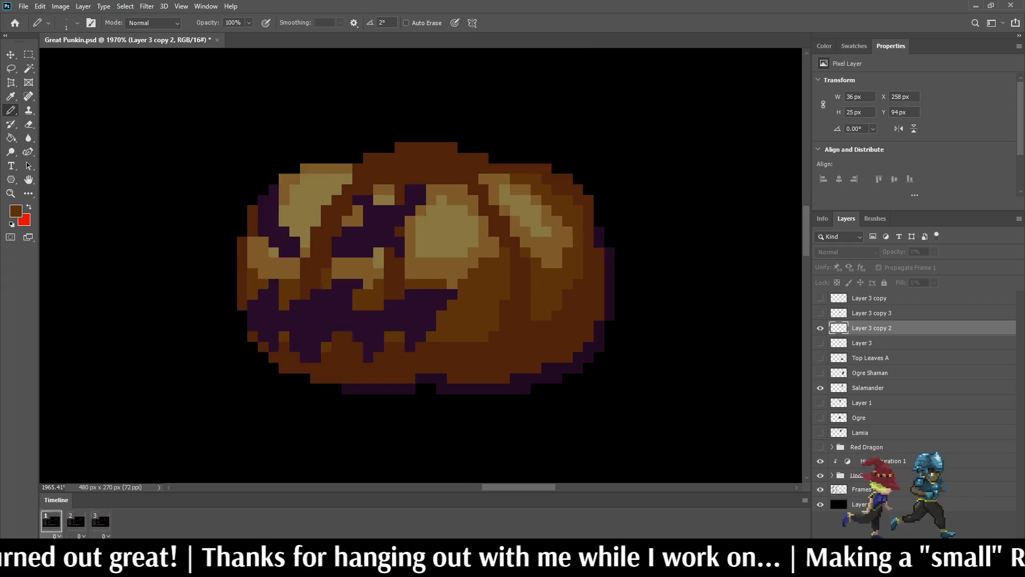
scroll(475, 155, down, 9)
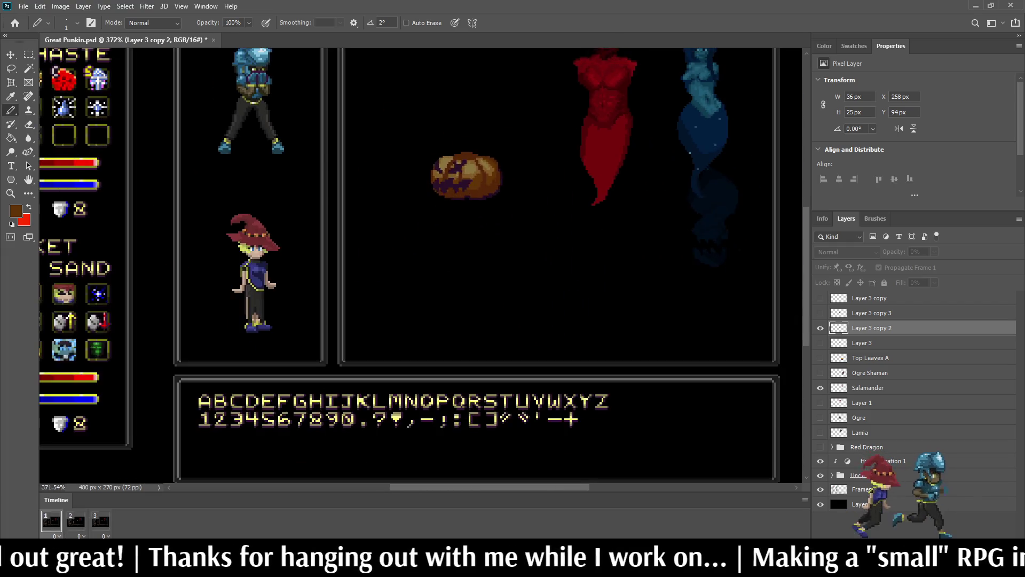
- View the mockup at 100%, switch to full-screen mode, and zoom in two steps
scroll(459, 109, up, 3)
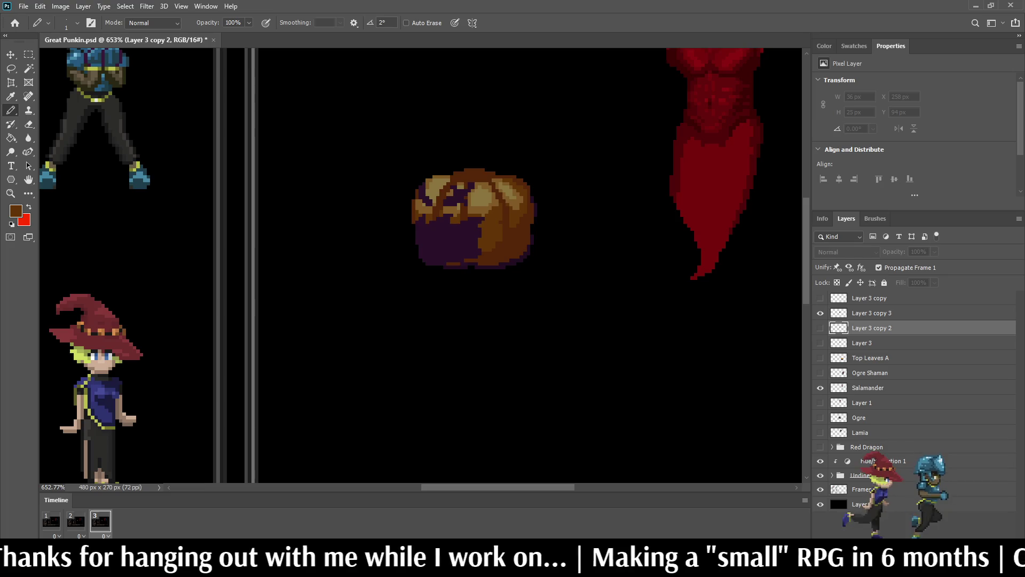
key(alt+bracketright)
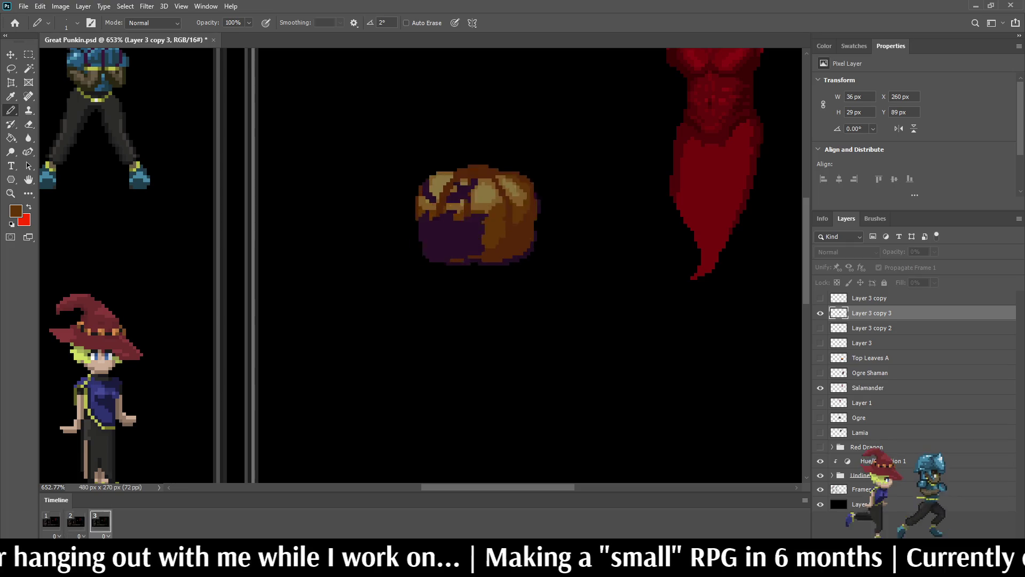
key(ctrl+minus)
key(ctrl+plus)
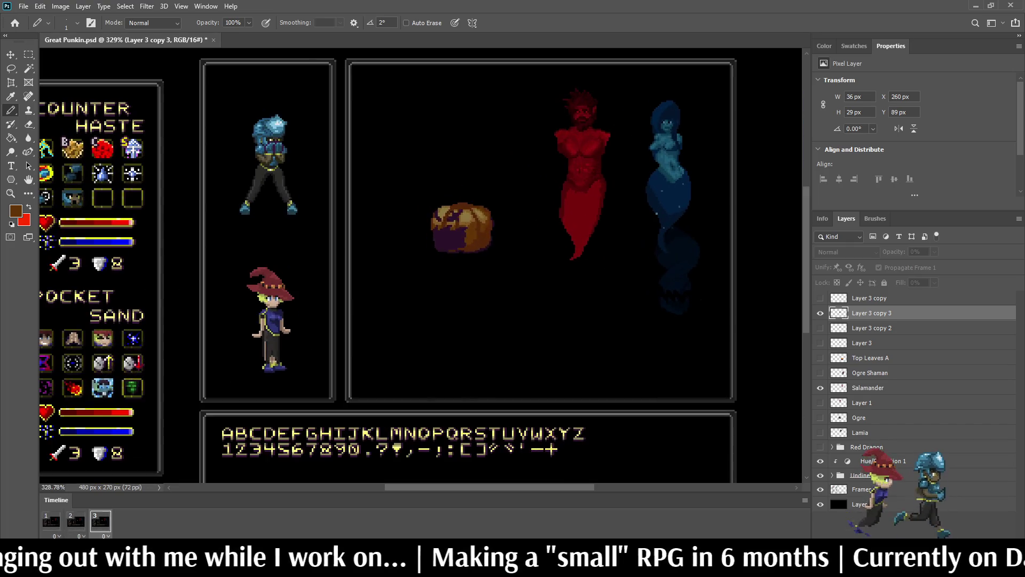
key(ctrl+1)
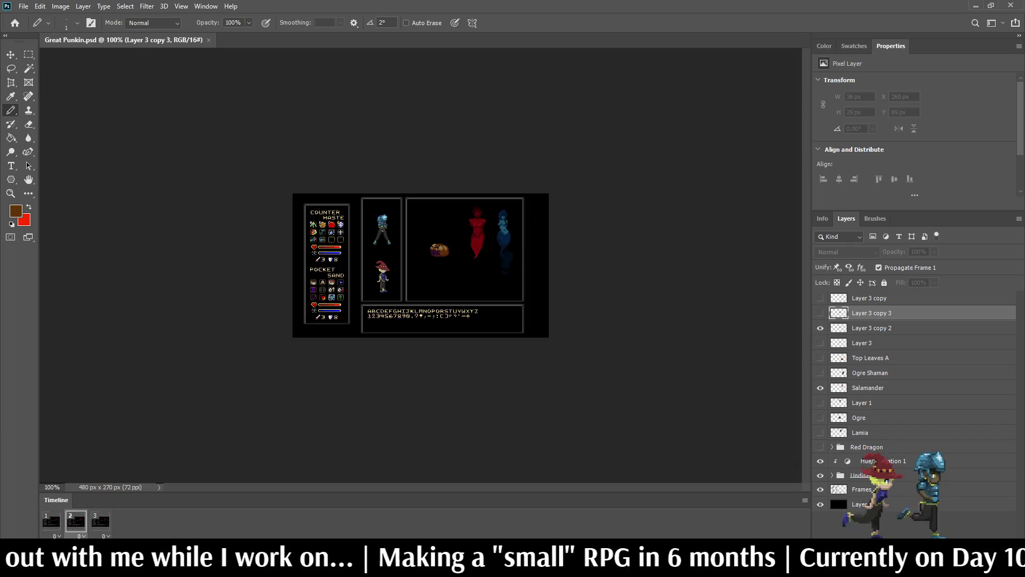
key(f)
key(f)
key(ctrl+plus)
key(ctrl+plus)
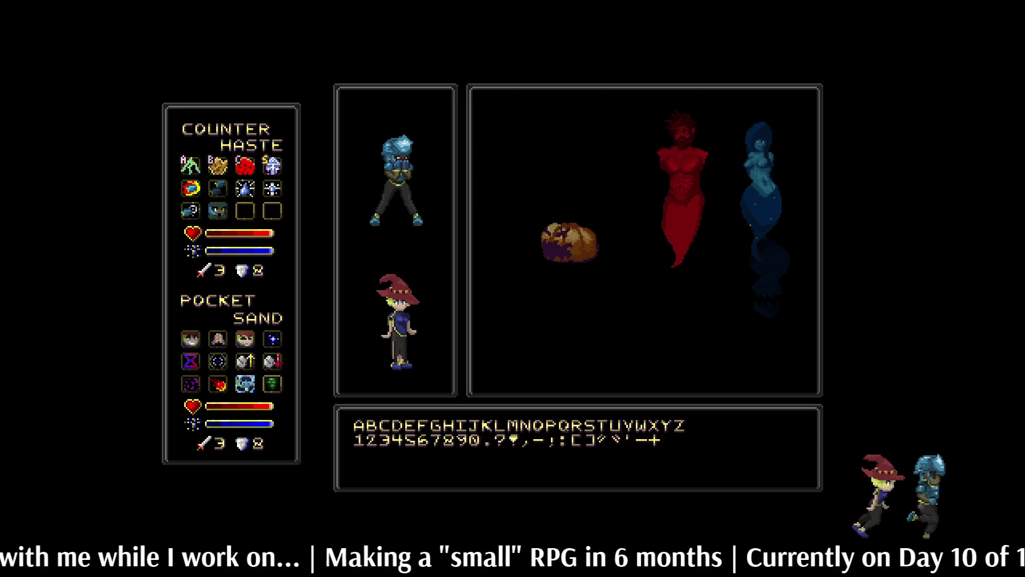
key(ctrl+plus)
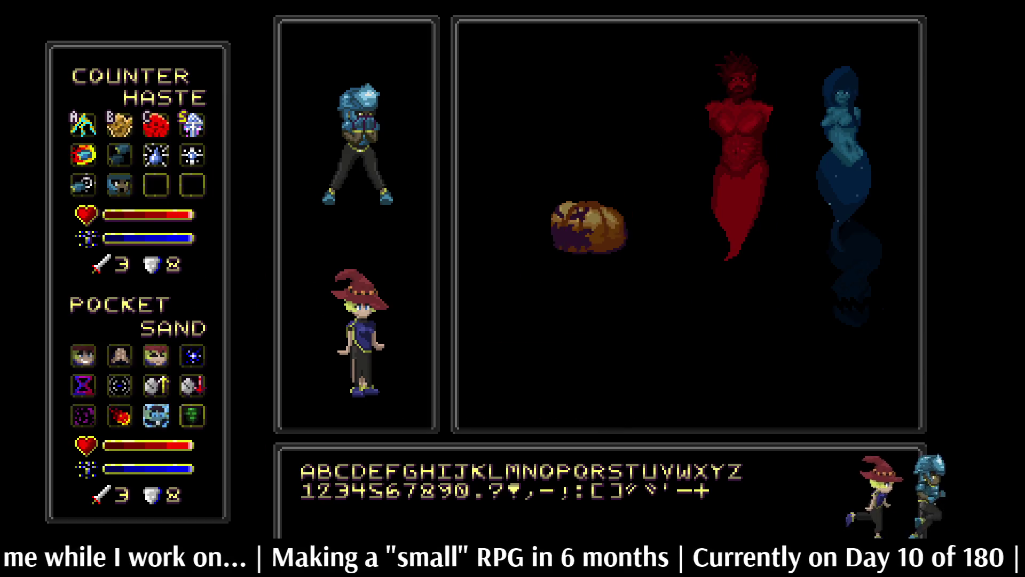